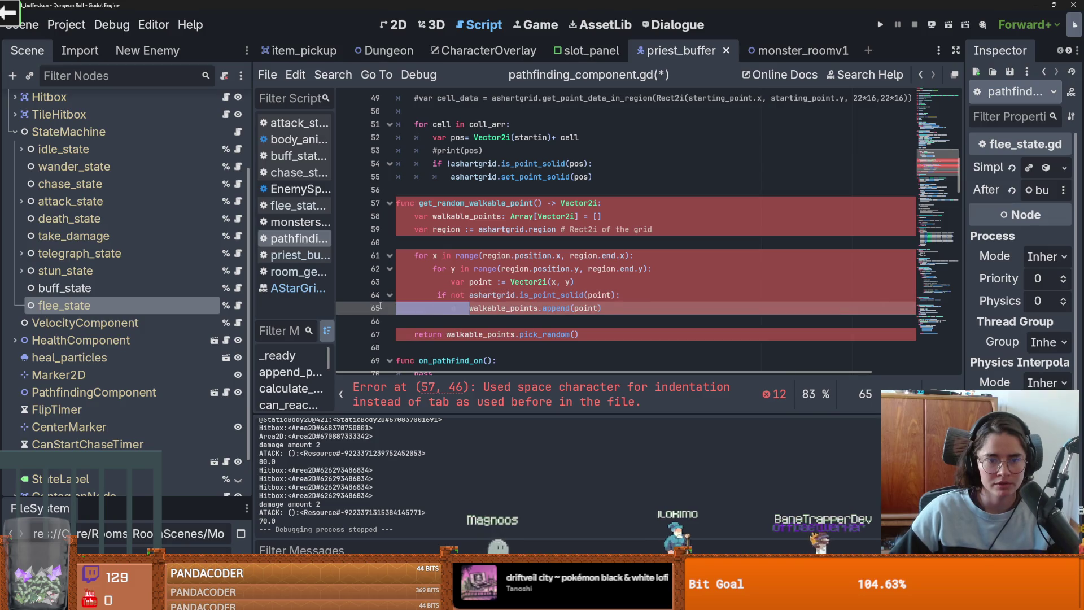
Step: Remove the space indentation from lines 59–64 of get_random_walkable_point
left_click_drag(438, 295, 383, 294)
key("BackSpace")
mouse_move(451, 282)
left_mouse_down()
mouse_move(395, 282)
mouse_move(395, 216)
left_mouse_up()
key("BackSpace")
key("BackSpace")
key("BackSpace")
left_click(415, 229)
key("BackSpace")
Step: Re-indent lines 58, 59 and 63 with tabs
key("Tab")
left_click(398, 229)
key("Tab")
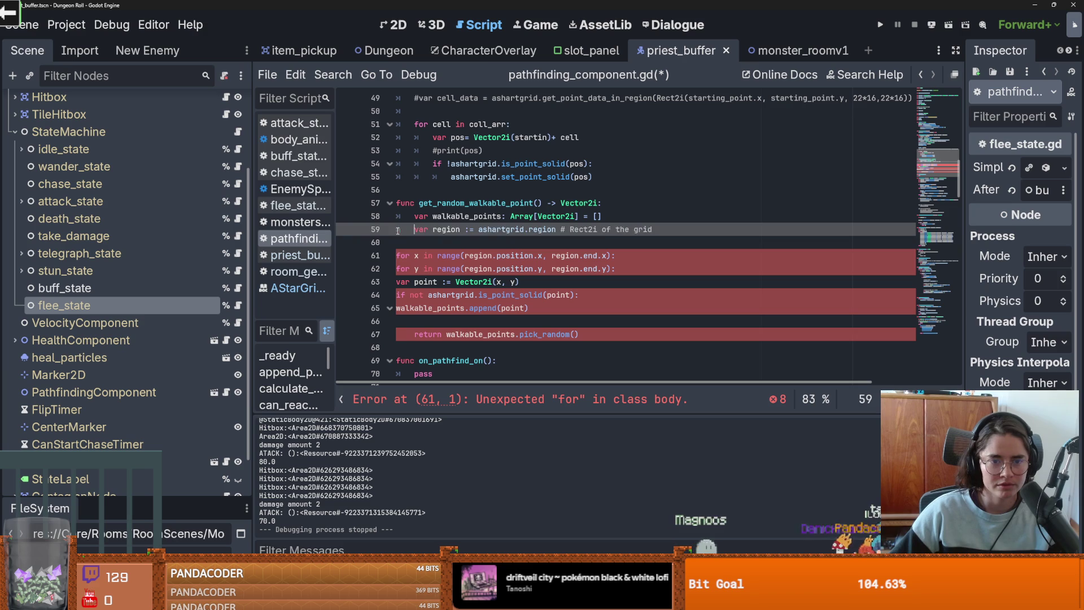
left_click(397, 255)
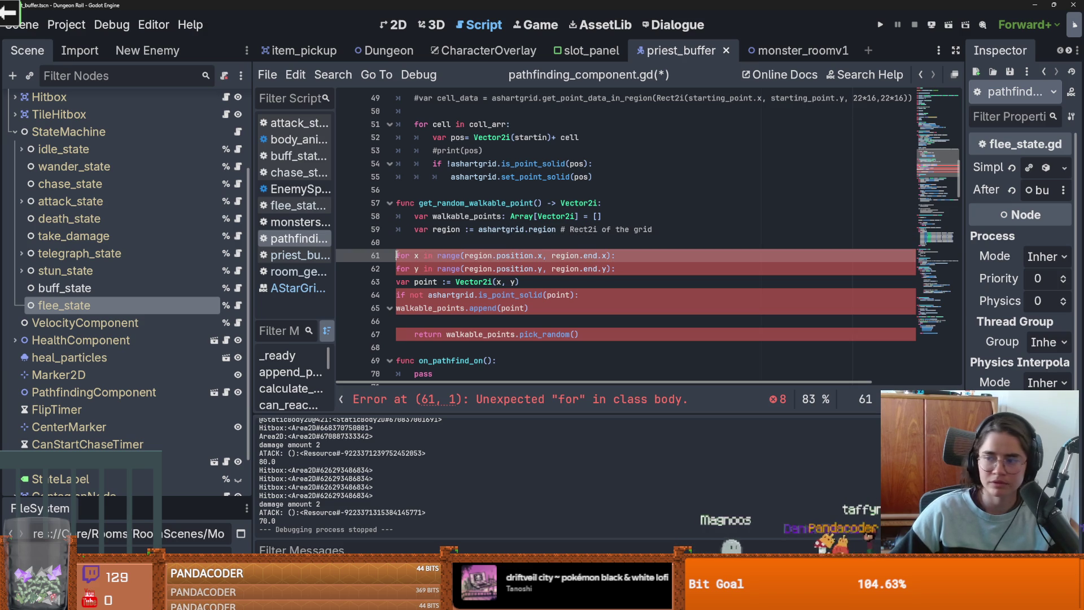
left_click(397, 269)
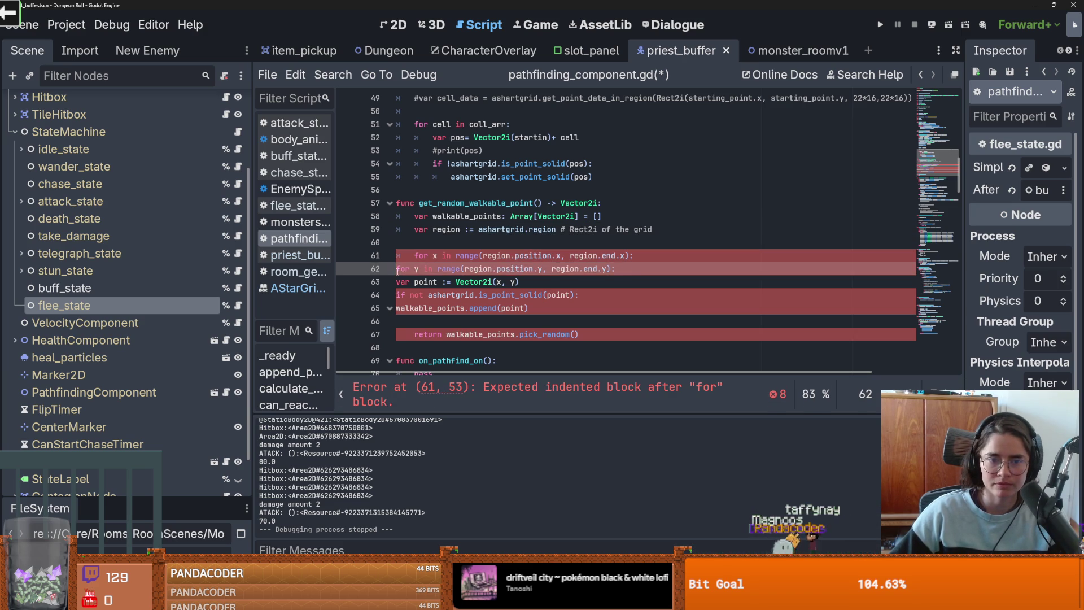
left_click(398, 282)
key("Tab")
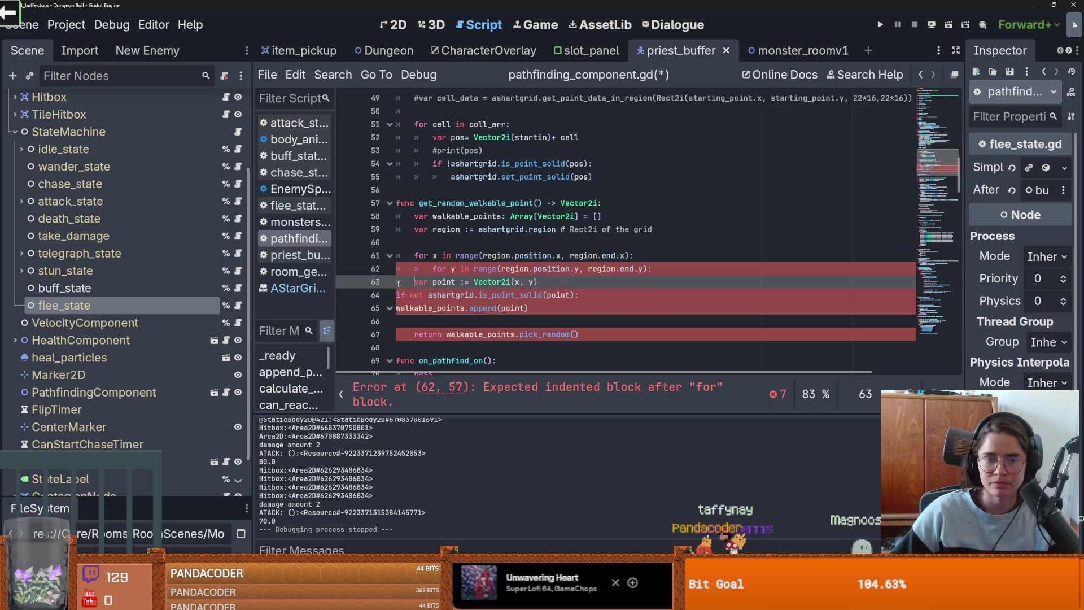
Step: Indent the append line one more level and delete the empty line before the return
left_click(398, 295)
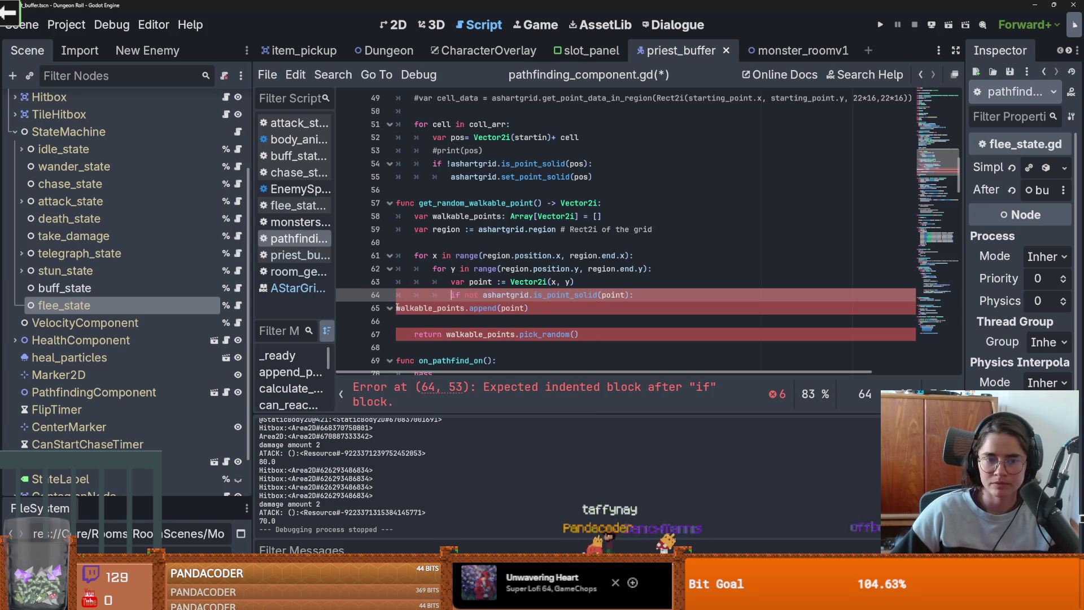
left_click(397, 308)
key("Tab")
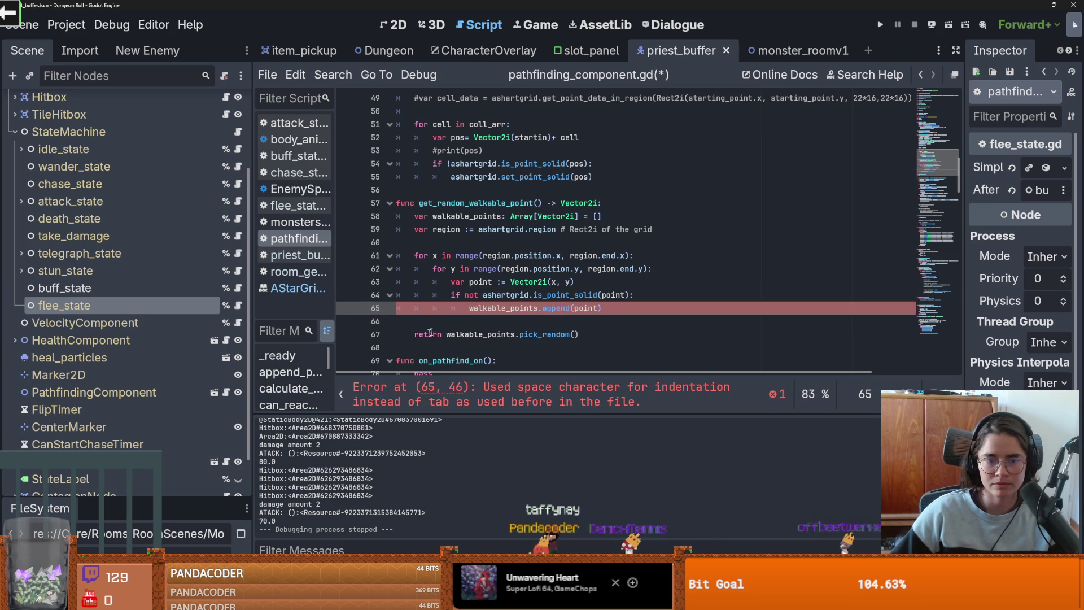
left_click(463, 325)
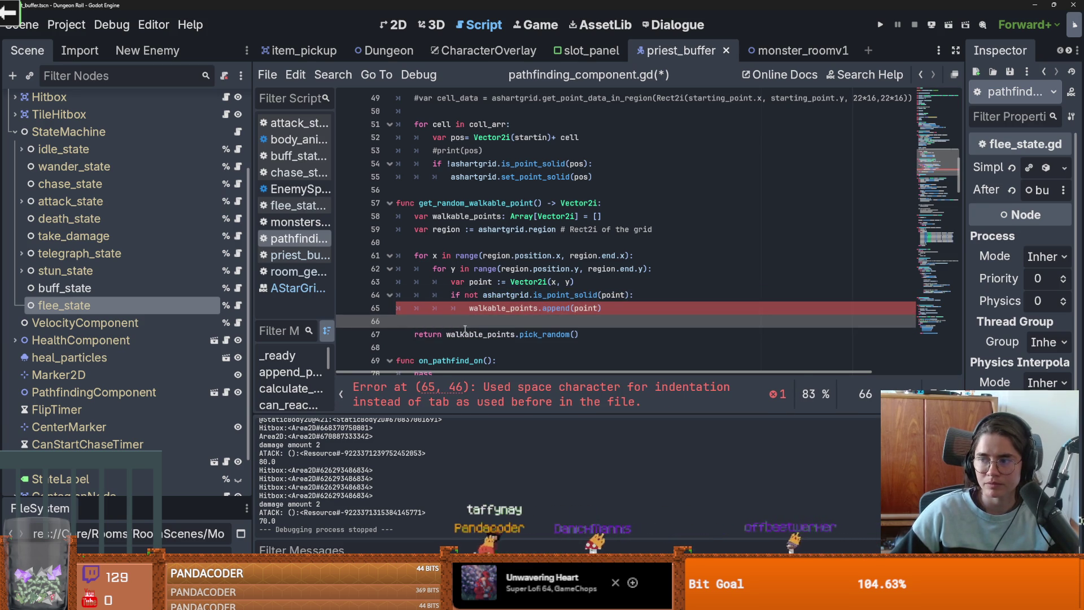
key("BackSpace")
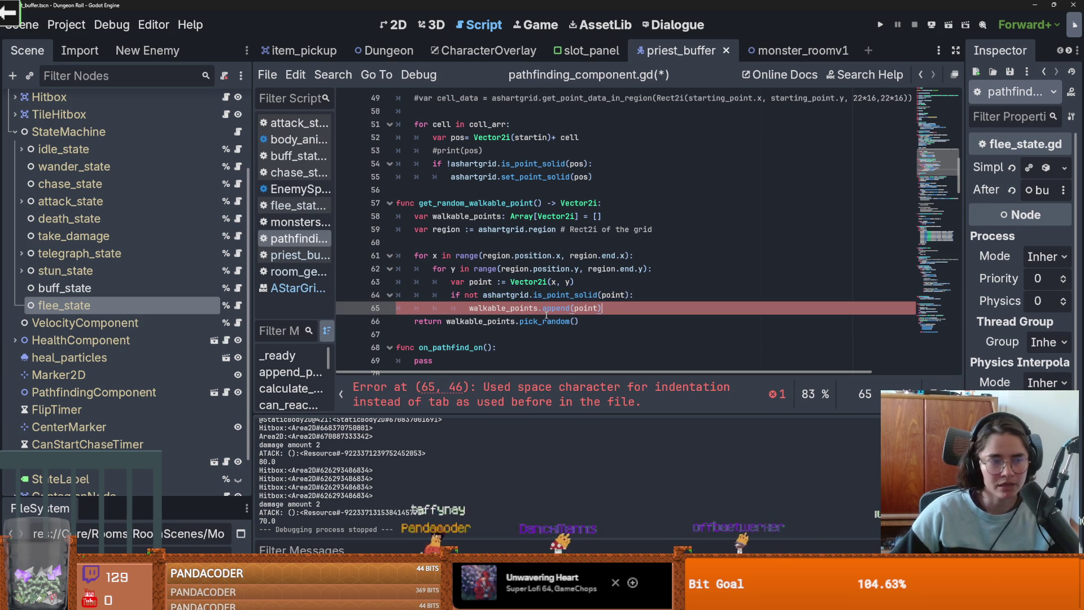
Step: Delete the stray blank line after var region and save pathfinding_component.gd
mouse_move(546, 315)
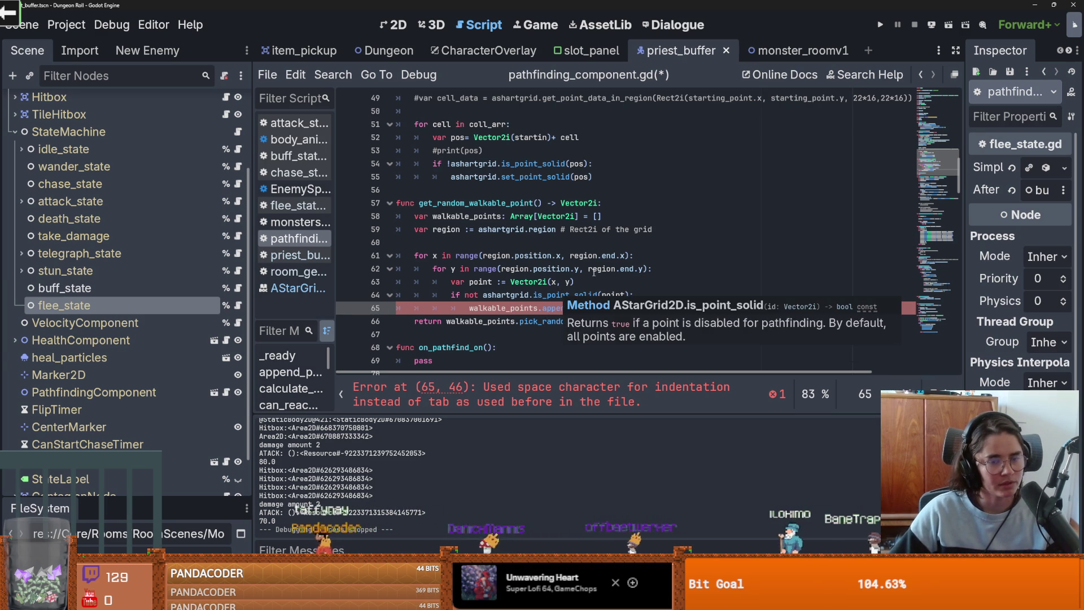
key("Up")
key("Up")
key("Up")
key("ctrl+s")
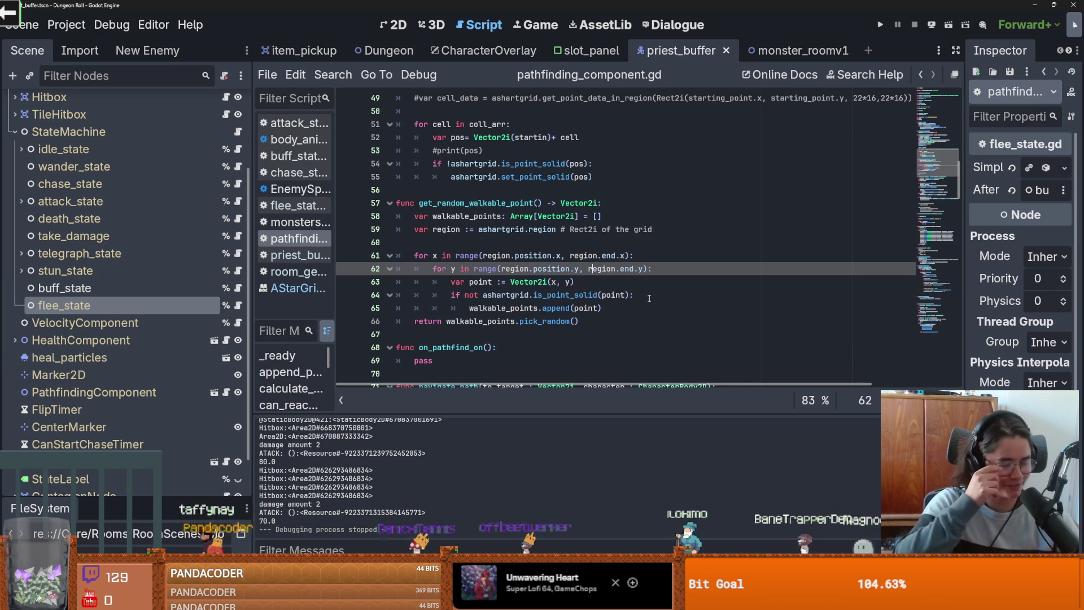
left_click(593, 310)
key("ctrl+s")
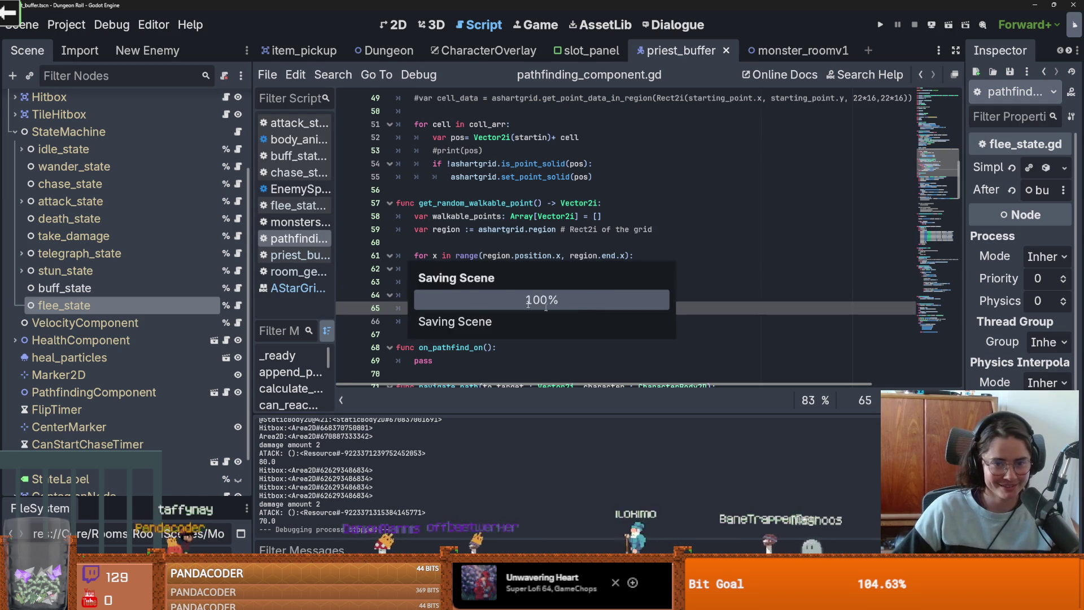
key("Up")
key("Up")
key("Up")
key("BackSpace")
Step: Add a blank line below get_random_walkable_point
left_click(418, 321)
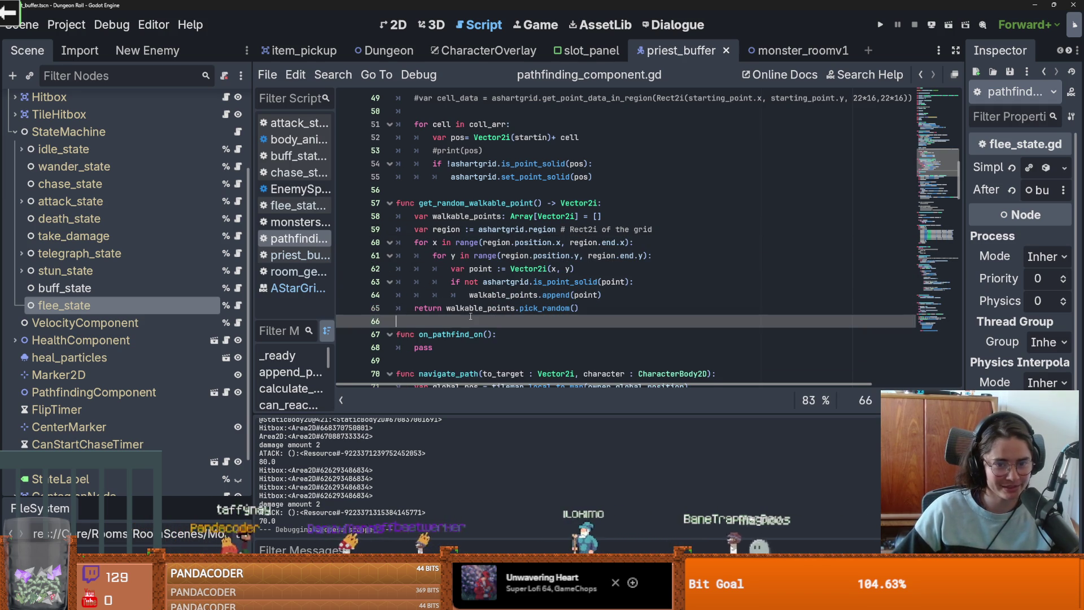
key("Return")
key("Return")
left_click(417, 337)
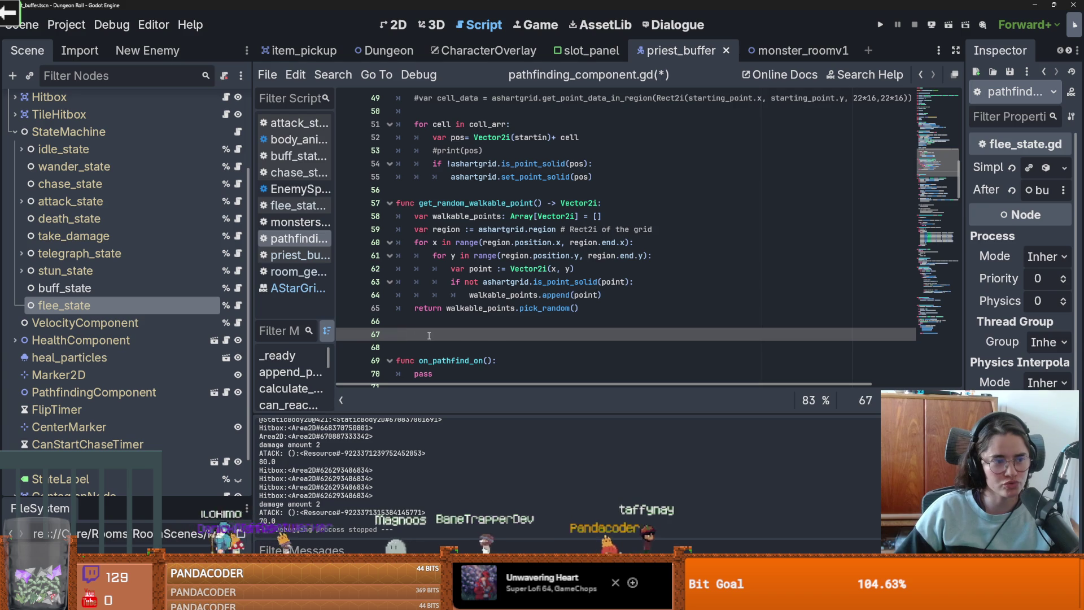
Step: Paste get_random_reachable_point at line 67, indent it, then undo the indent
type("func get_random_reachable_point(from: Vector2i) -> Vector2i: \tvar walkable_points: Array[Vector2i] = [] \tvar region := astar_grid.region  \tfor x in range(region.position.x, region.end.x): \t\tfor y in range(region.position.y, region.end.y): \t\t\tvar point := Vector2i(x, y) \t\t\tif not astar_grid.is_point_solid(point): \t\t\t\twalkable_points.append(point)  \twalkable_points.shuffle() \tfor point in walkable_points: \t\tvar path := astar_grid.get_id_path(from, point) \t\tif path.size() > 0: \t\t\treturn point  \treturn from # fallback: stay put")
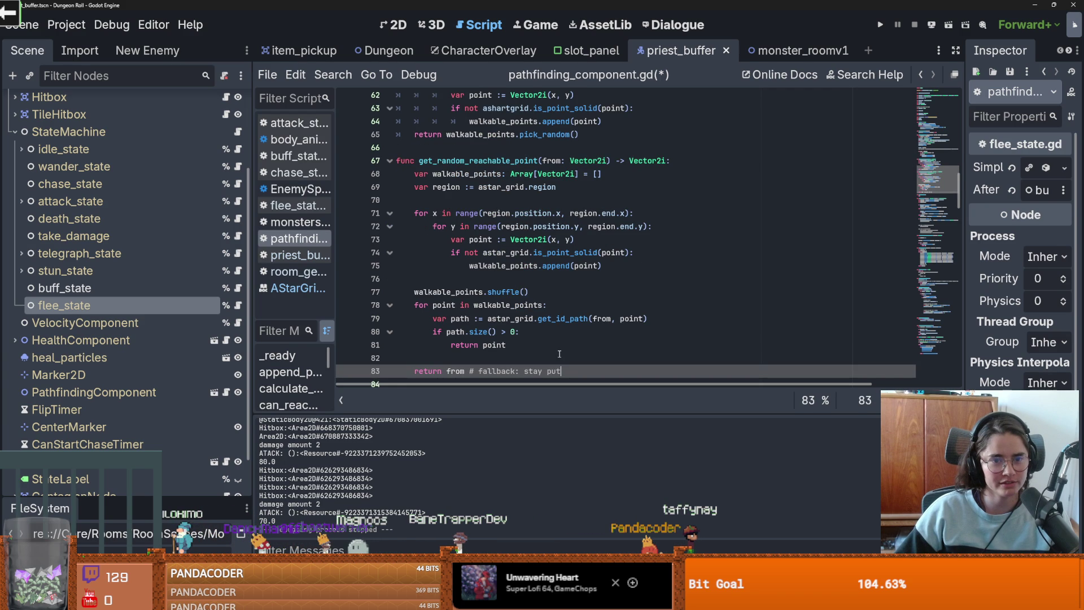
left_click_drag(562, 334, 396, 124)
right_click(491, 177)
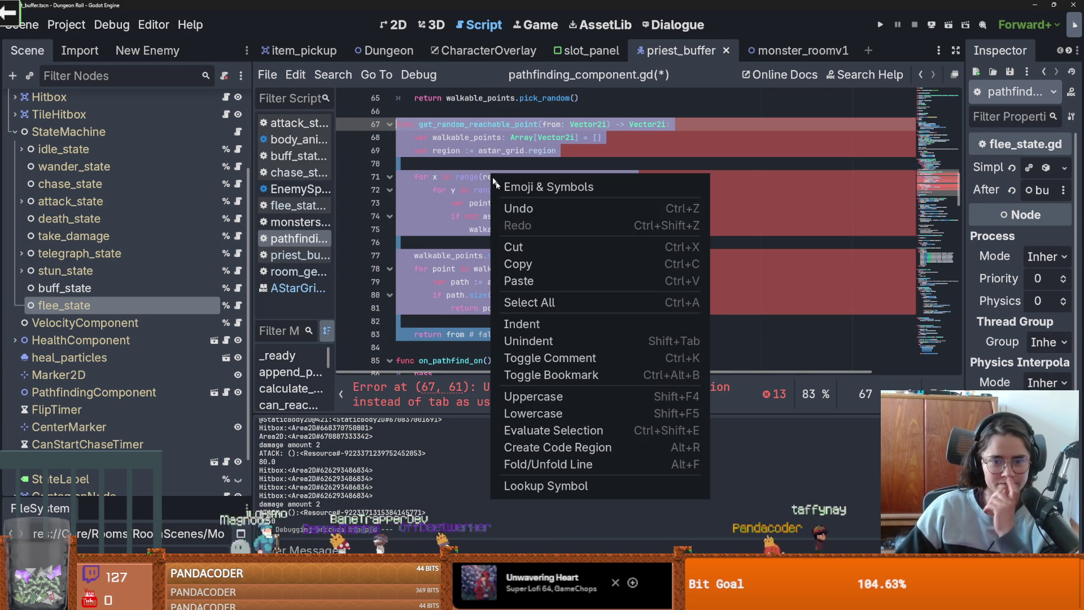
left_click(538, 322)
key("ctrl+z")
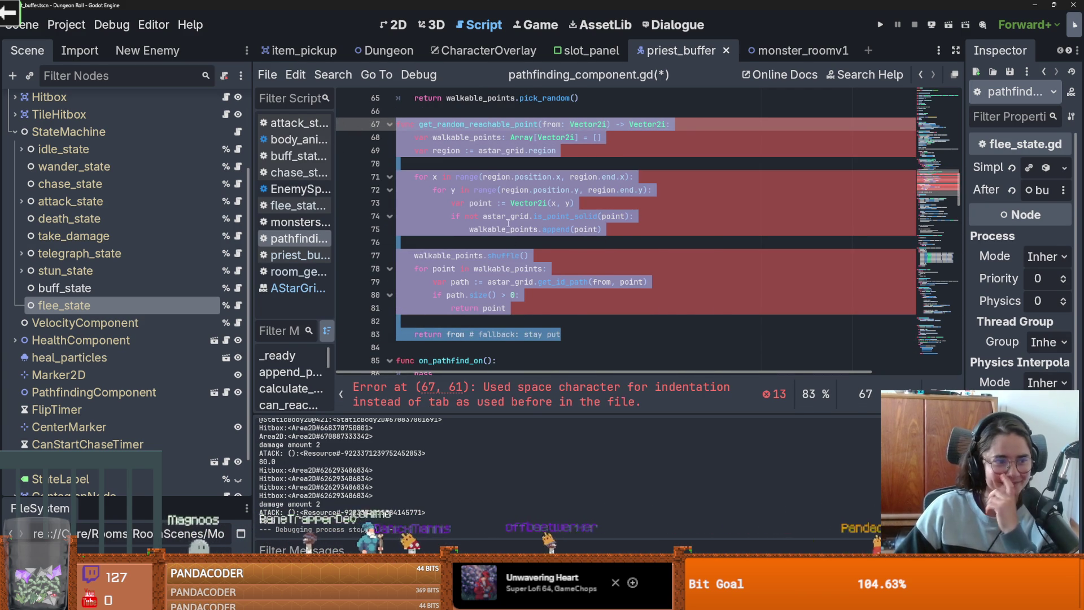
Step: Collapse and re-expand the new function with Fold/Unfold Line
right_click(508, 226)
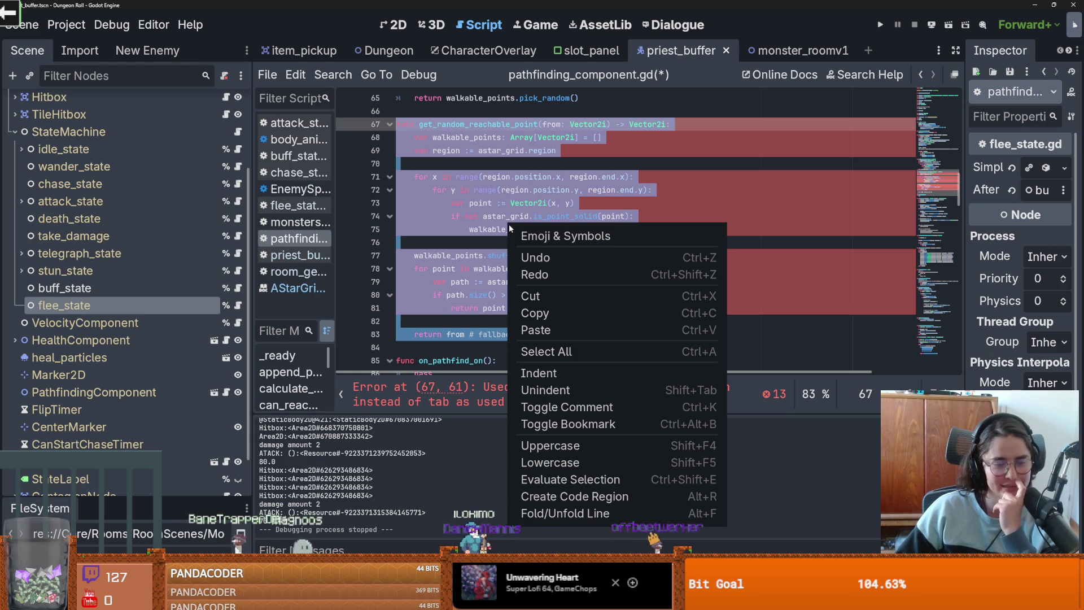
left_click(625, 511)
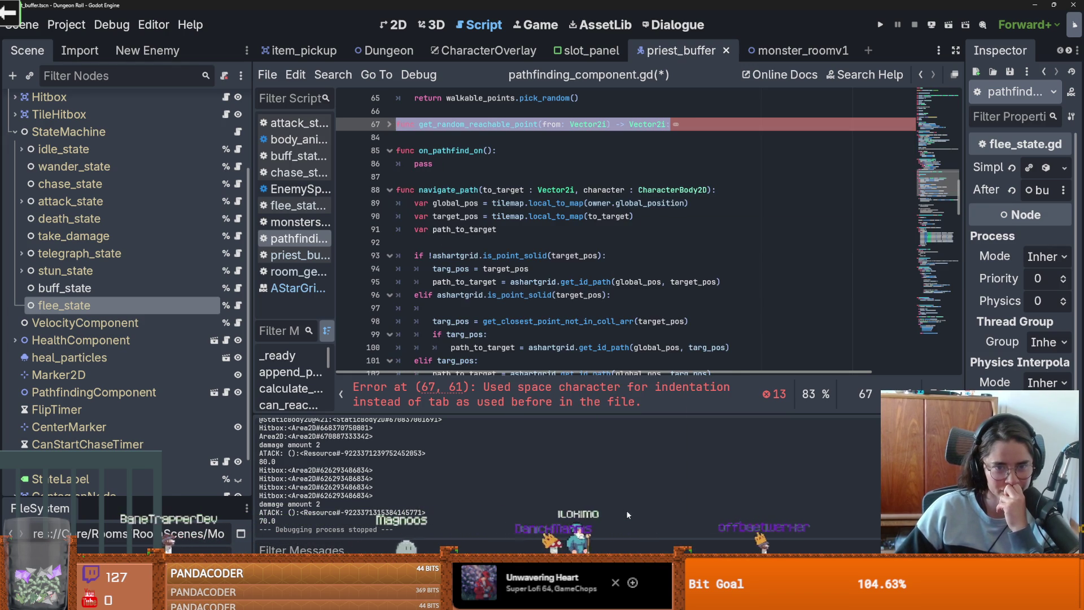
left_click(389, 124)
Step: Convert the script's space indentation to tabs with Edit > Indentation > Convert Indent to Tabs
right_click(485, 213)
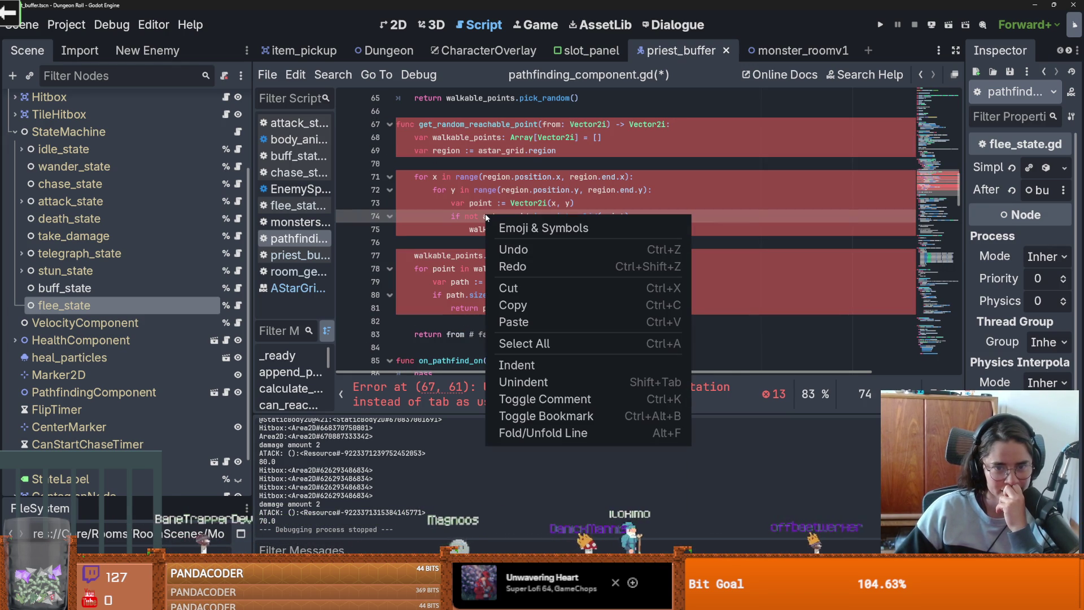
left_click(298, 74)
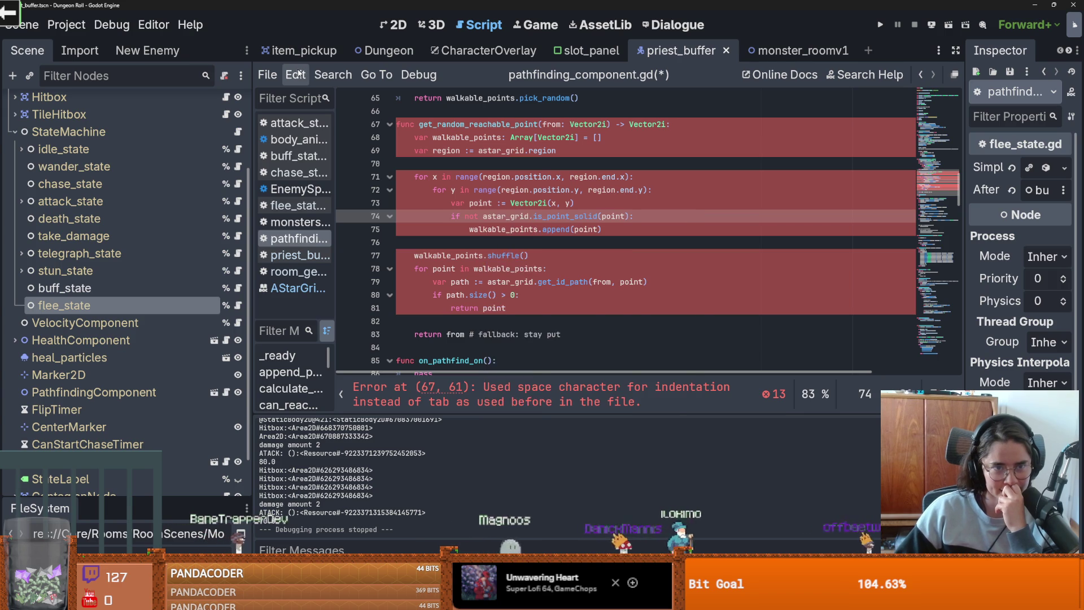
left_click(297, 73)
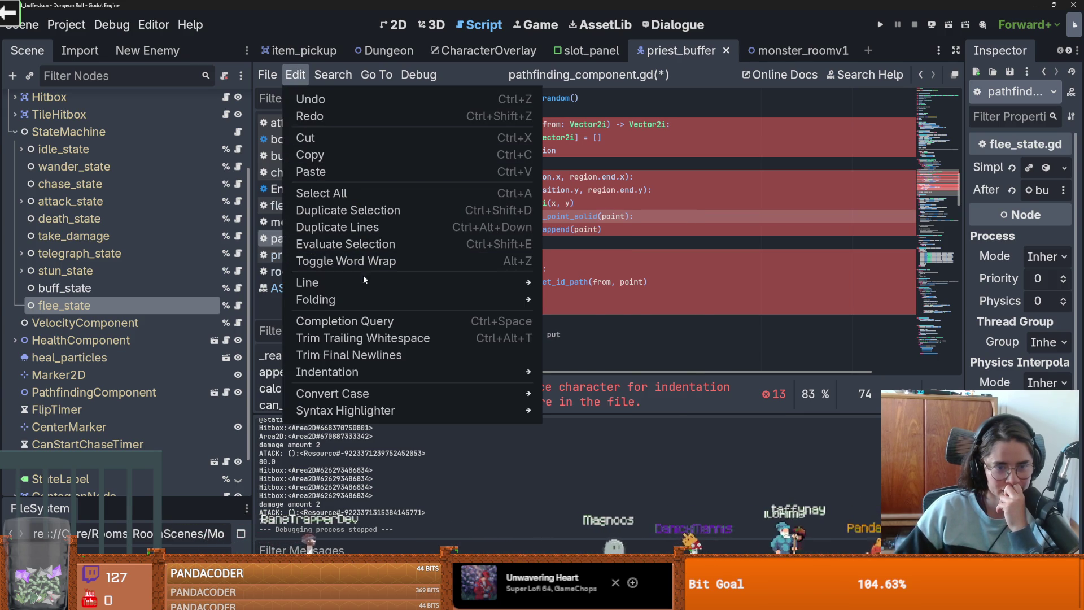
mouse_move(363, 275)
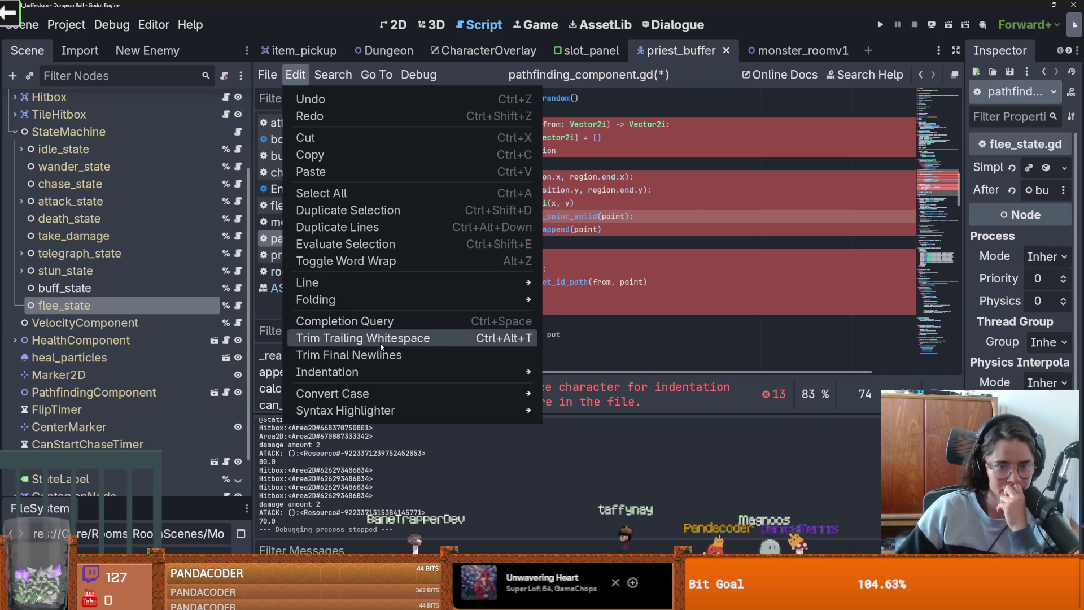
mouse_move(380, 369)
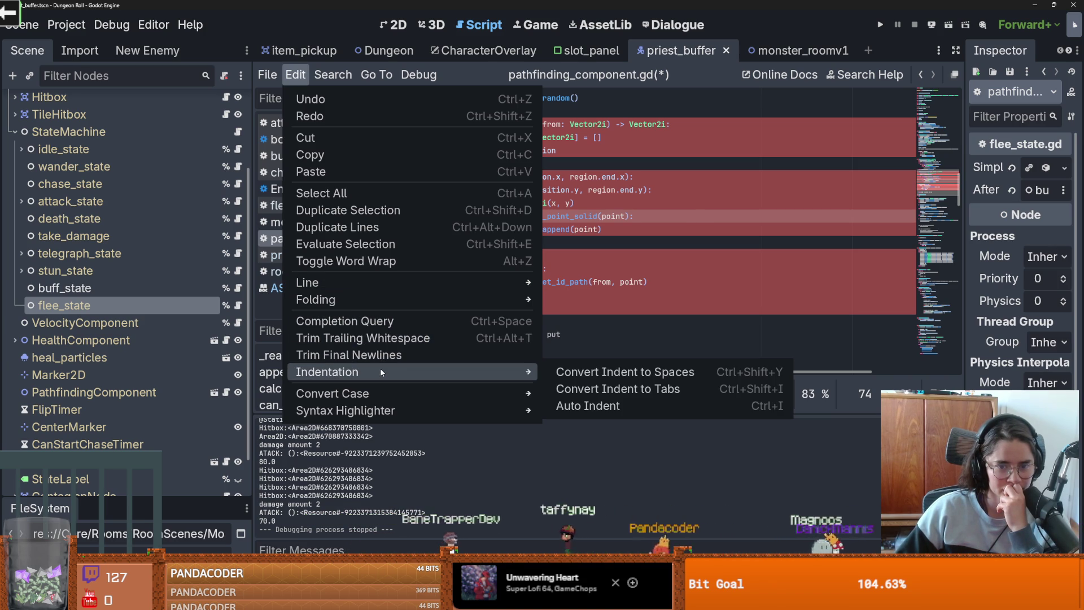
left_click(631, 388)
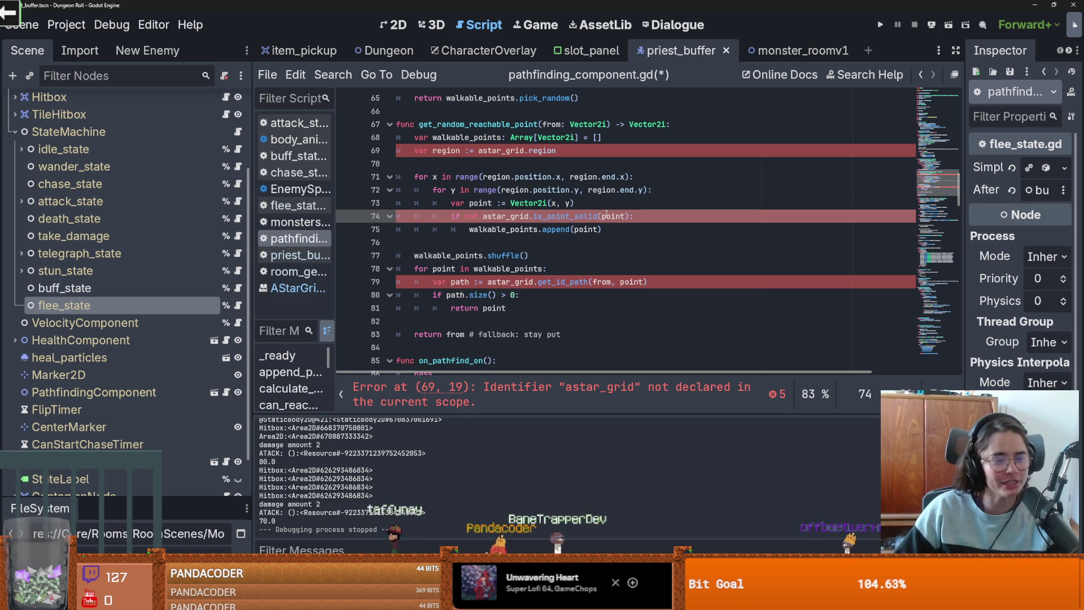
Step: Reselect the whole get_random_reachable_point function and review the indentation commands without changes
mouse_move(511, 308)
left_mouse_down()
mouse_move(418, 150)
mouse_move(406, 159)
left_mouse_up()
mouse_move(561, 334)
left_mouse_down()
mouse_move(407, 307)
mouse_move(396, 124)
left_mouse_up()
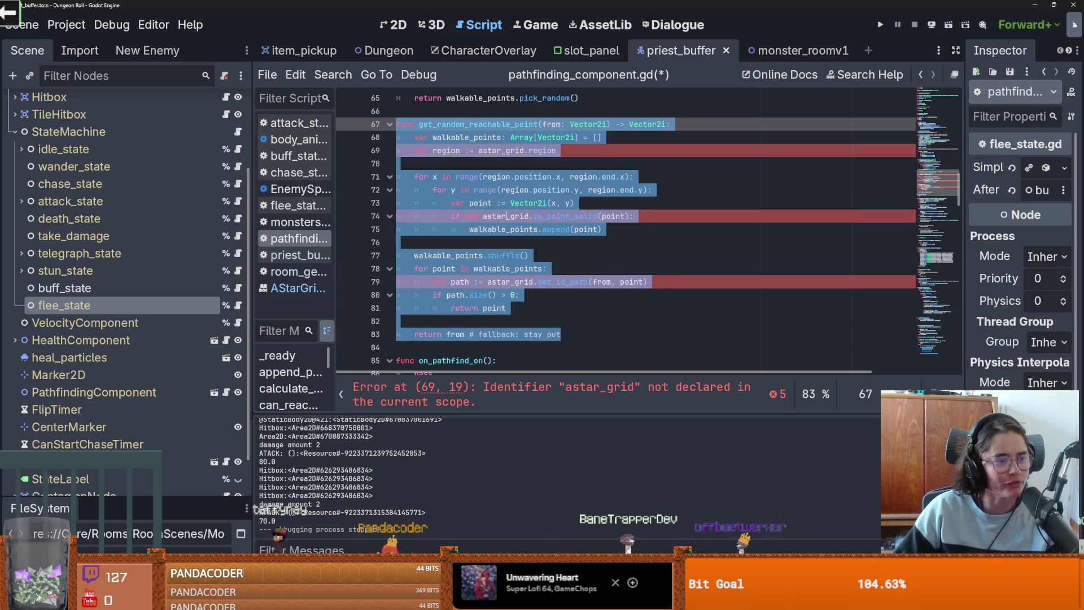
left_click(507, 215)
mouse_move(560, 334)
left_mouse_down()
mouse_move(406, 308)
mouse_move(396, 124)
left_mouse_up()
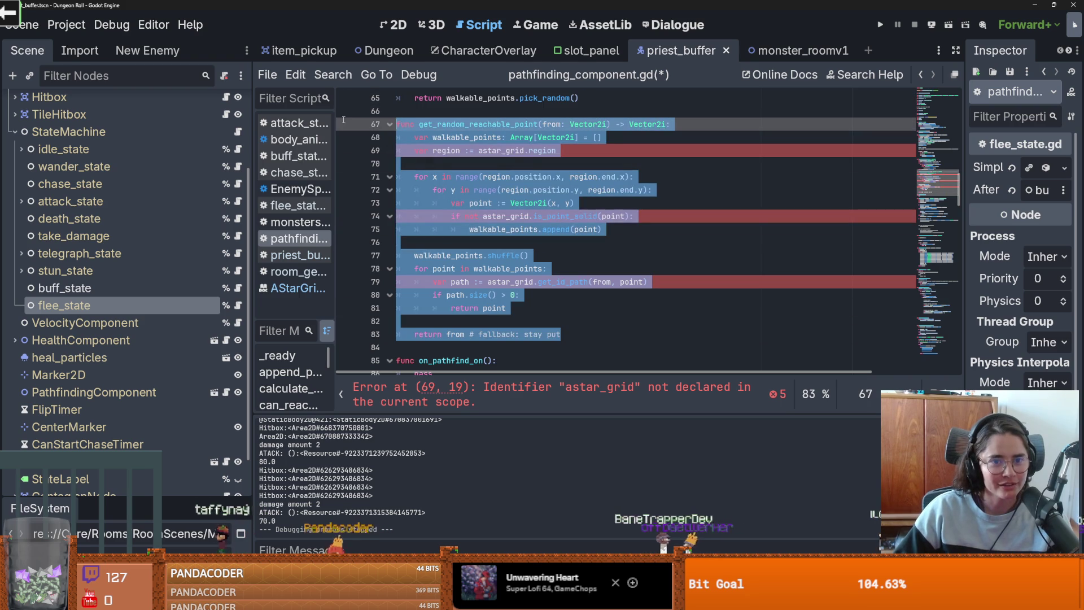
left_click(295, 75)
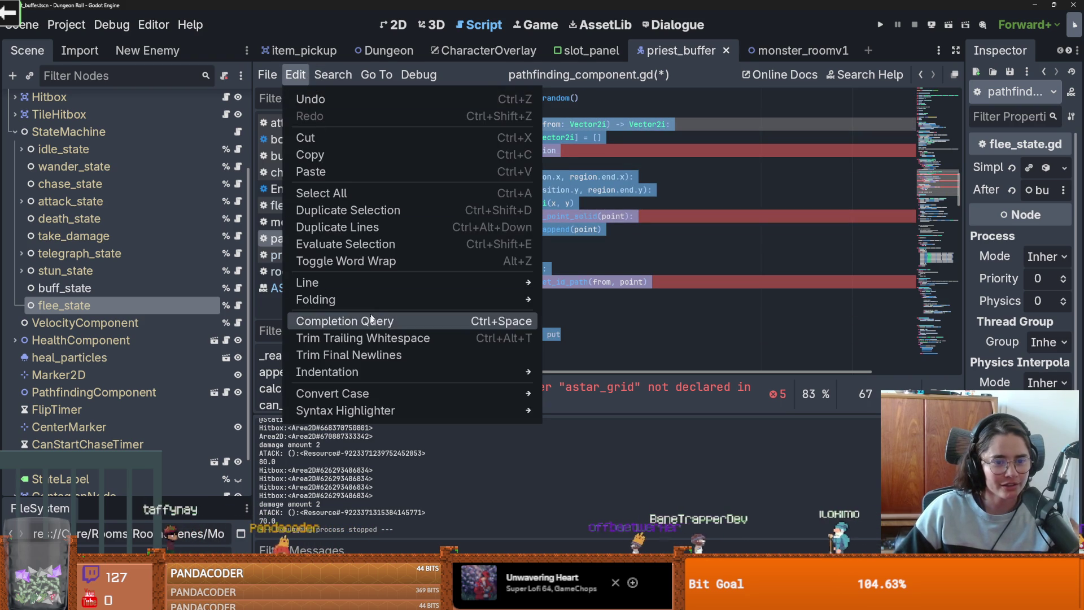
mouse_move(451, 375)
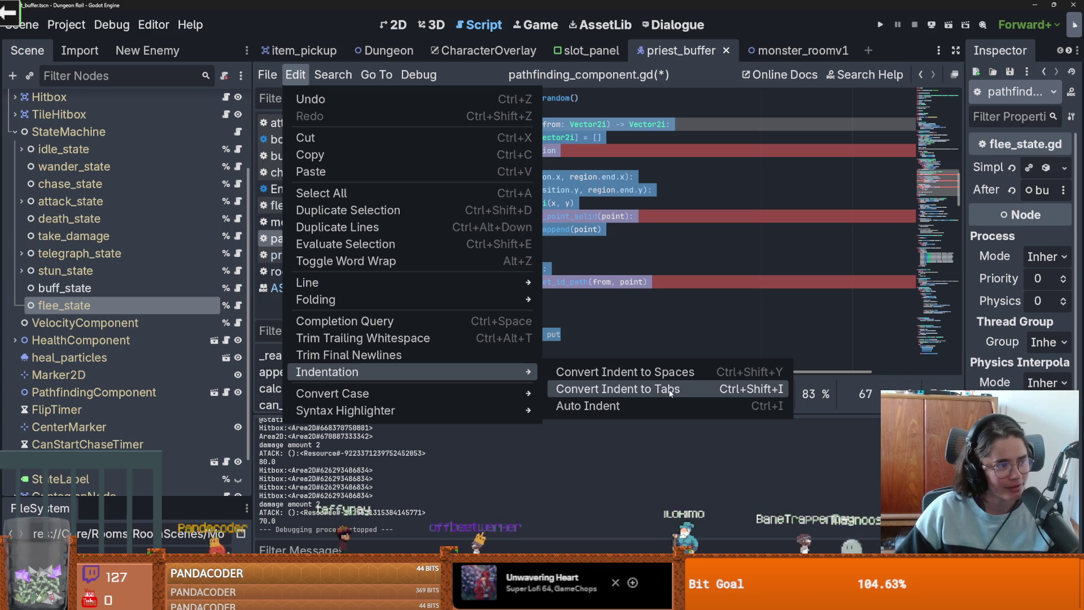
left_click(685, 273)
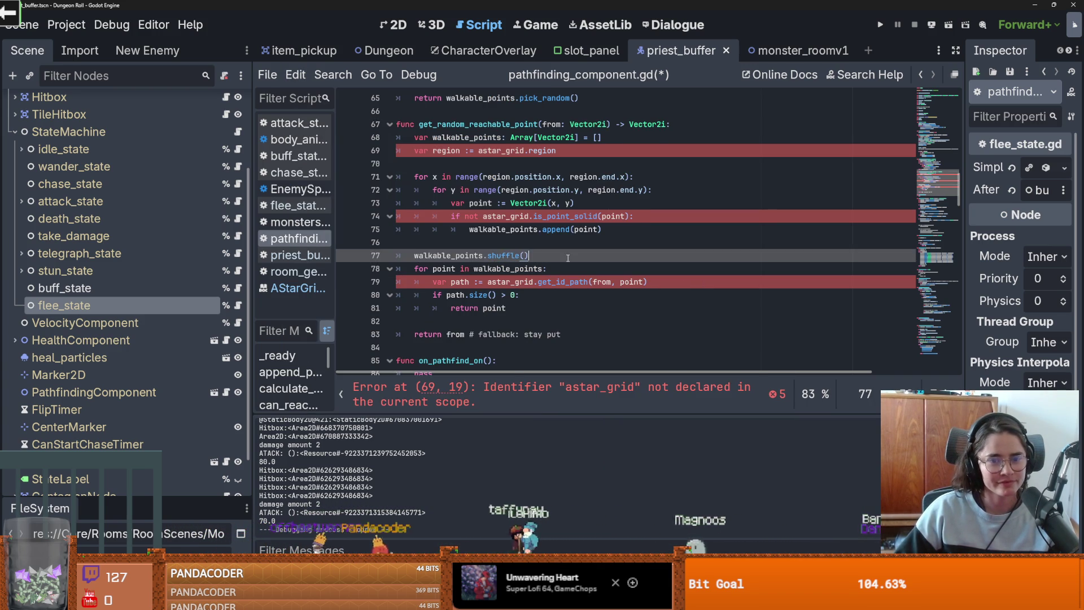
Step: Delete the stray blank lines at 70, 76 and 80 and save the script
key("Up")
key("Up")
key("BackSpace")
left_click(445, 164)
key("BackSpace")
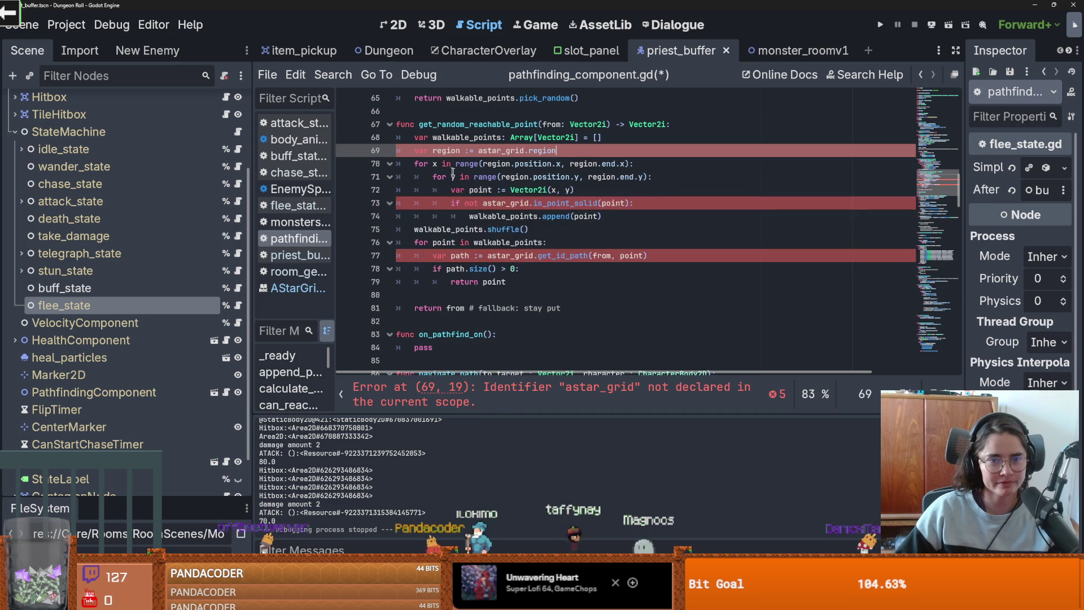
left_click(451, 291)
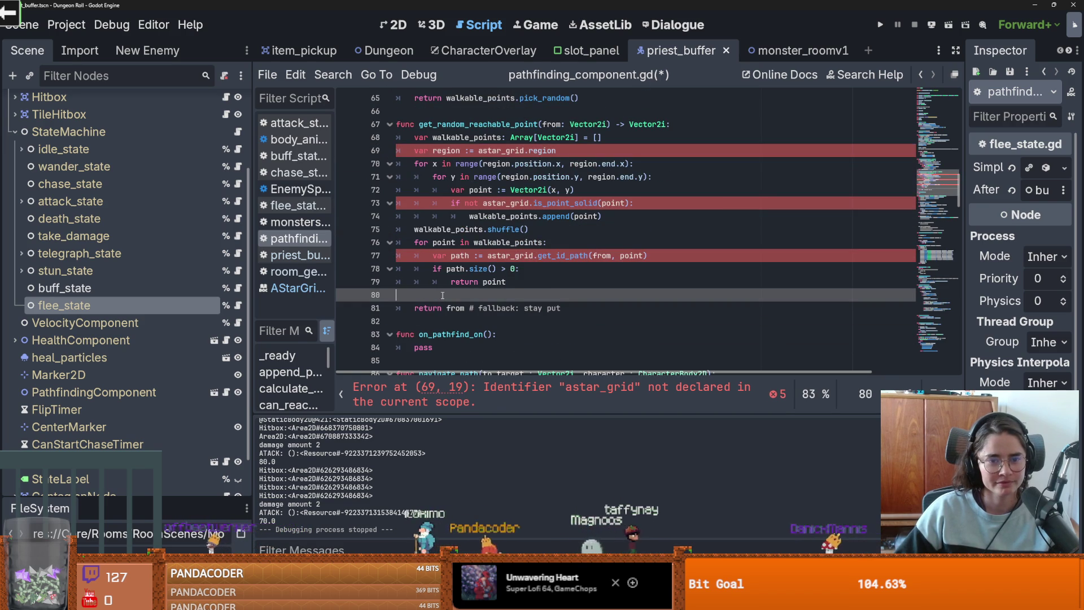
key("BackSpace")
key("ctrl+s")
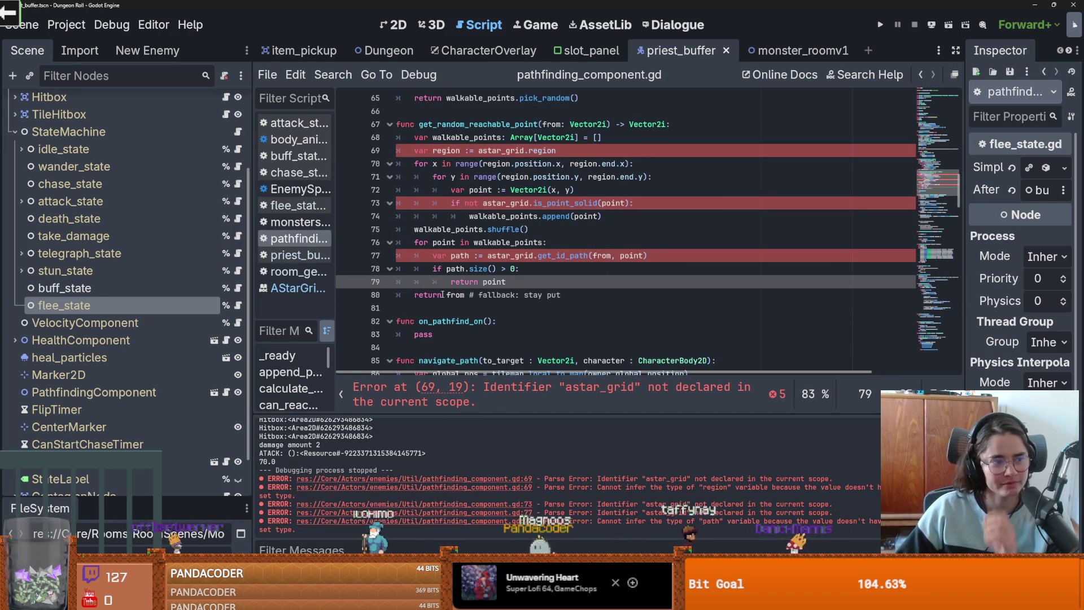
Step: Replace astar_grid with ashartgrid on lines 69 and 73
scroll(473, 290, "up", 1)
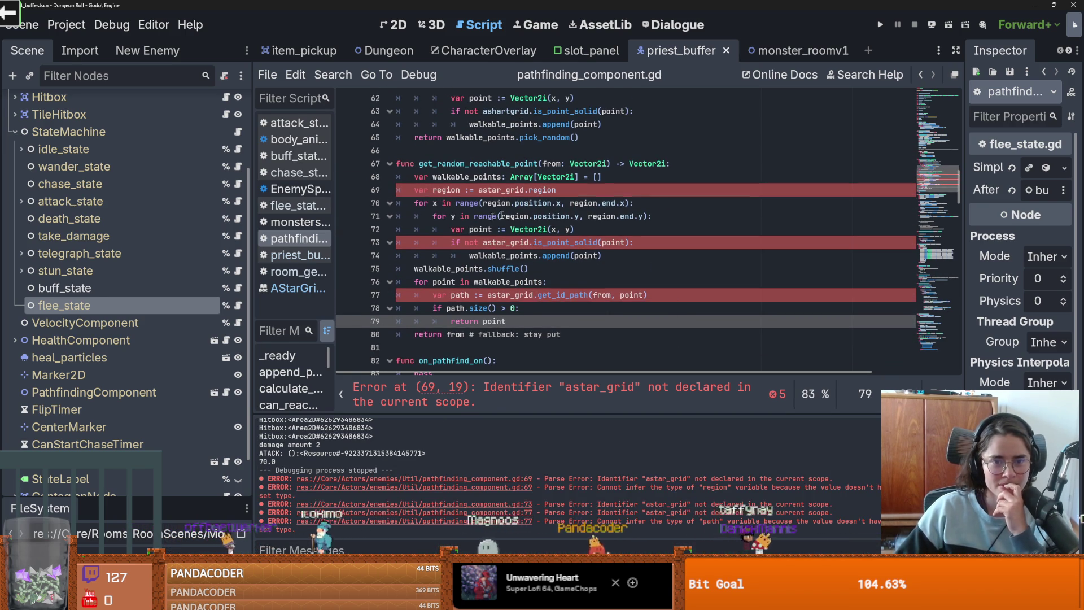
double_click(502, 190)
type("as")
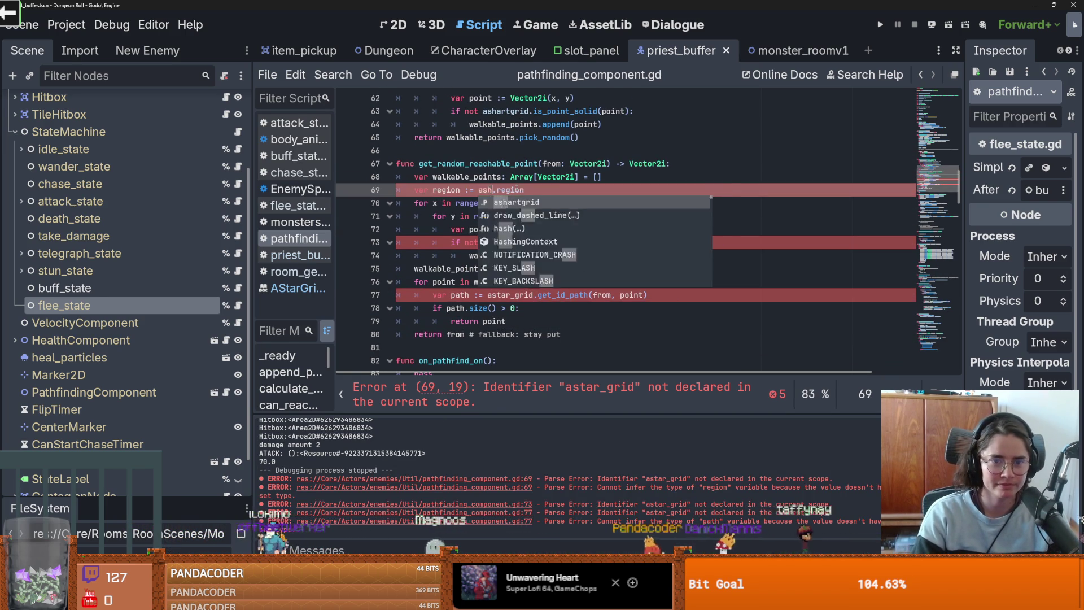
key("Return")
left_click(520, 243)
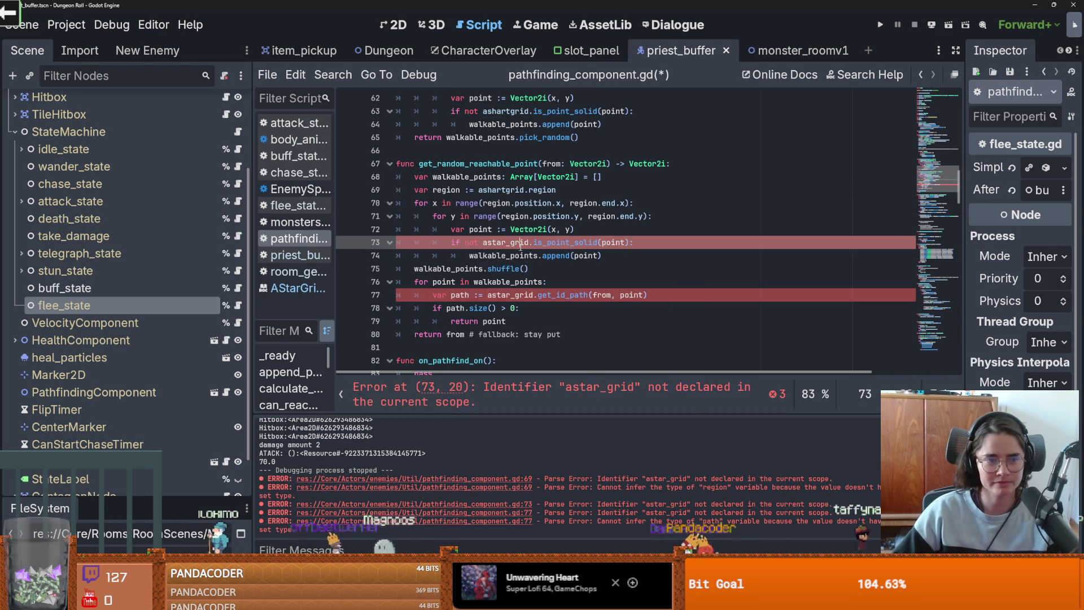
double_click(521, 243)
type("ashartgrid")
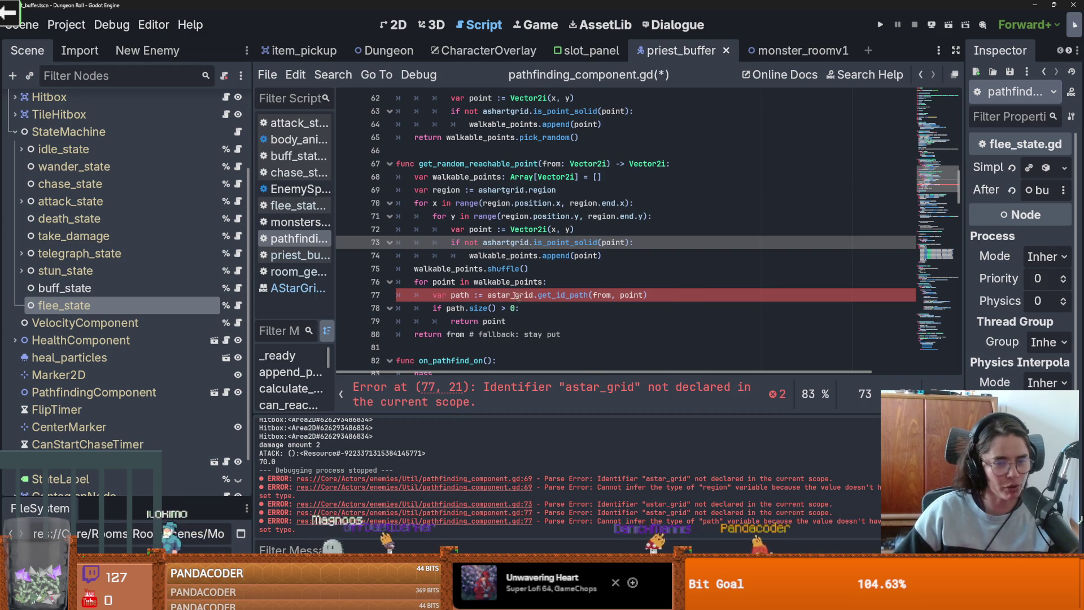
Step: Replace astar_grid on line 77 with ashartgrid and save pathfinding_component.gd
double_click(507, 296)
left_click(295, 75)
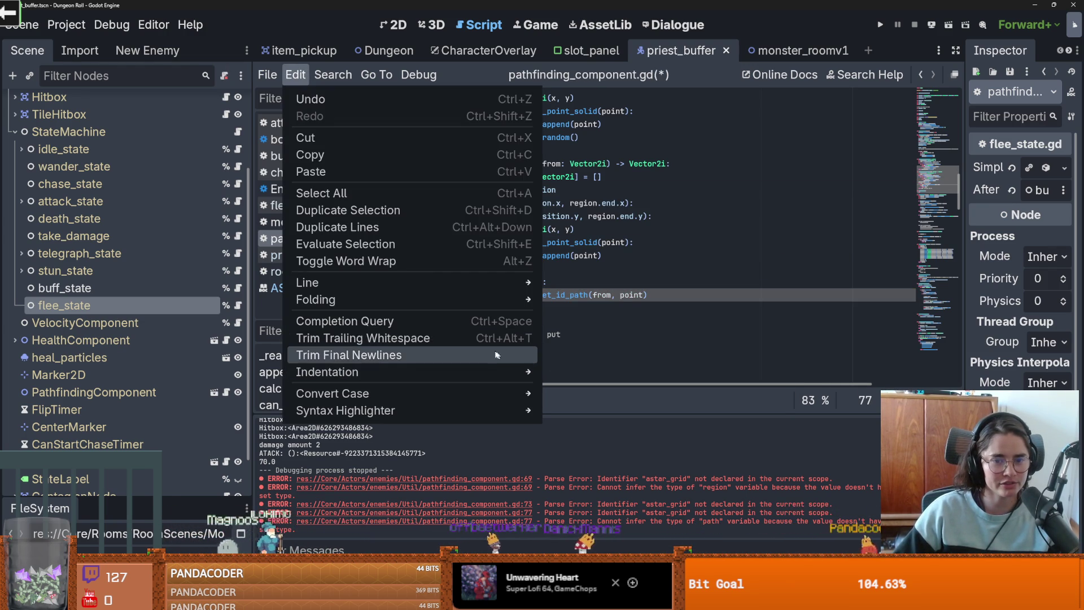
mouse_move(496, 377)
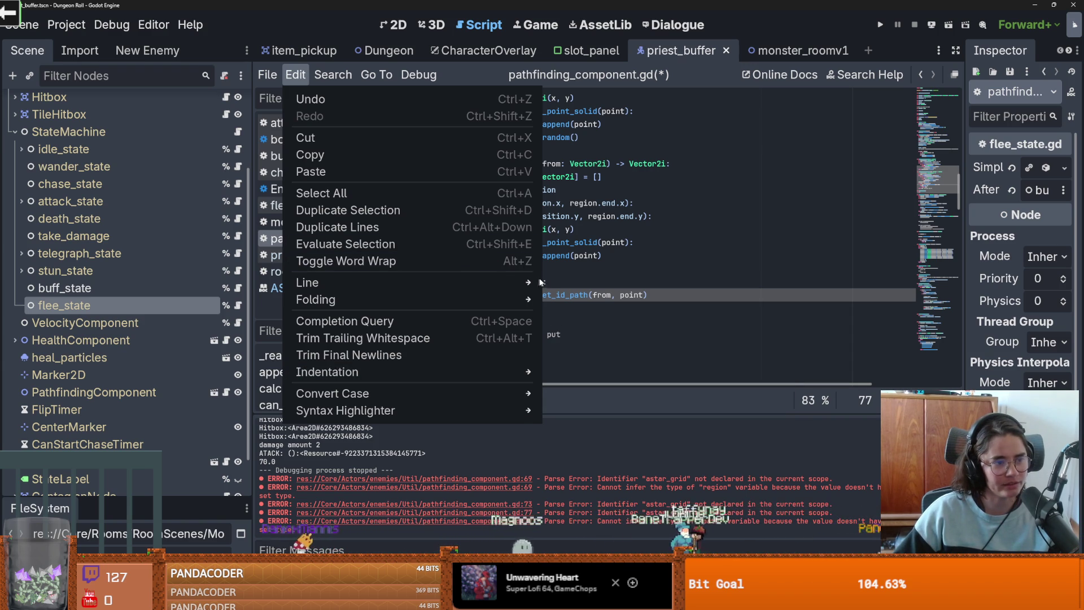
mouse_move(525, 281)
left_click(628, 321)
key("ctrl+s")
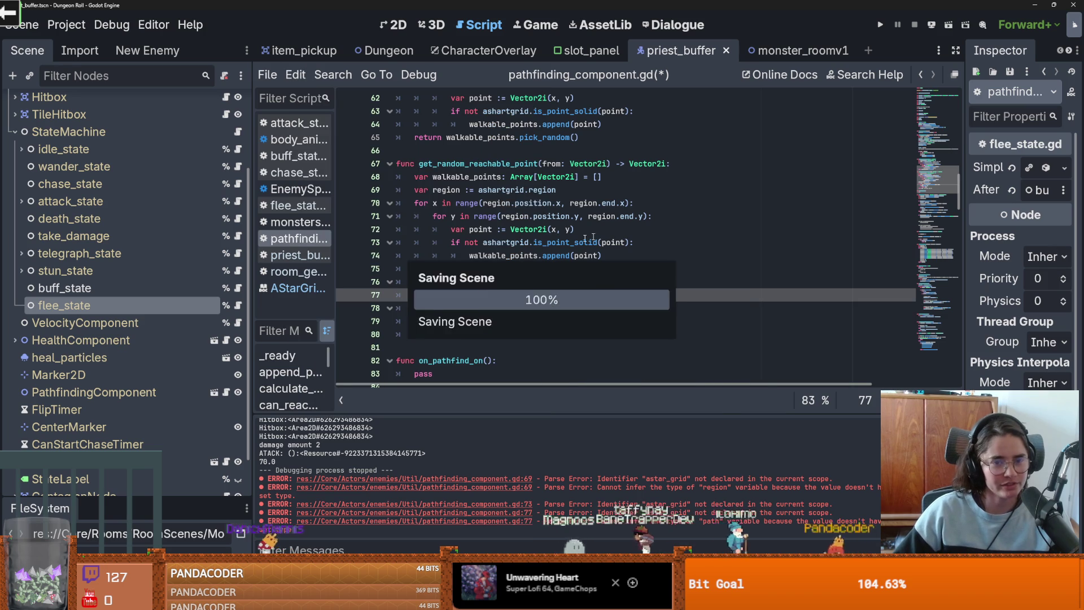
key("Up")
key("Up")
key("Up")
Step: Highlight the function header on line 67 and every use of walkable_points
scroll(417, 273, "up", 1)
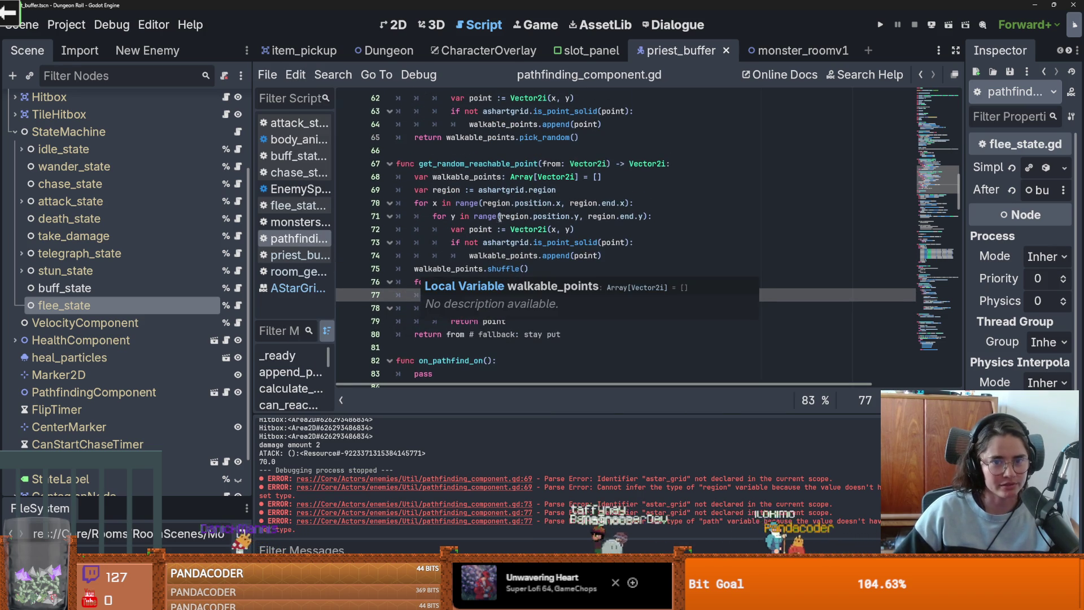
double_click(477, 164)
double_click(469, 177)
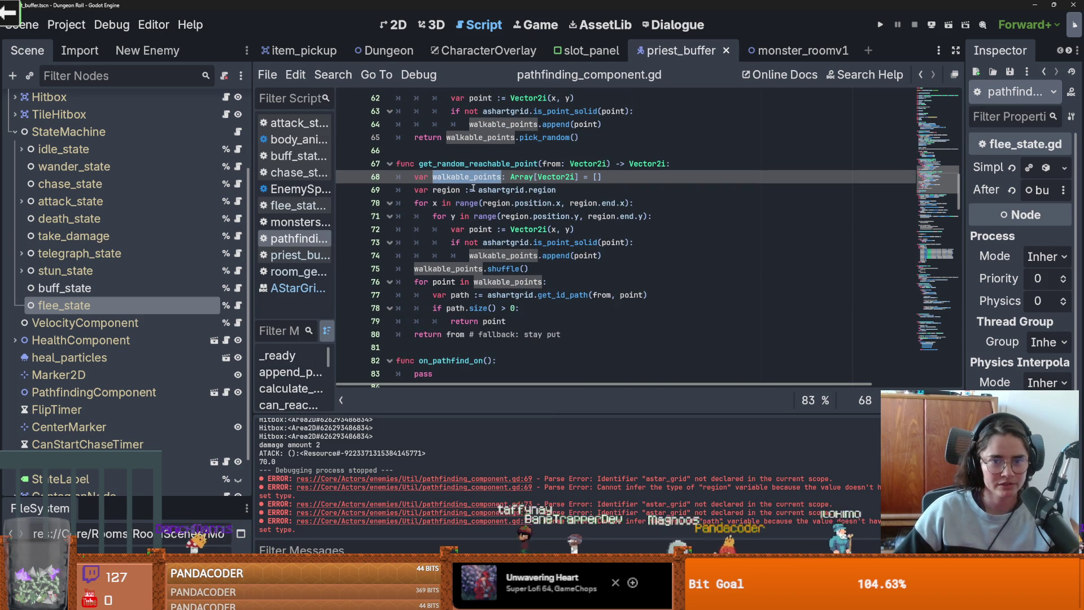
left_click(479, 168)
scroll(481, 186, "up", 4)
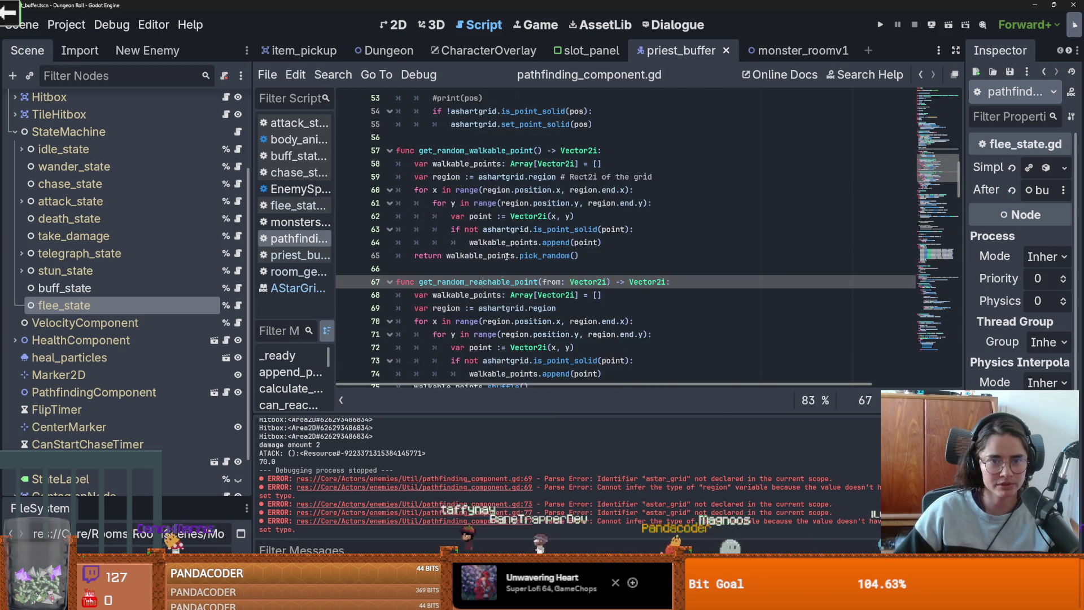
double_click(494, 188)
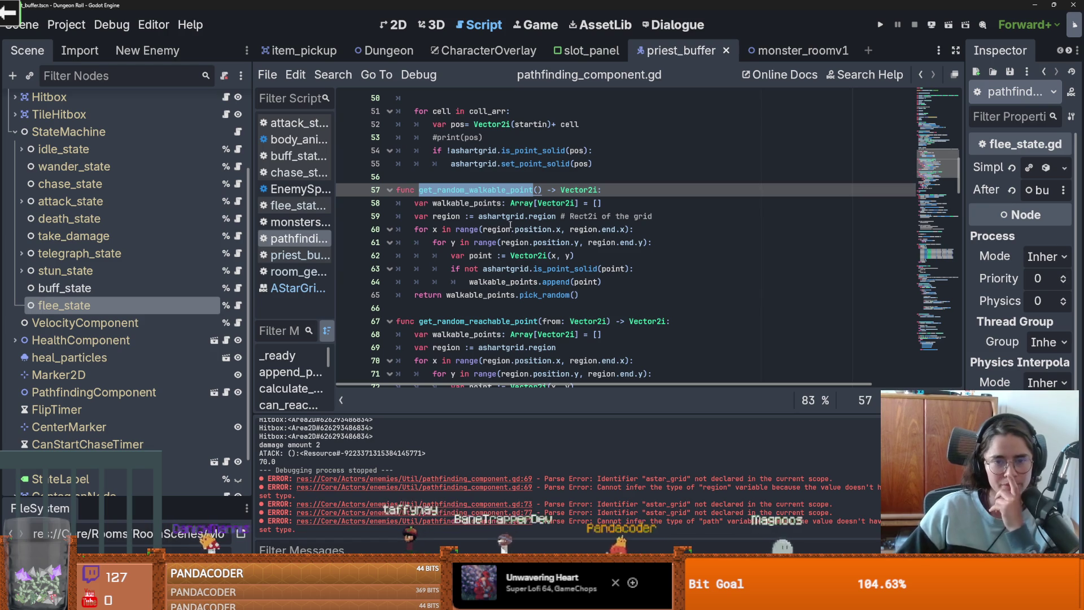
left_click(542, 308)
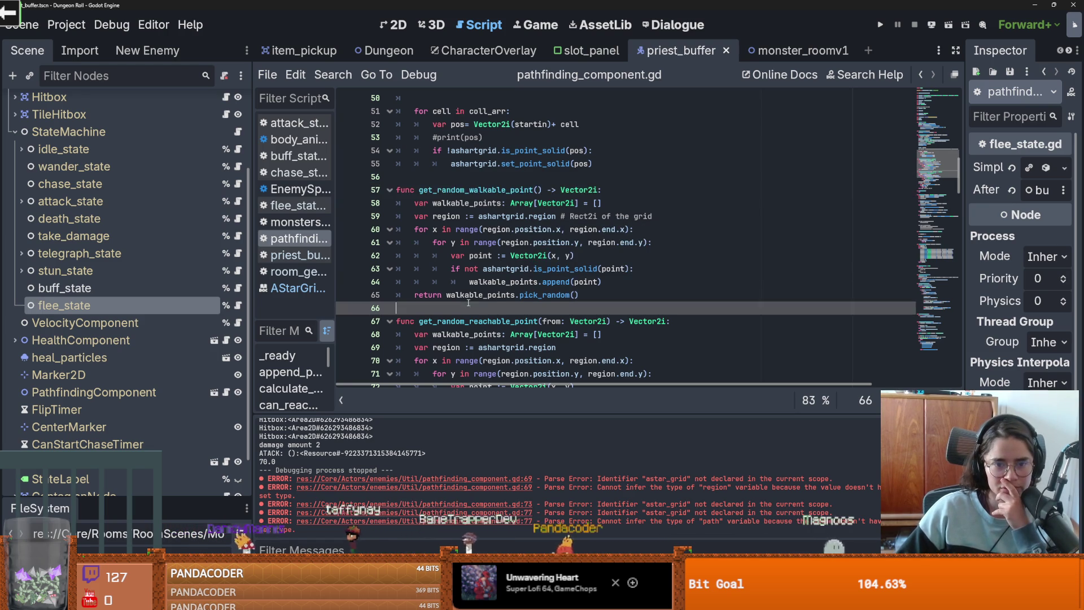
scroll(547, 305, "down", 1)
left_click(552, 284)
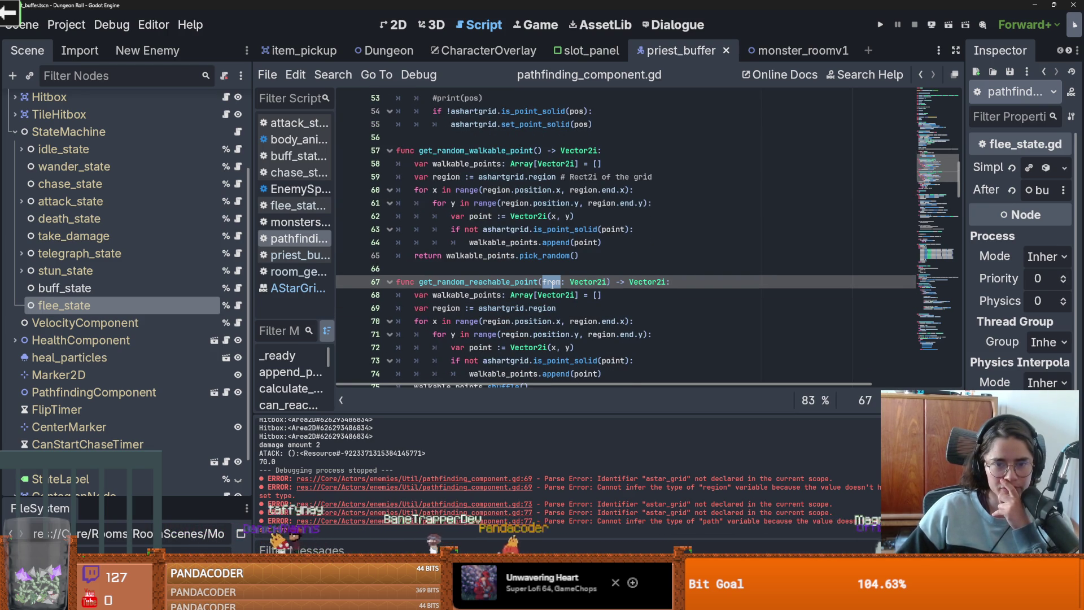
scroll(471, 298, "down", 1)
mouse_move(526, 268)
left_click(451, 255)
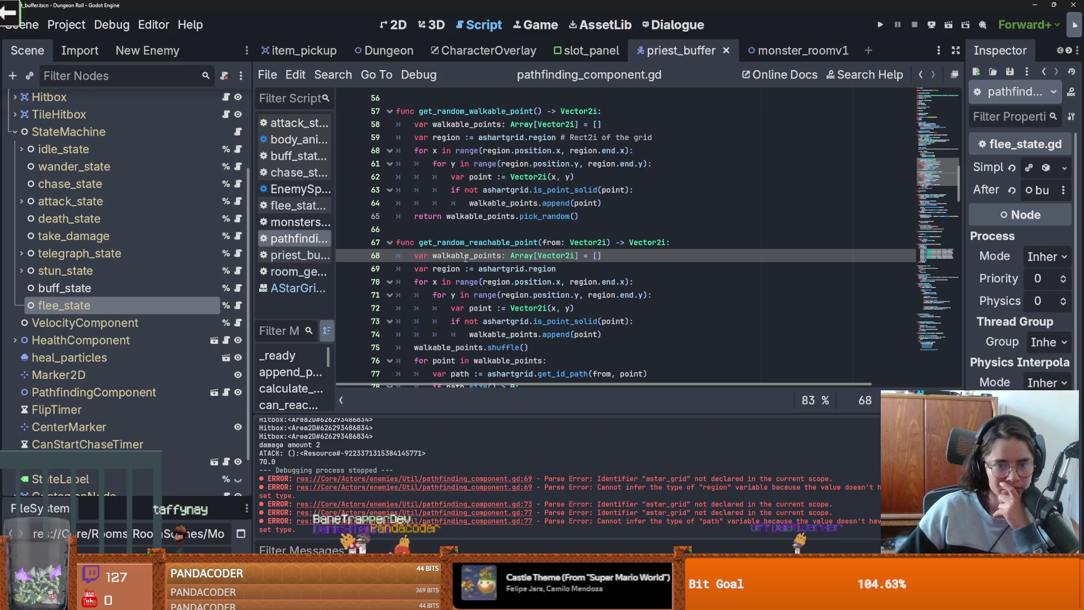
scroll(474, 169, "down", 1)
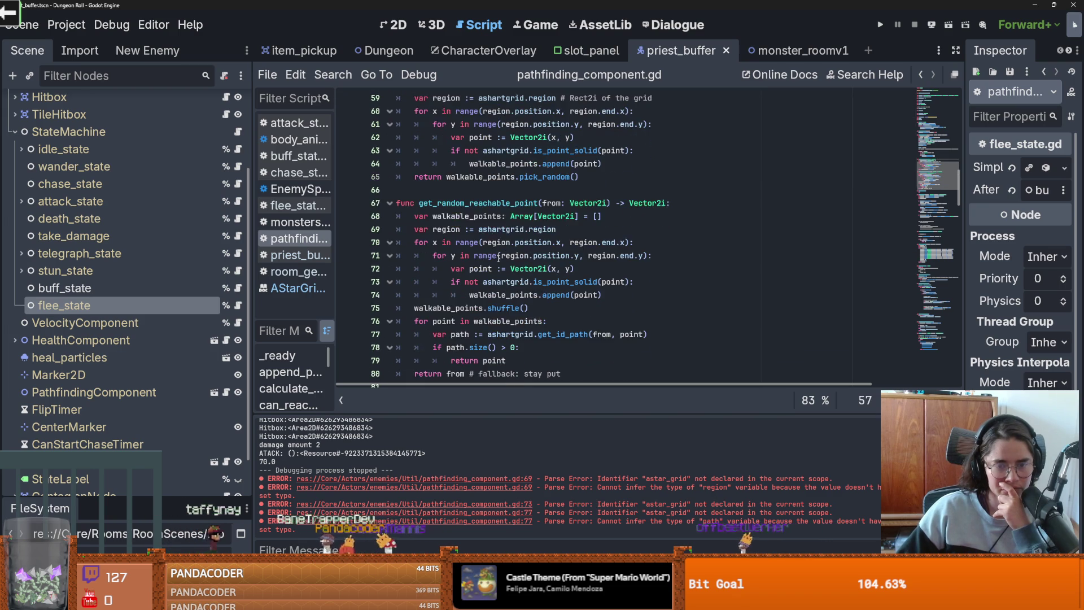
scroll(487, 273, "up", 1)
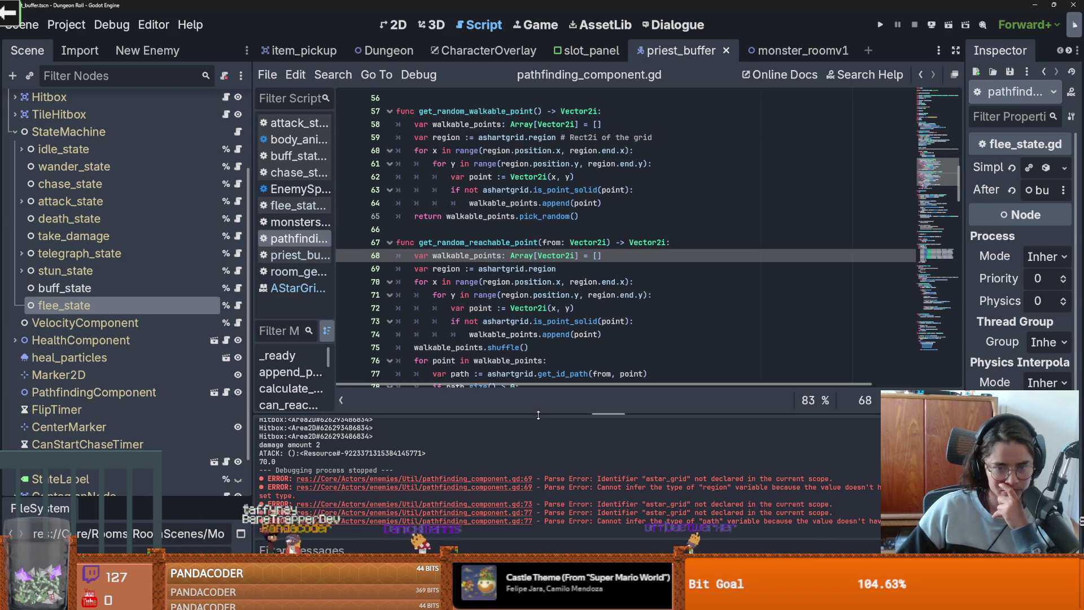
mouse_move(535, 309)
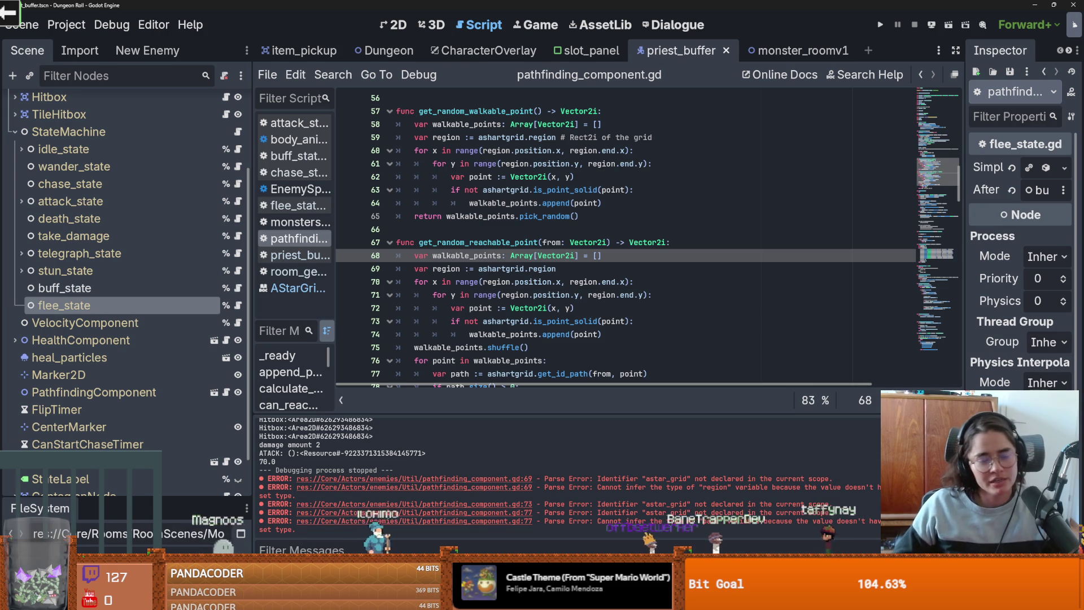
mouse_move(603, 278)
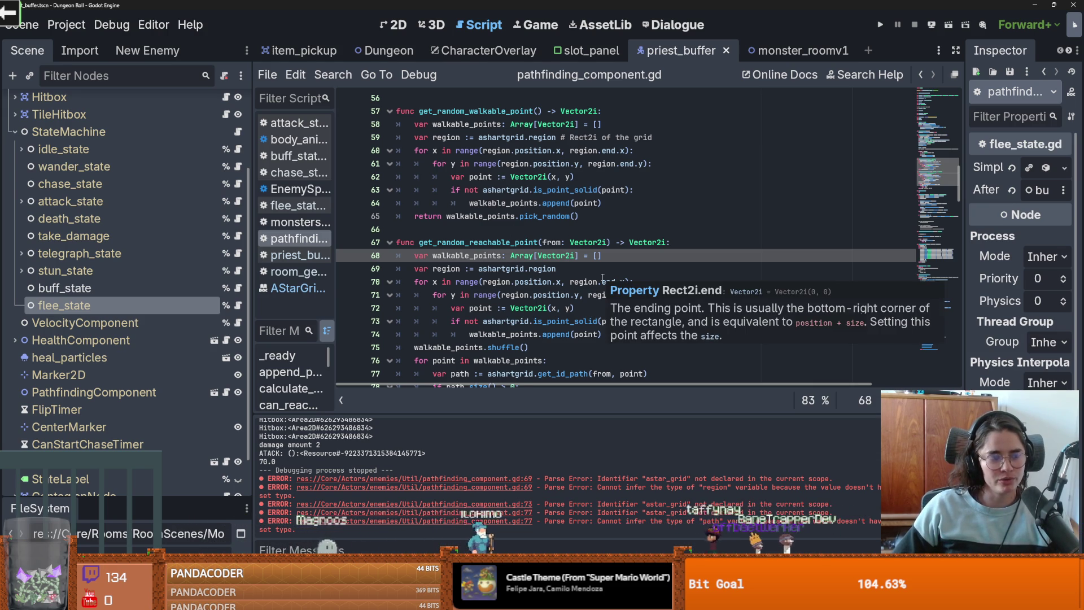
left_click(603, 281)
key("ctrl+s")
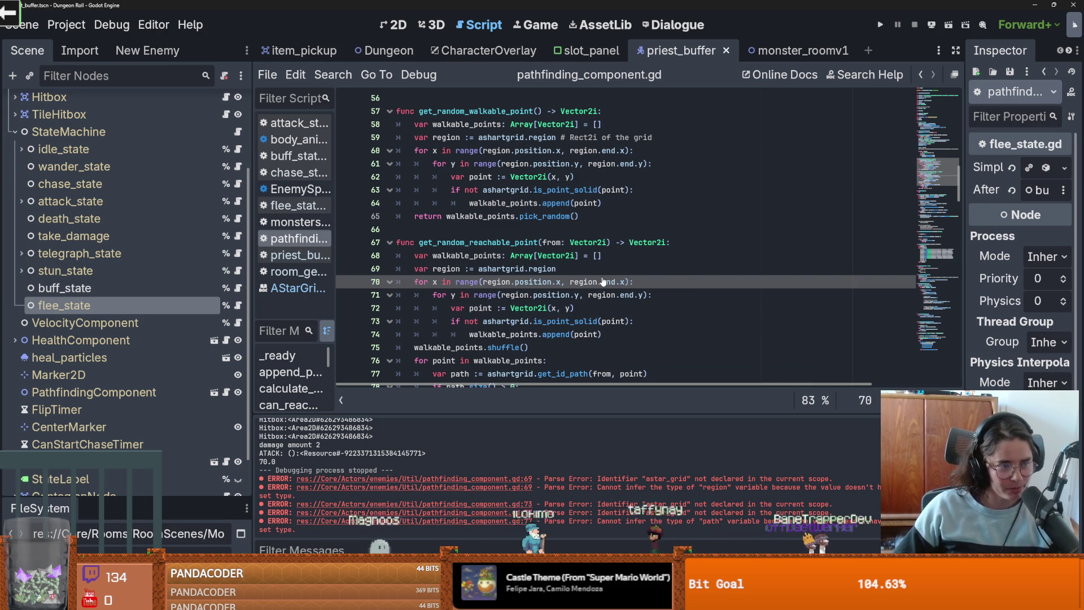
left_click(559, 360)
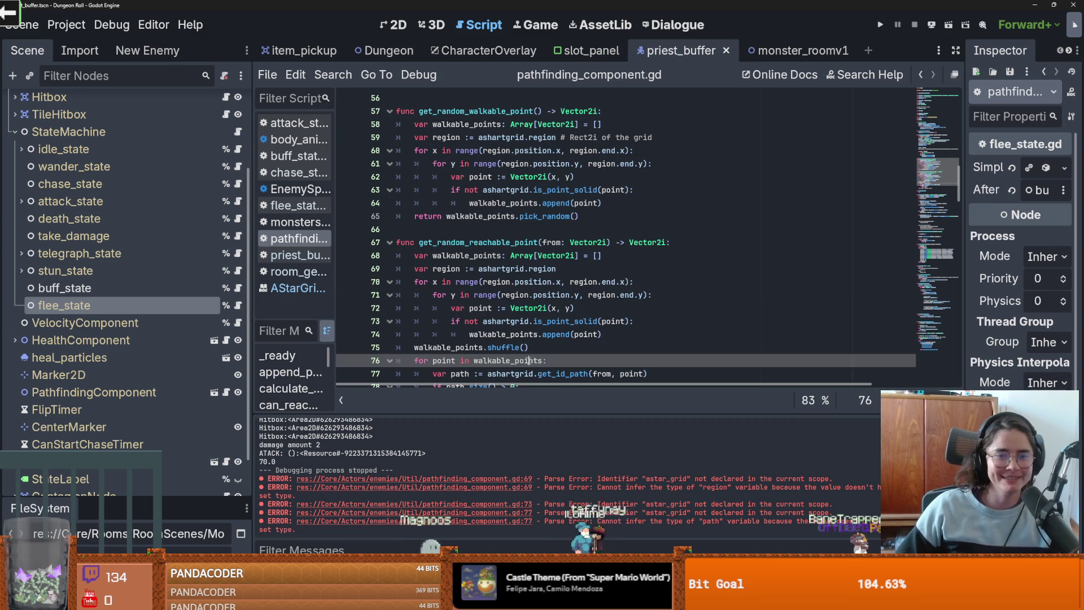
scroll(525, 333, "down", 2)
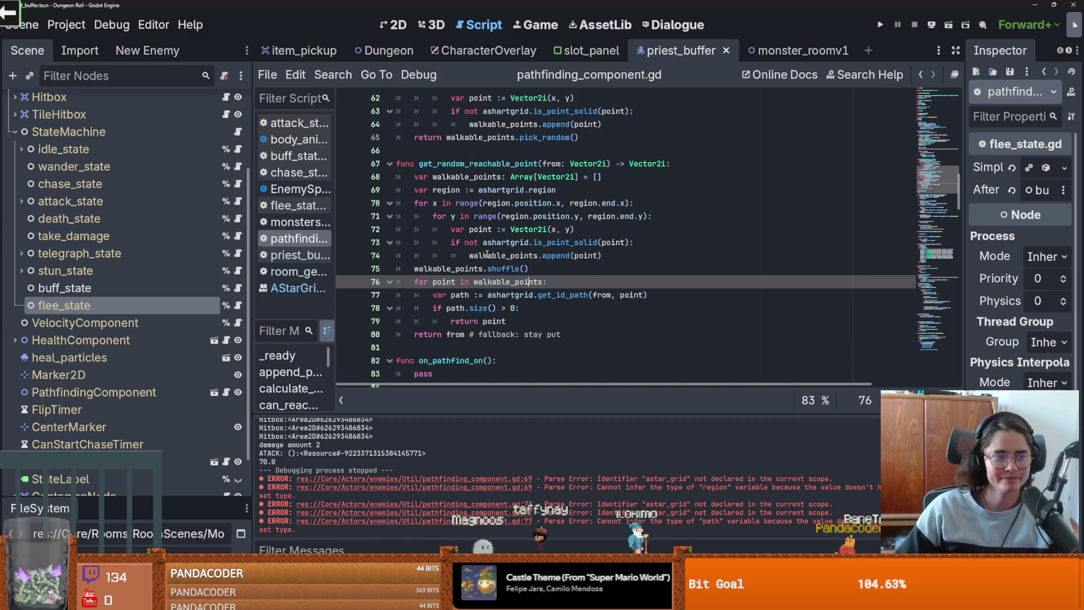
mouse_move(485, 272)
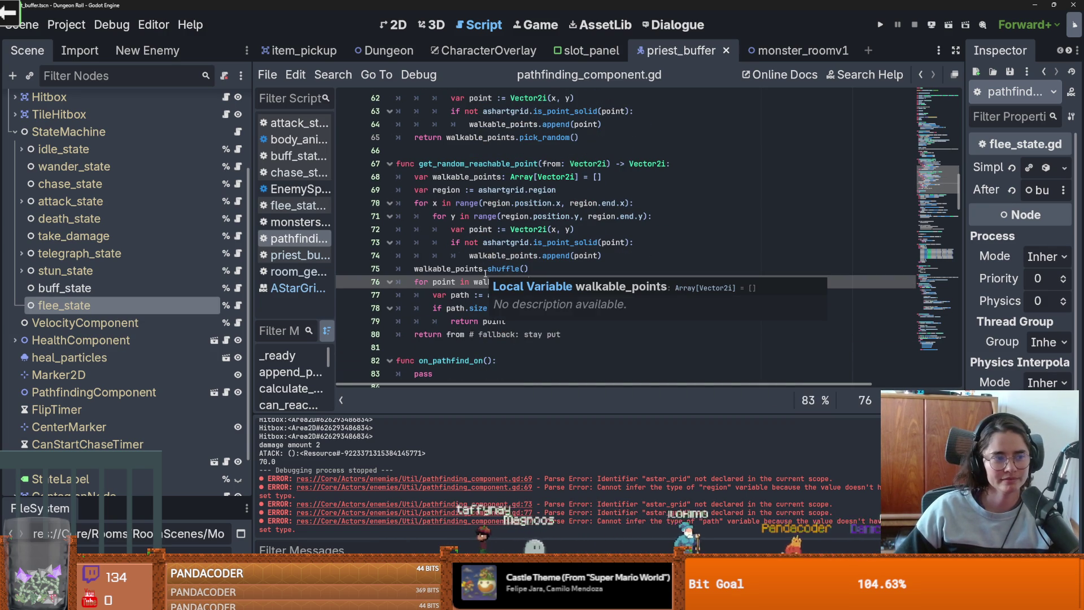
left_click(497, 322)
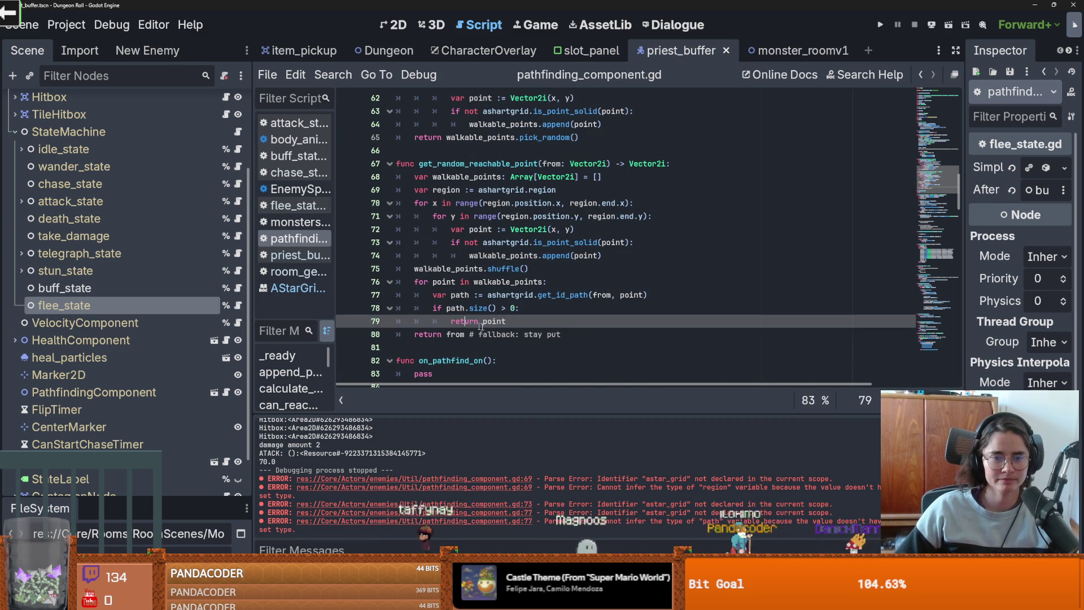
scroll(496, 323, "up", 3)
scroll(497, 323, "down", 1)
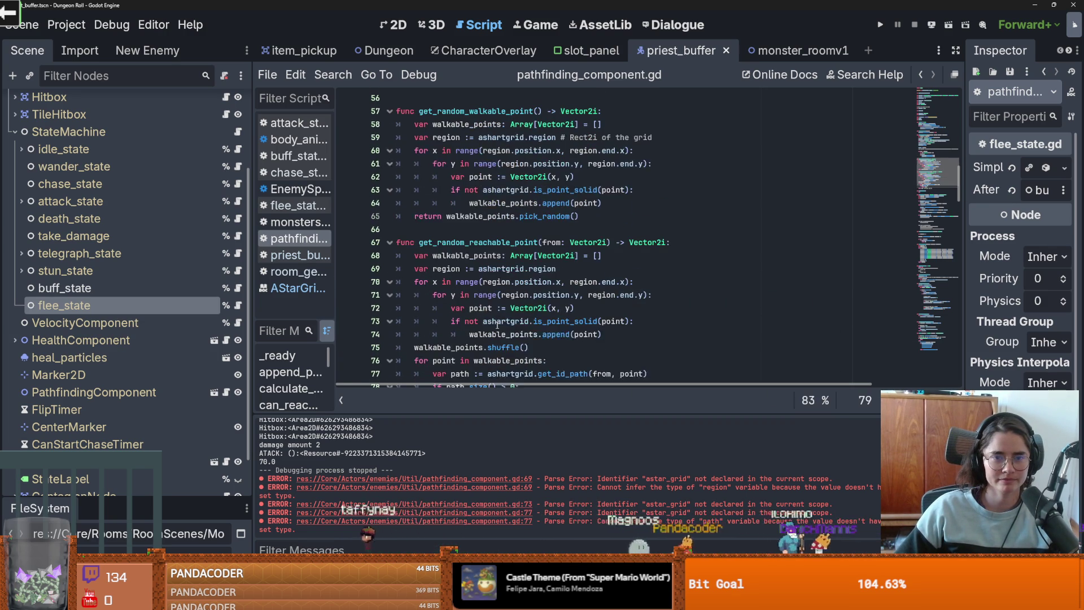
double_click(471, 123)
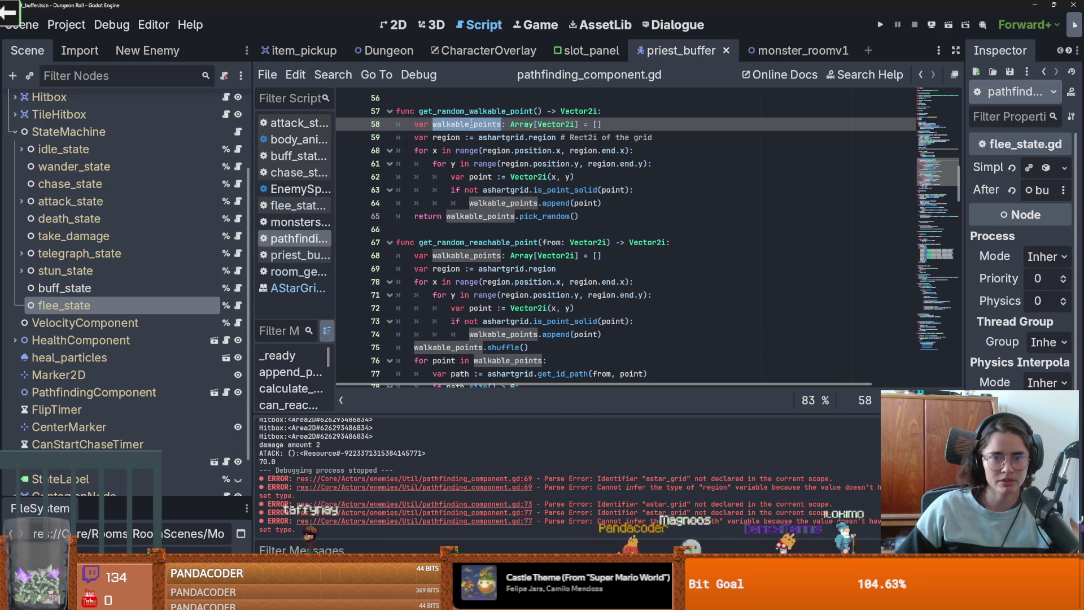
double_click(470, 256)
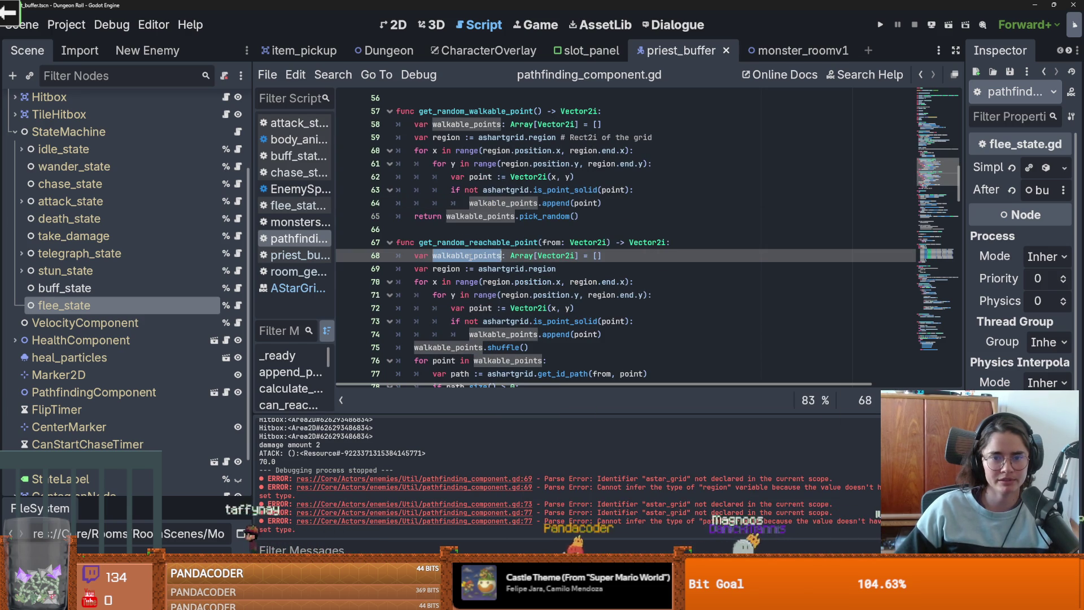
scroll(480, 268, "down", 1)
left_click(529, 229)
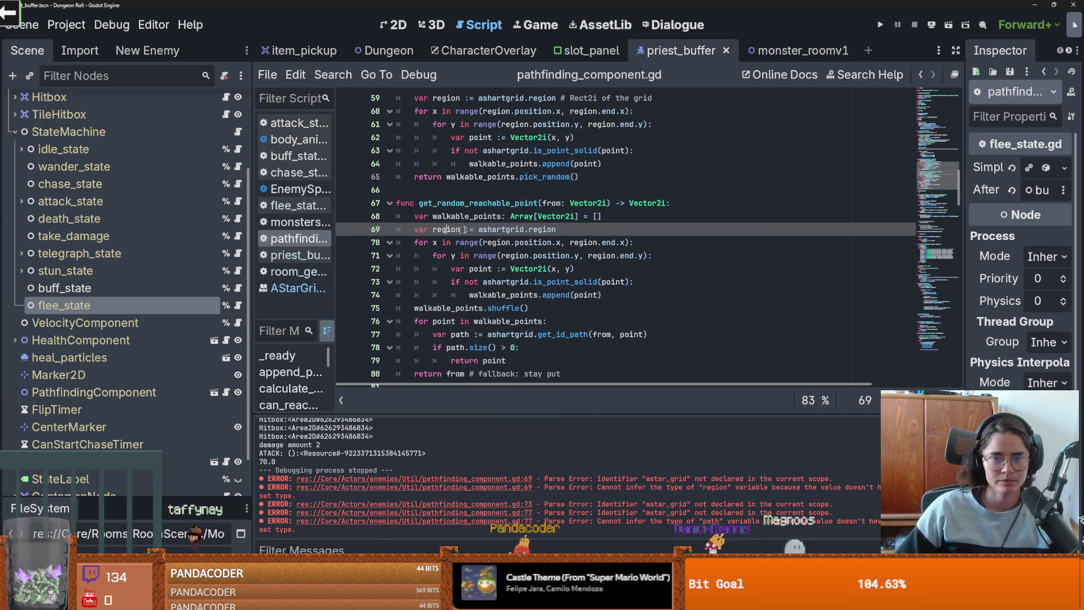
double_click(539, 228)
key("Down")
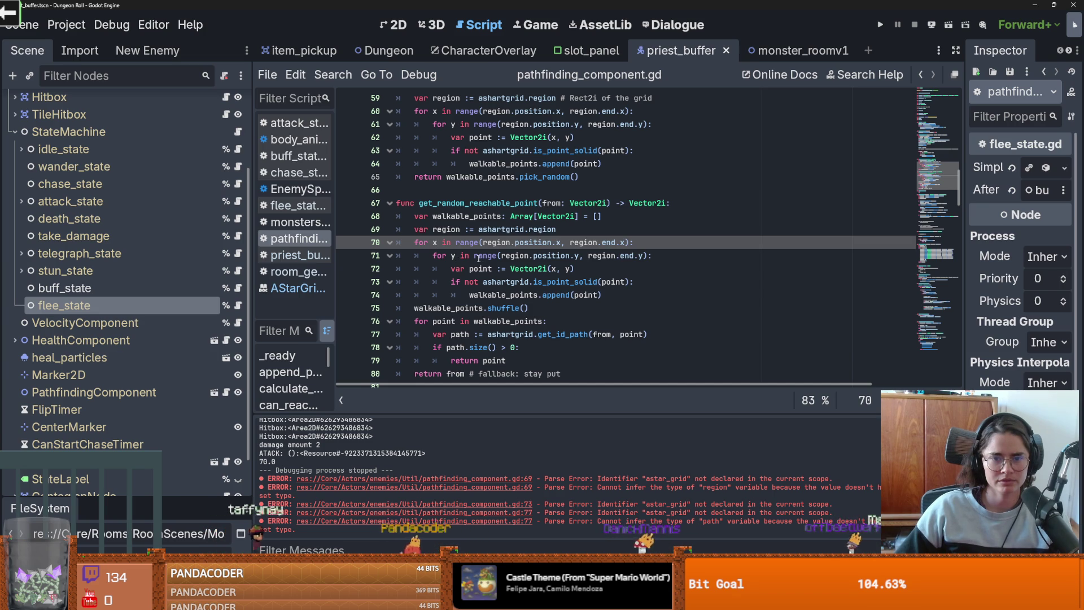
double_click(504, 293)
scroll(501, 237, "up", 2)
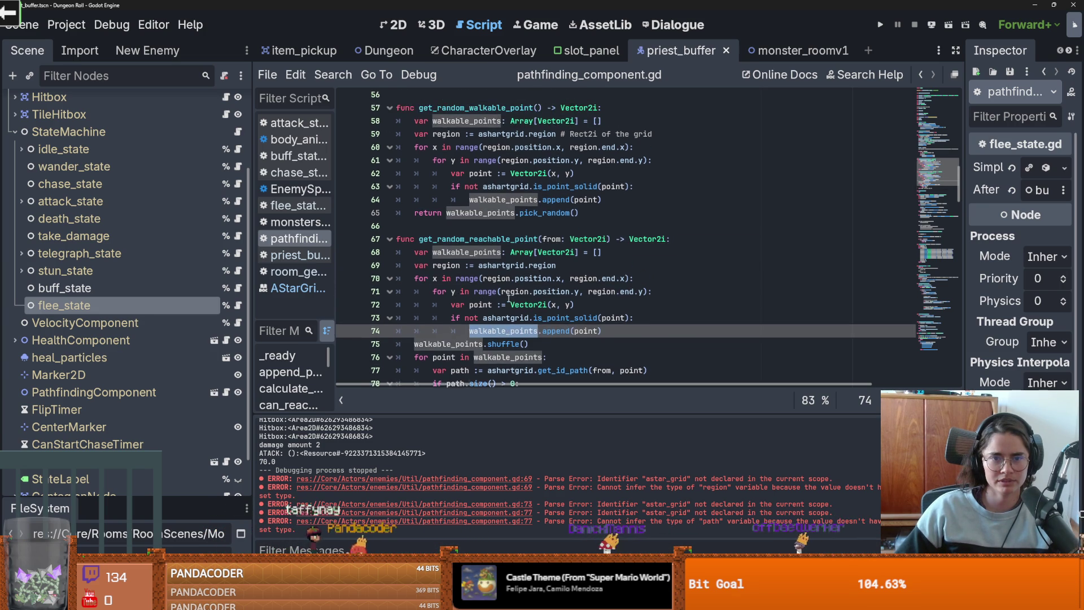
scroll(501, 225, "down", 2)
mouse_move(582, 163)
left_mouse_down()
mouse_move(475, 151)
mouse_move(396, 96)
left_mouse_up()
left_click(509, 177)
mouse_move(582, 196)
left_mouse_down()
mouse_move(537, 176)
mouse_move(485, 124)
left_mouse_up()
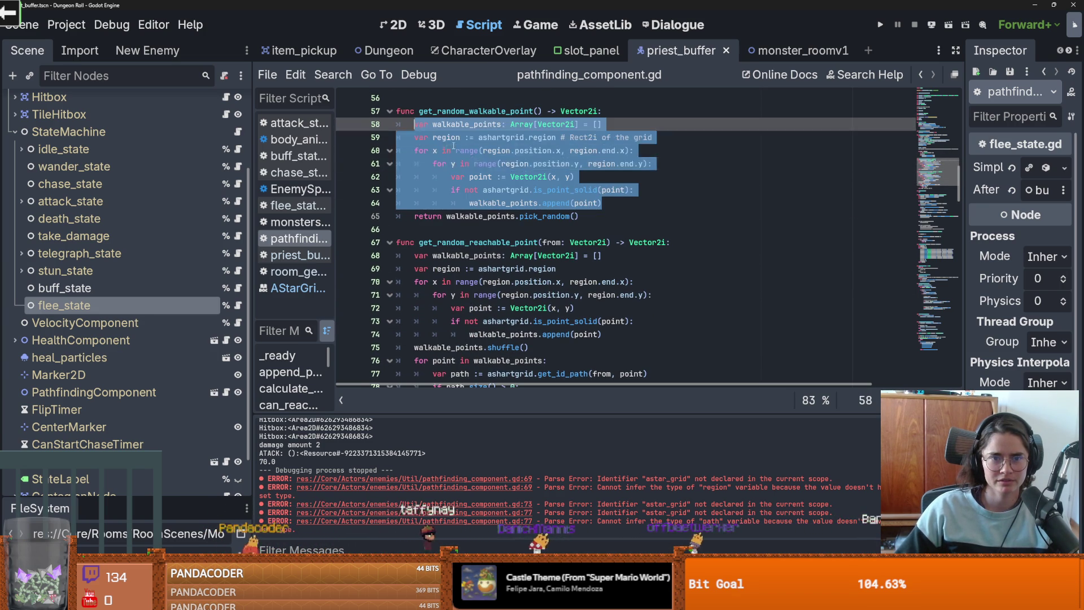
left_click(462, 151)
left_click(461, 138)
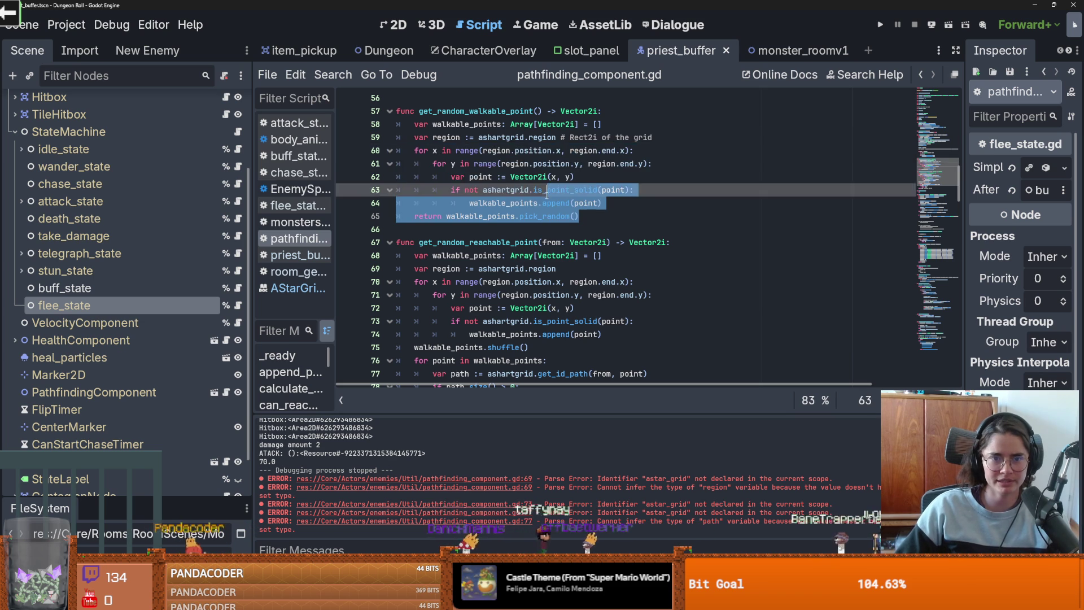
scroll(499, 254, "down", 1)
double_click(499, 294)
scroll(508, 305, "up", 1)
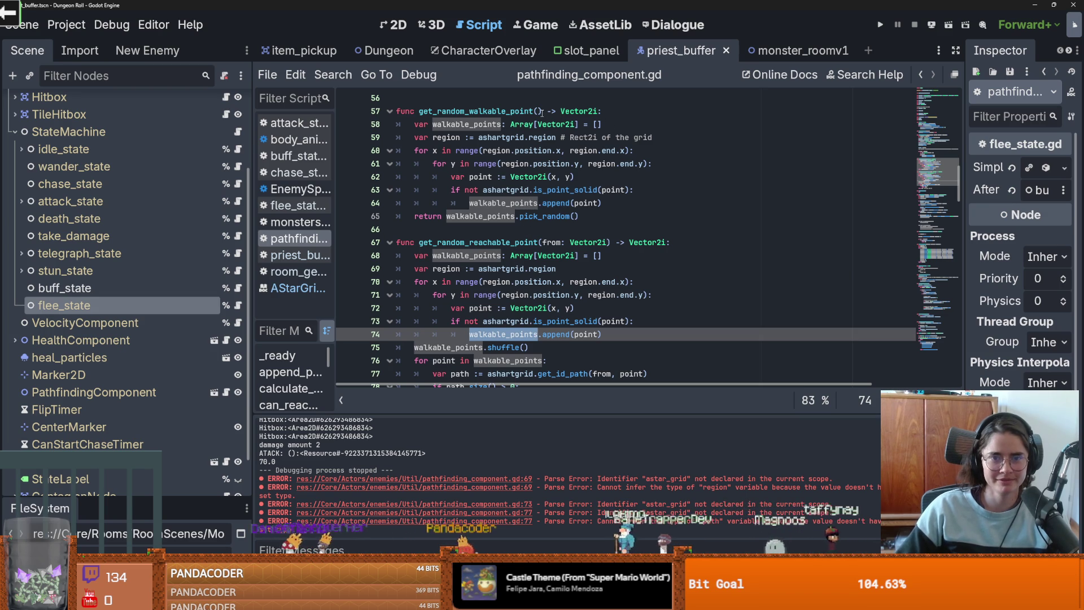
left_click(425, 111)
key("shift+Right")
key("shift+Right")
key("shift+Right")
left_click(515, 281)
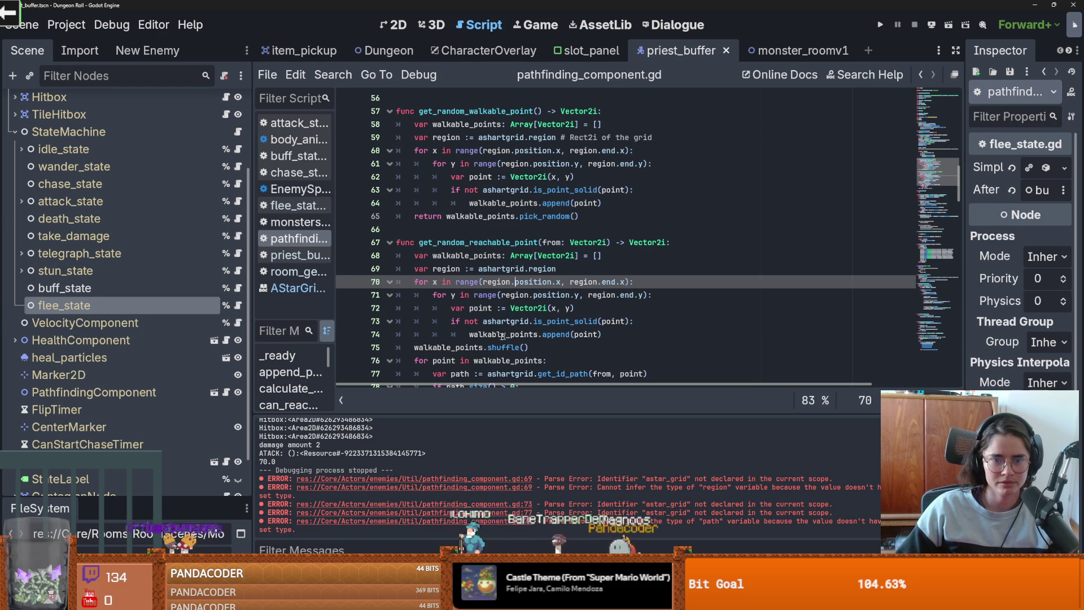
left_click_drag(614, 334, 568, 255)
type("get_random_walkable_point()")
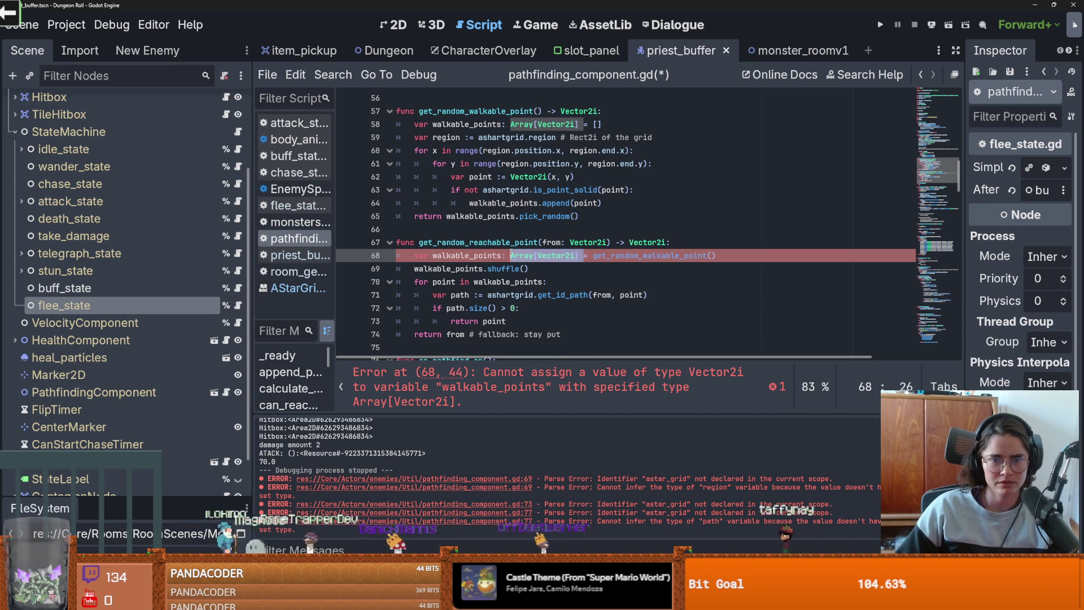
left_click_drag(582, 256, 507, 256)
key("Delete")
key("Delete")
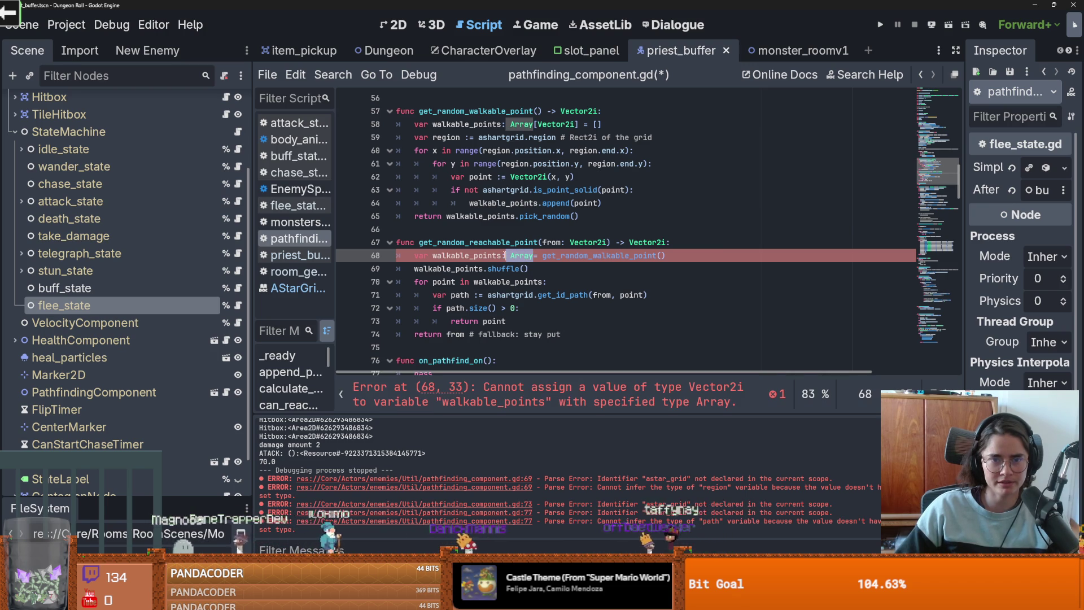
key("BackSpace")
key("BackSpace")
key("BackSpace")
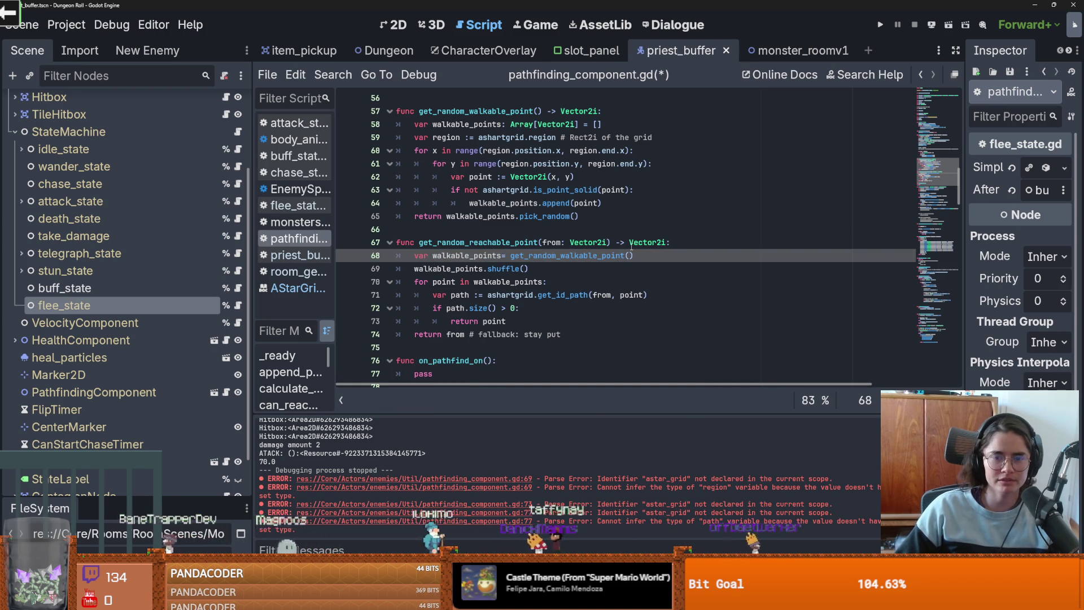
double_click(572, 111)
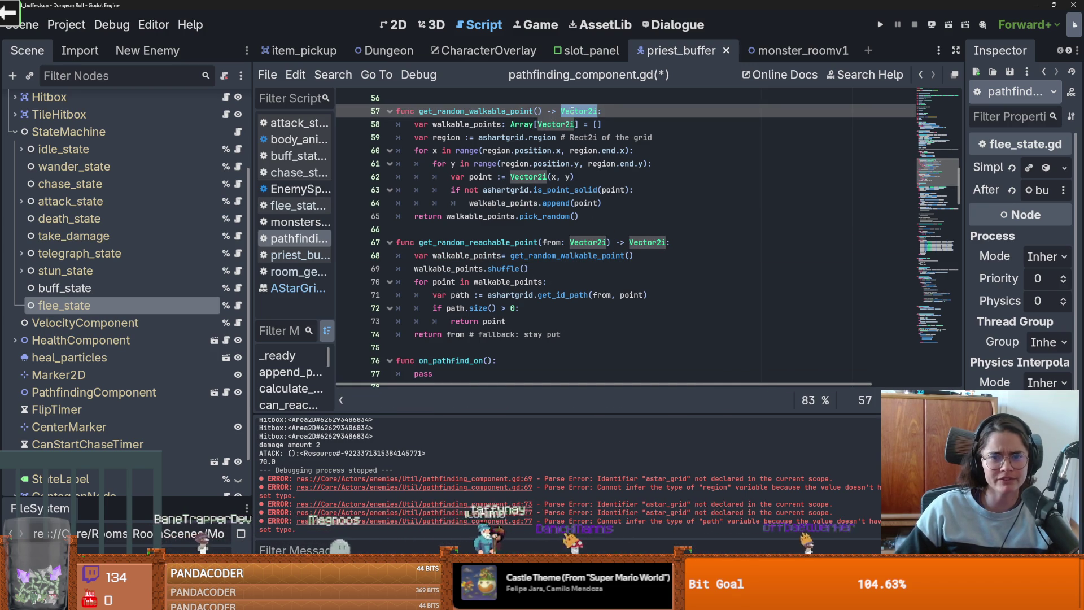
left_click(498, 219)
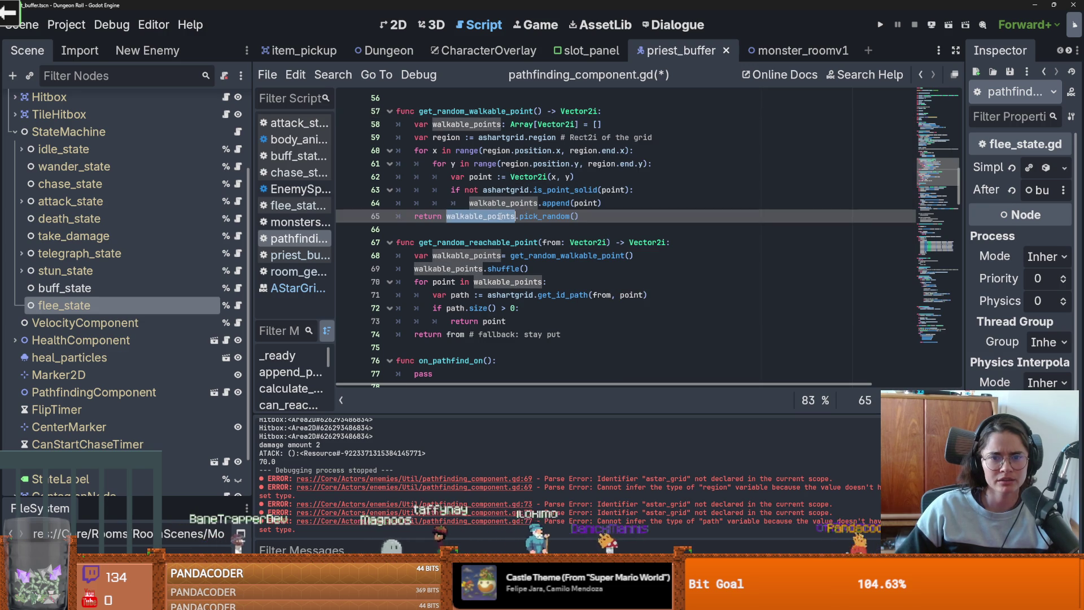
double_click(557, 217)
double_click(477, 112)
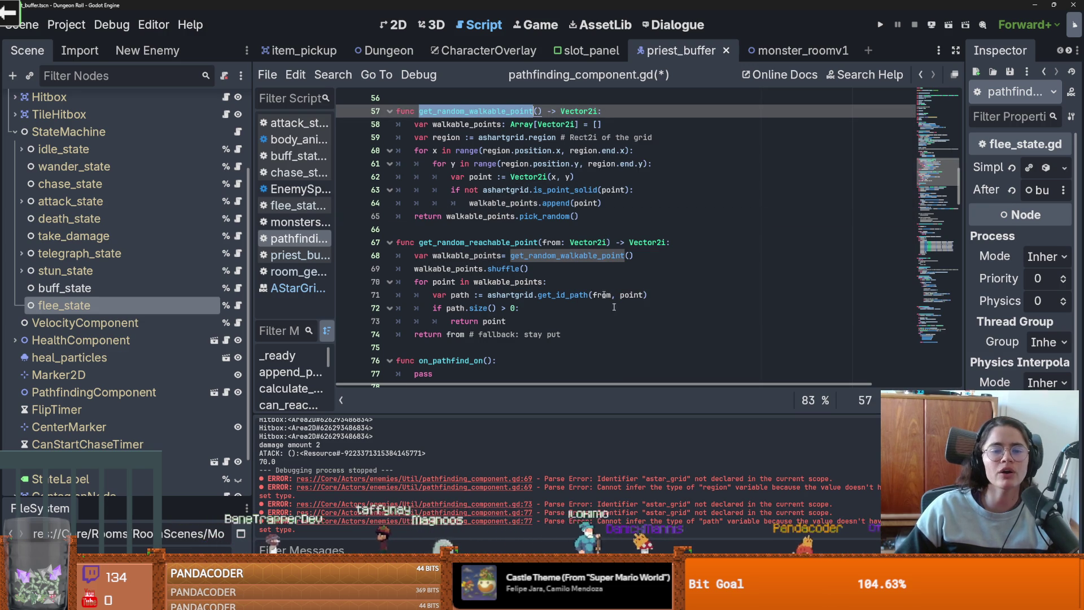
left_click(498, 255)
type(": Array[Vector2i]")
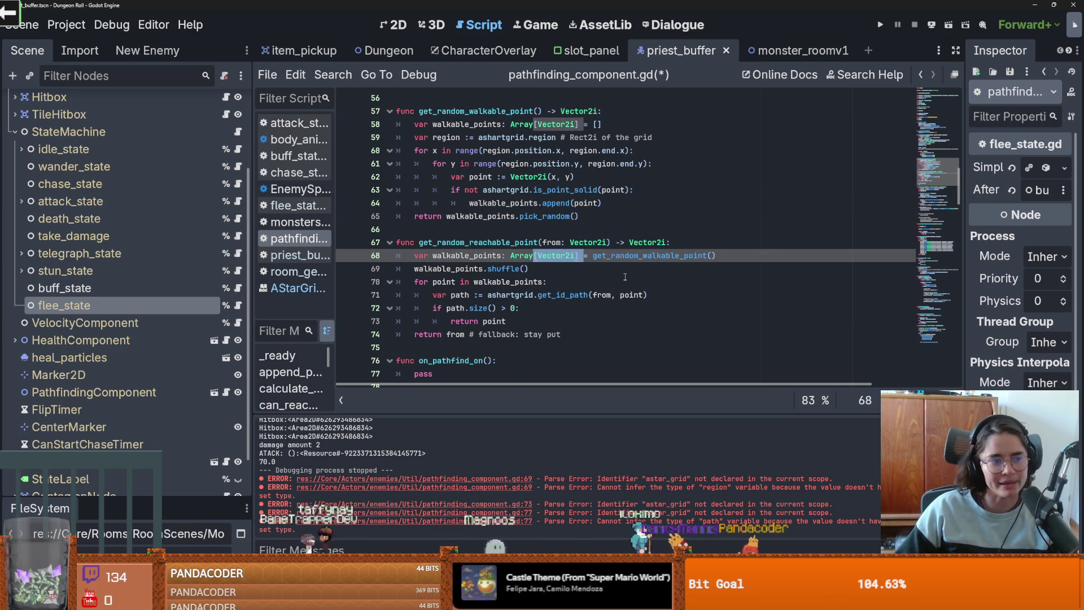
key("ctrl+z")
double_click(502, 334)
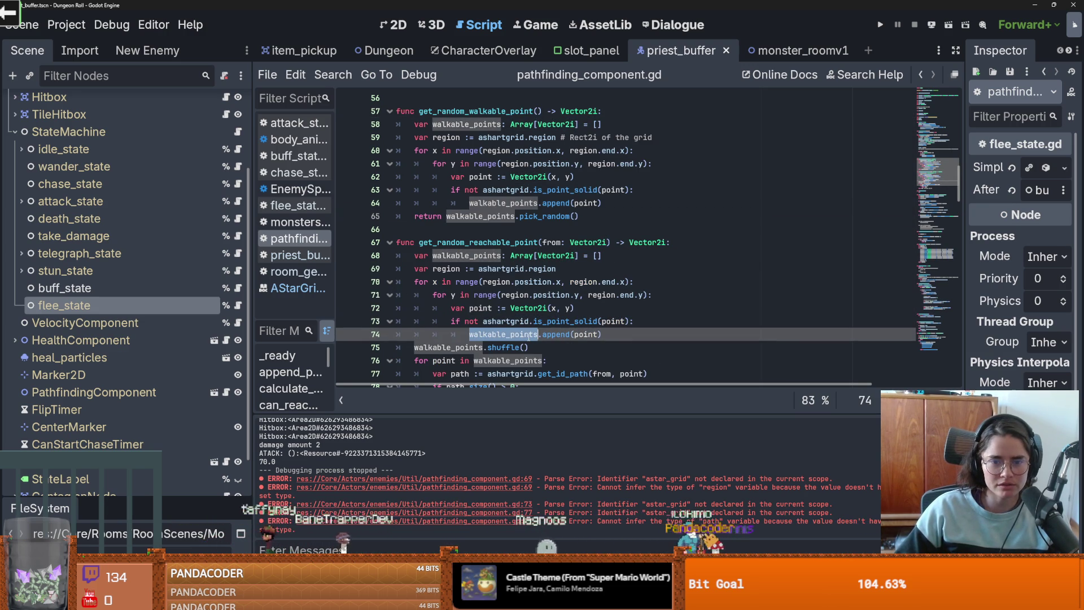
left_click(571, 334)
Step: Create func get_walkable_points() -> Array[Vector2i]: with a pass placeholder and save
mouse_move(554, 282)
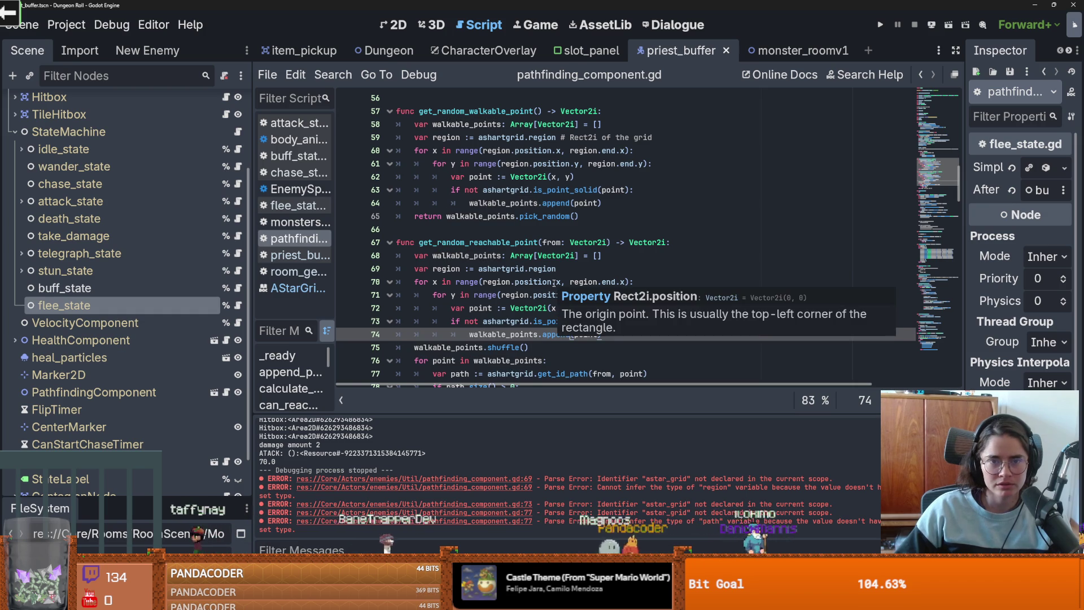
left_click(447, 231)
key("Return")
key("Return")
key("Up")
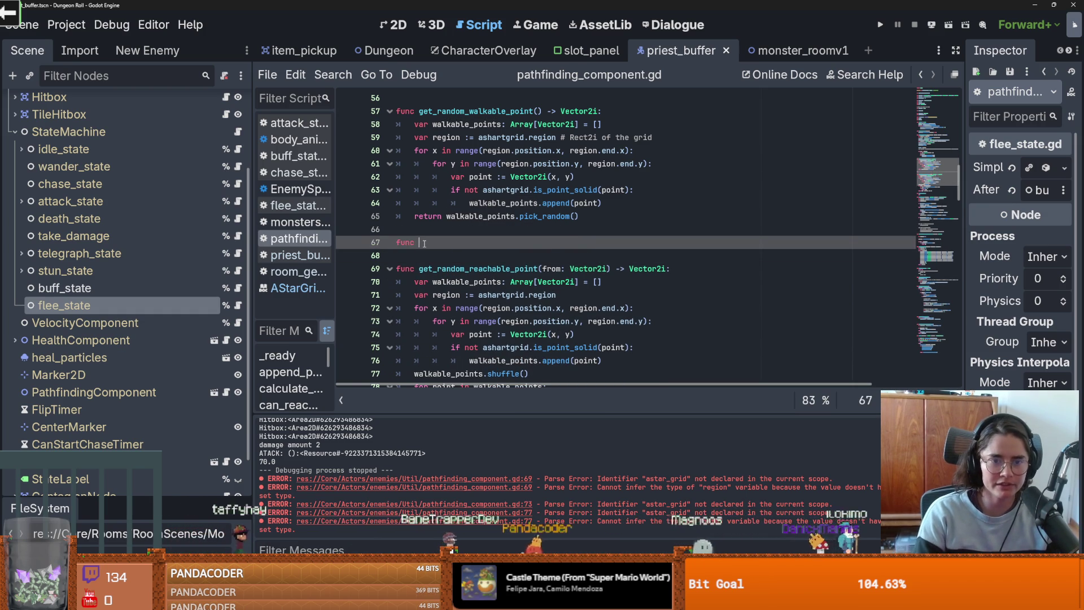
type("get_walka")
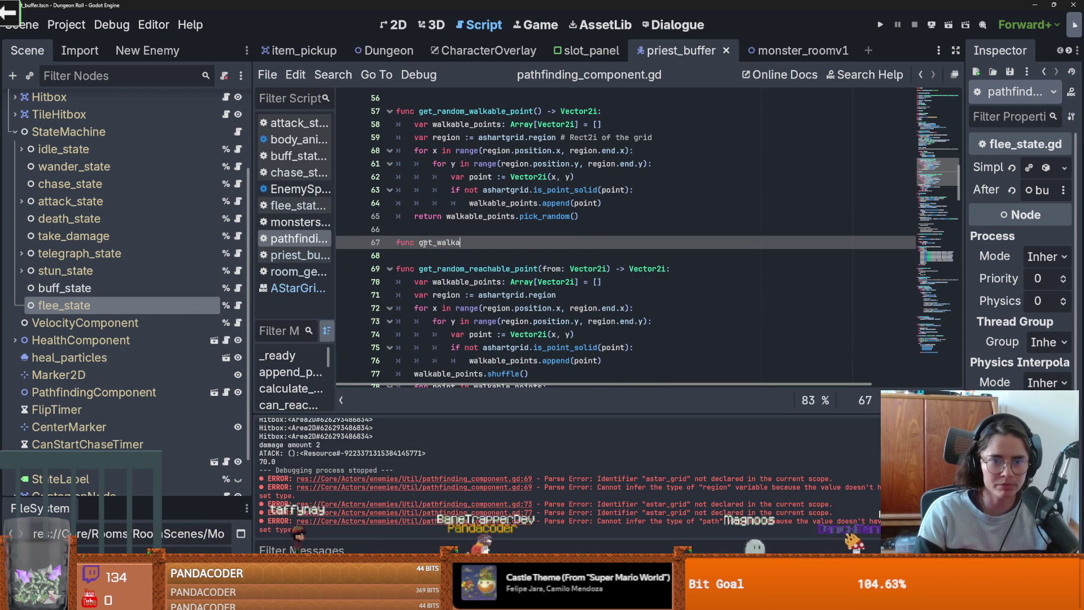
type("ble_posi")
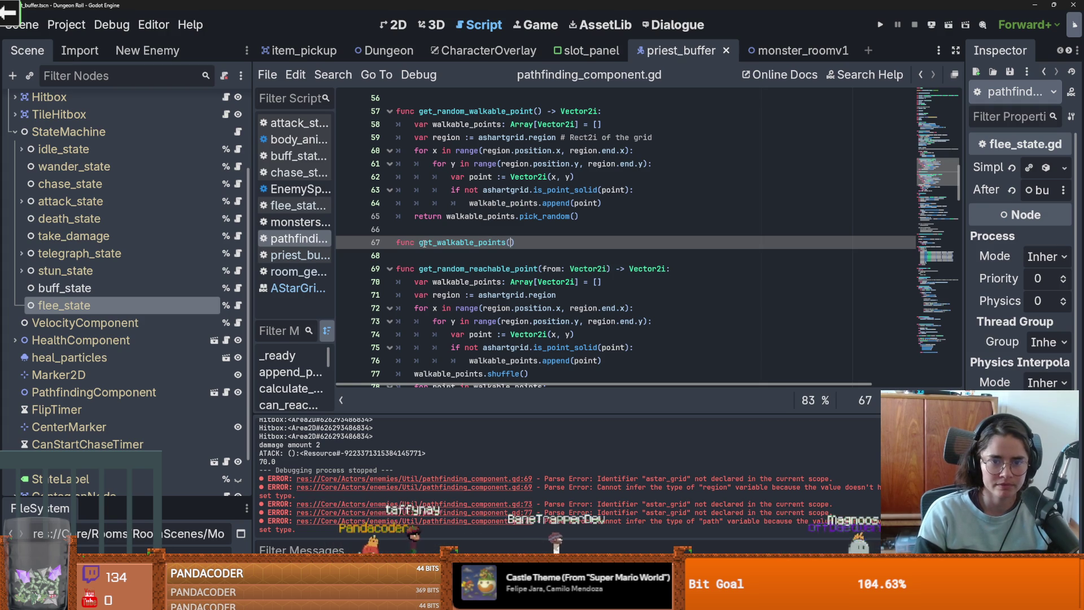
type("> Array")
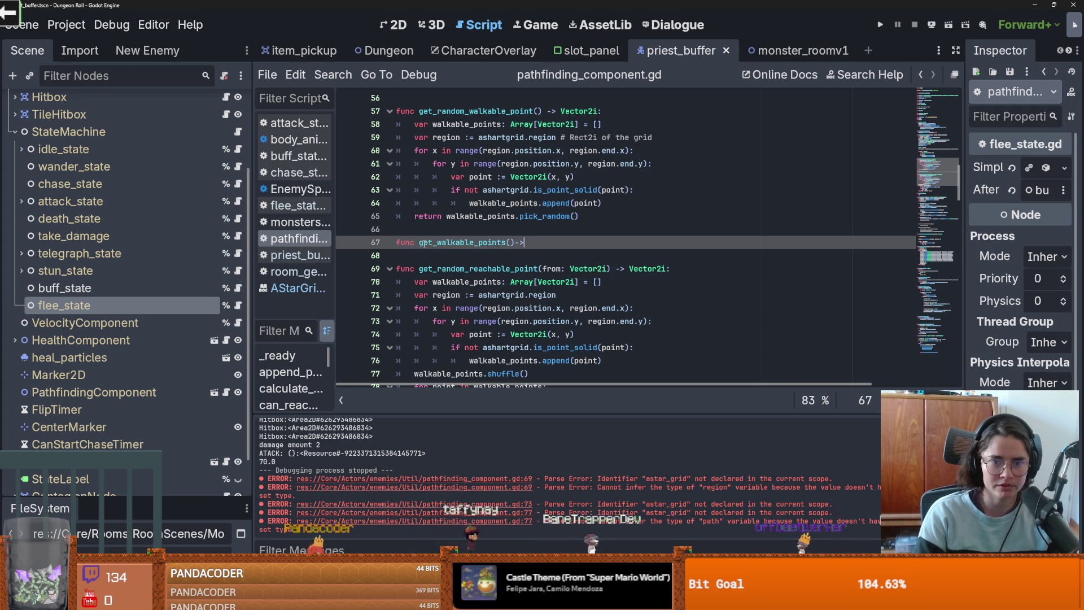
type("[Vector2")
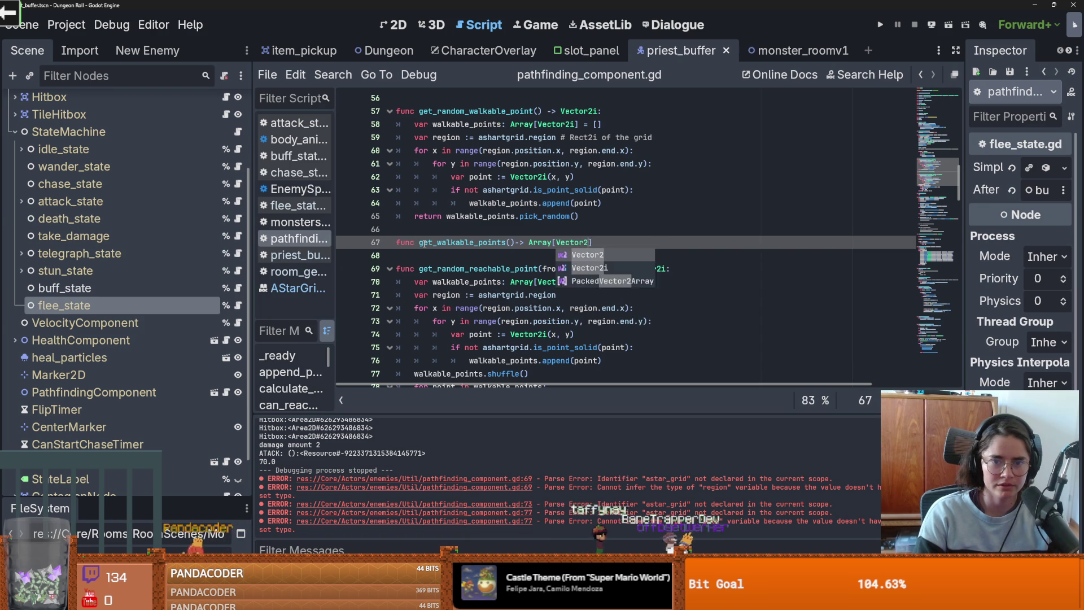
key("Return")
type("]:")
key("Return")
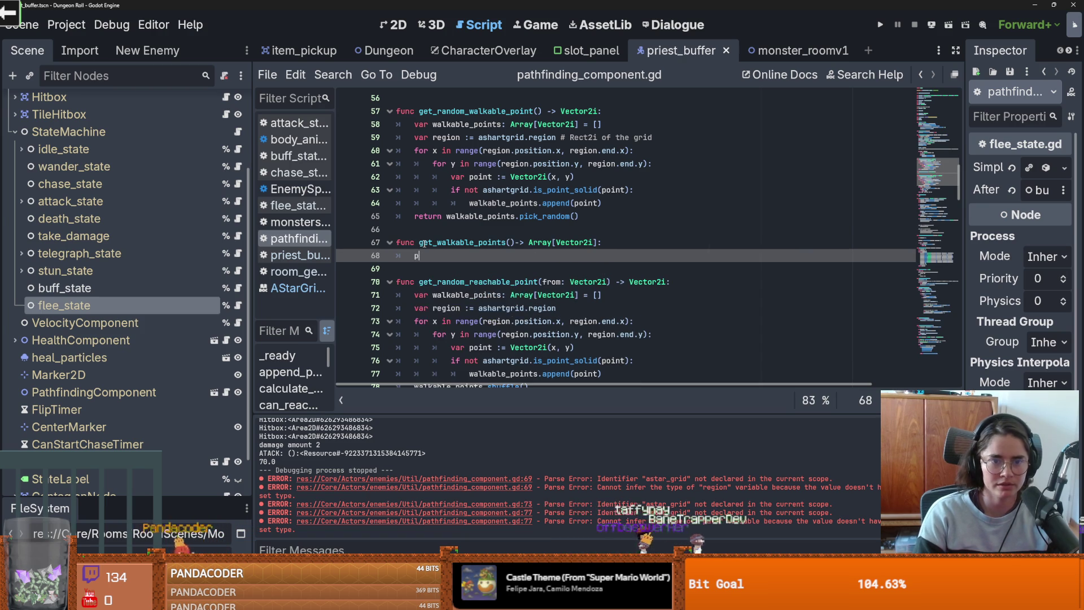
type("pass")
key("ctrl+s")
Step: Copy the grid loop from get_random_walkable_point into get_walkable_points, replacing pass
key("Up")
key("Up")
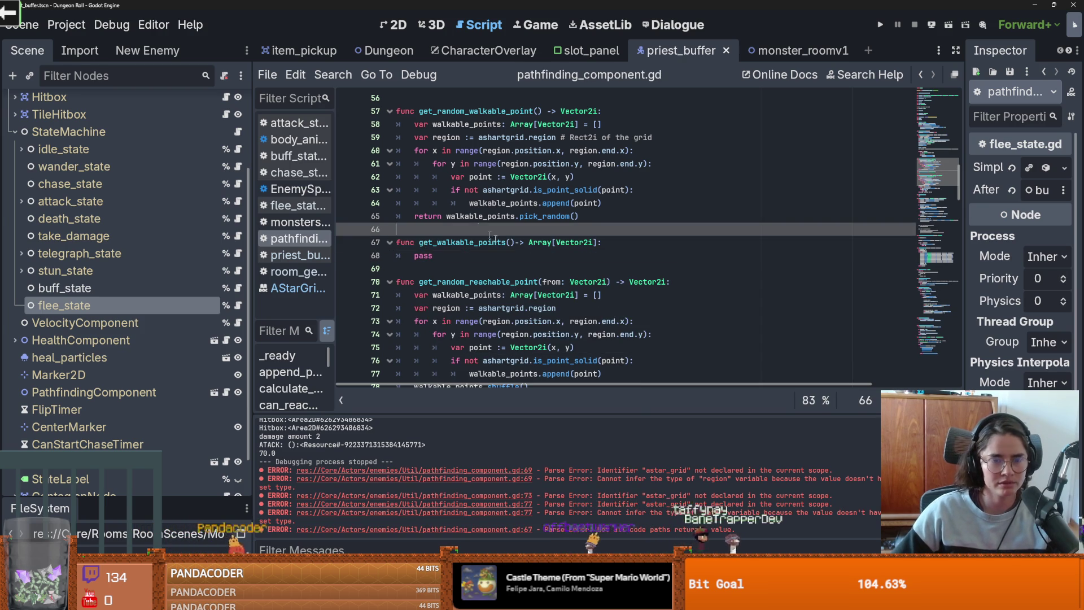
left_click(446, 255)
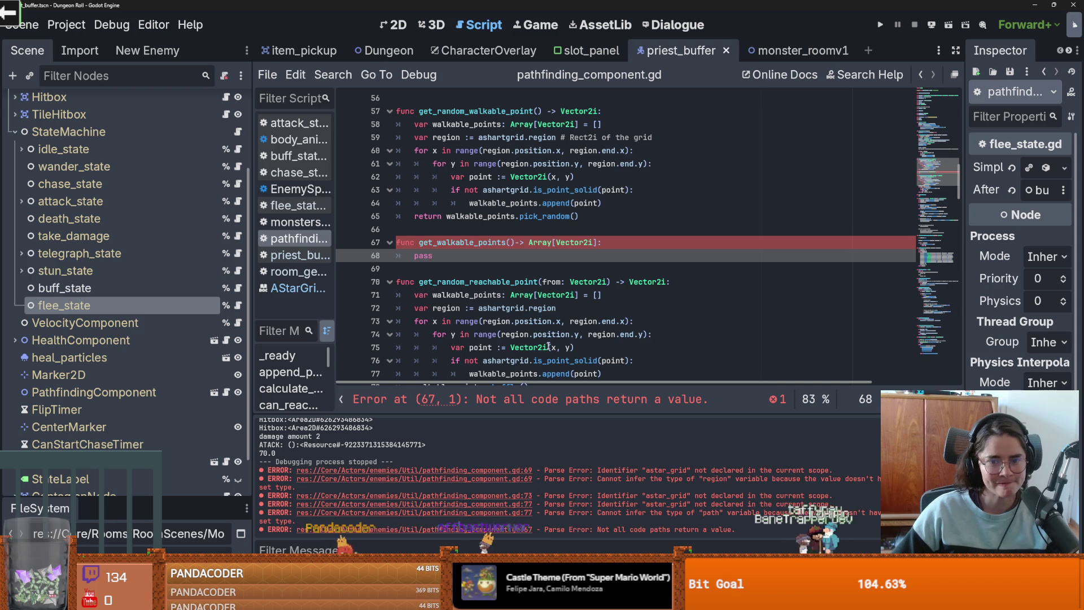
mouse_move(618, 207)
left_mouse_down()
mouse_move(417, 138)
mouse_move(413, 124)
left_mouse_up()
key("ctrl+c")
double_click(424, 255)
key("ctrl+v")
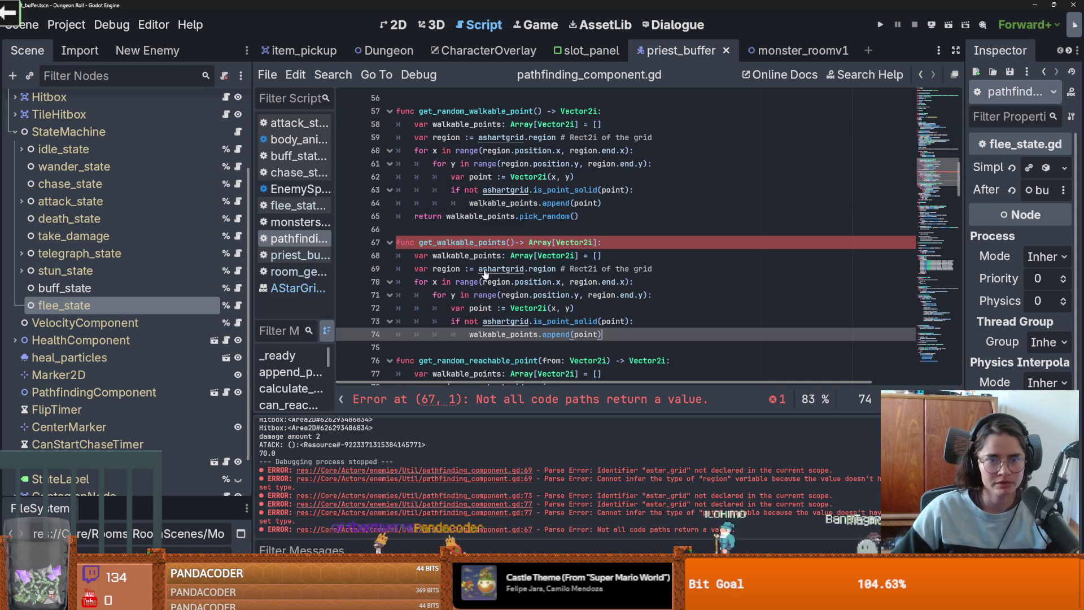
Step: End get_walkable_points with return walkable_points
key("Return")
key("BackSpace")
key("BackSpace")
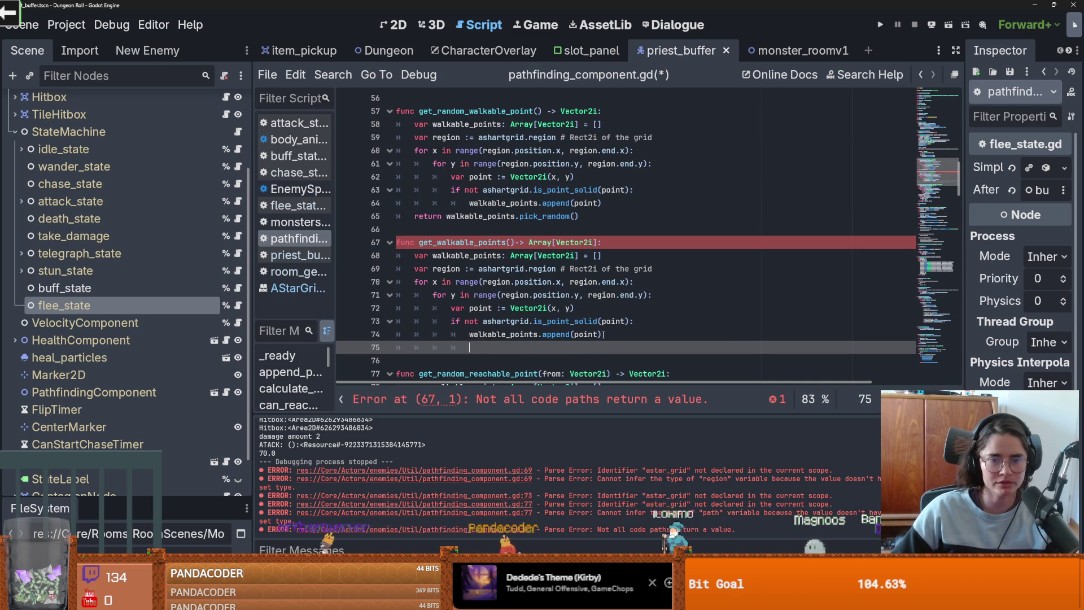
type("retru")
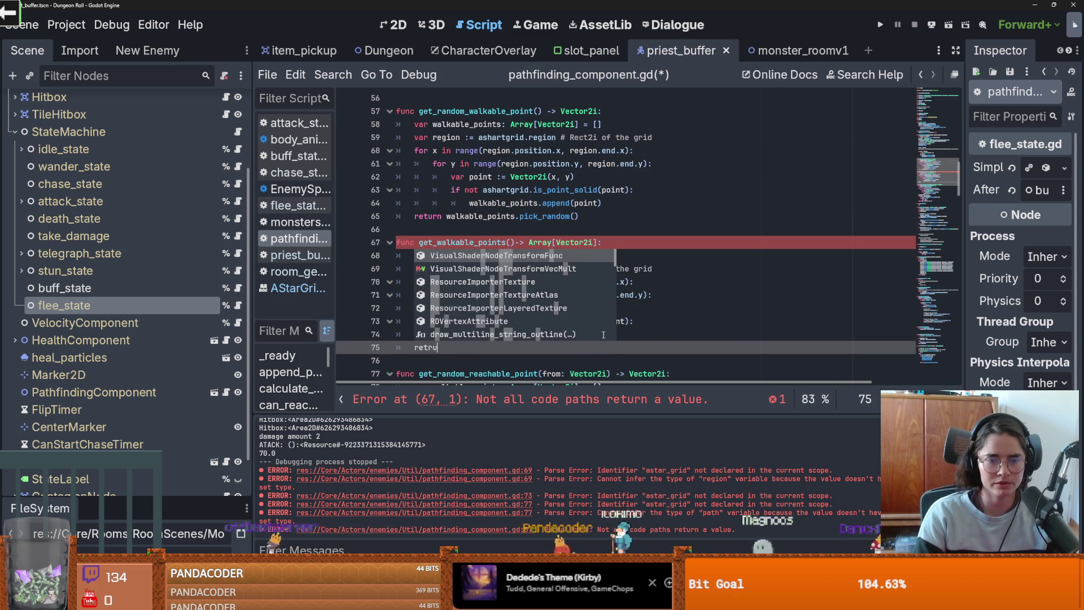
key("BackSpace")
key("BackSpace")
type("urn")
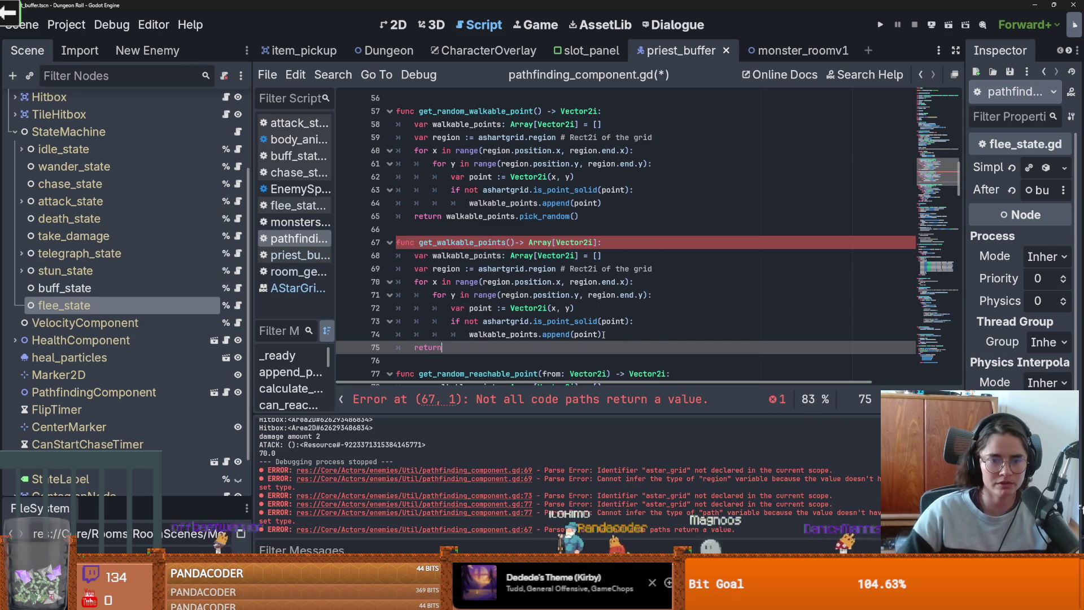
type(" walk")
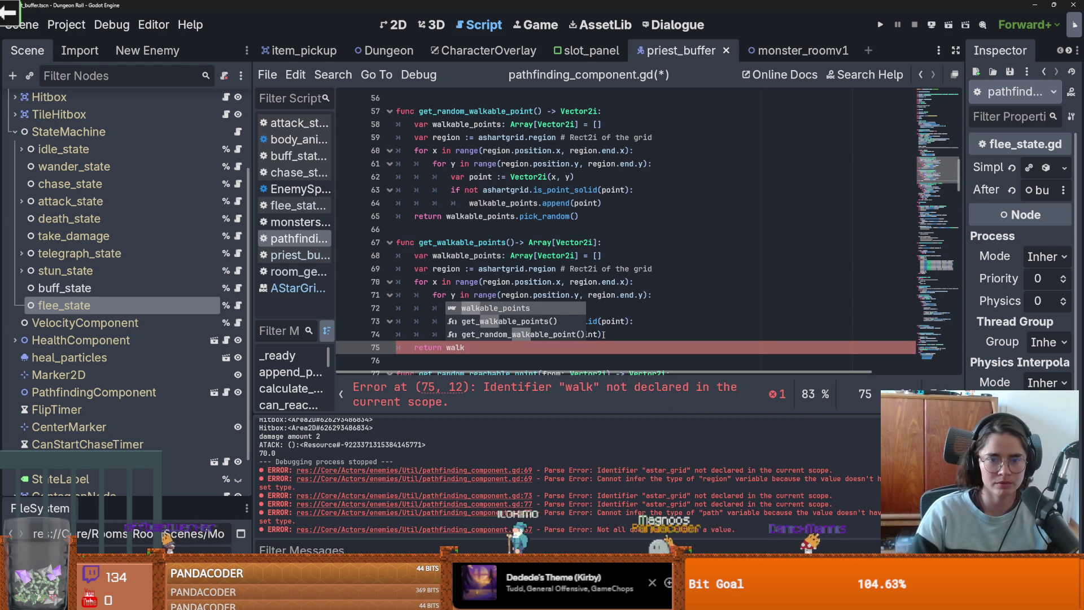
key("Return")
scroll(551, 311, "down", 1)
scroll(532, 309, "up", 1)
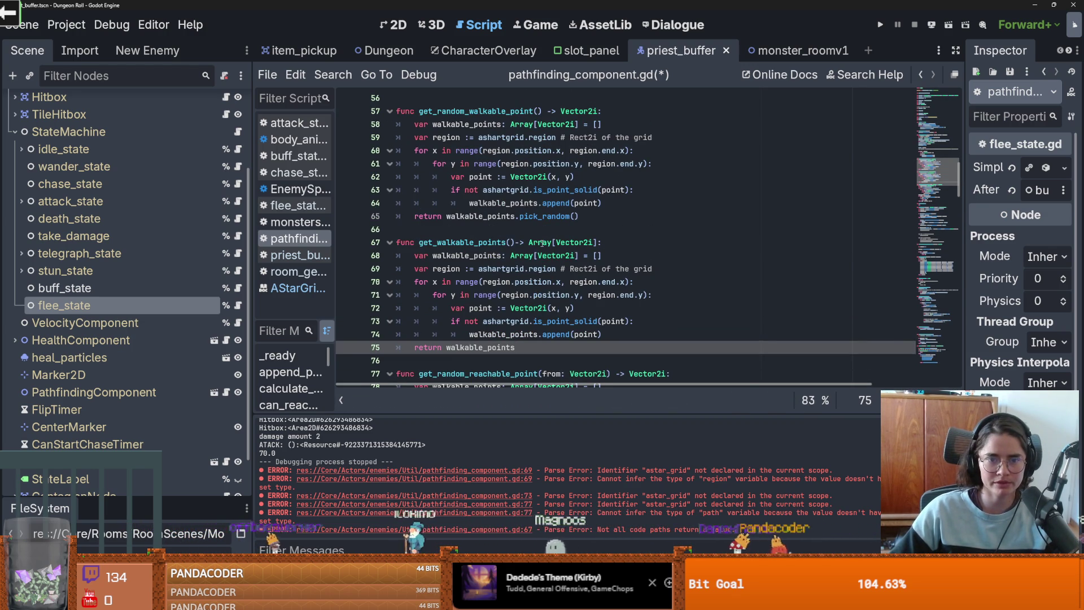
Step: Replace the loop in get_random_walkable_point with walkable_points = get_walkable_points() on line 58
mouse_move(602, 204)
left_mouse_down()
mouse_move(433, 142)
mouse_move(593, 124)
left_mouse_up()
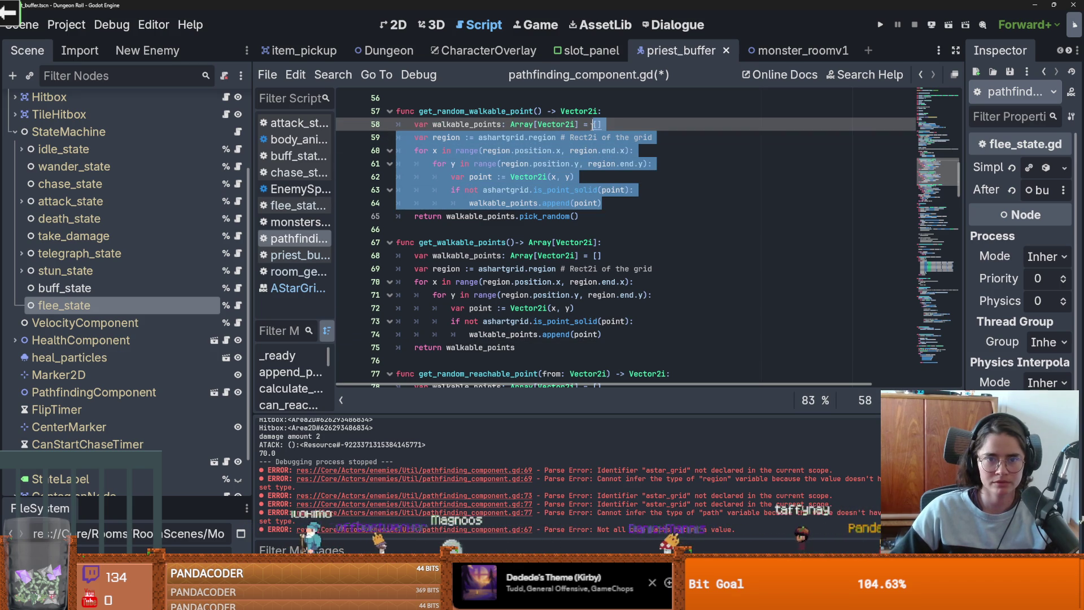
key("Delete")
left_click_drag(515, 163, 418, 163)
key("ctrl+c")
left_click(592, 124)
key("ctrl+v")
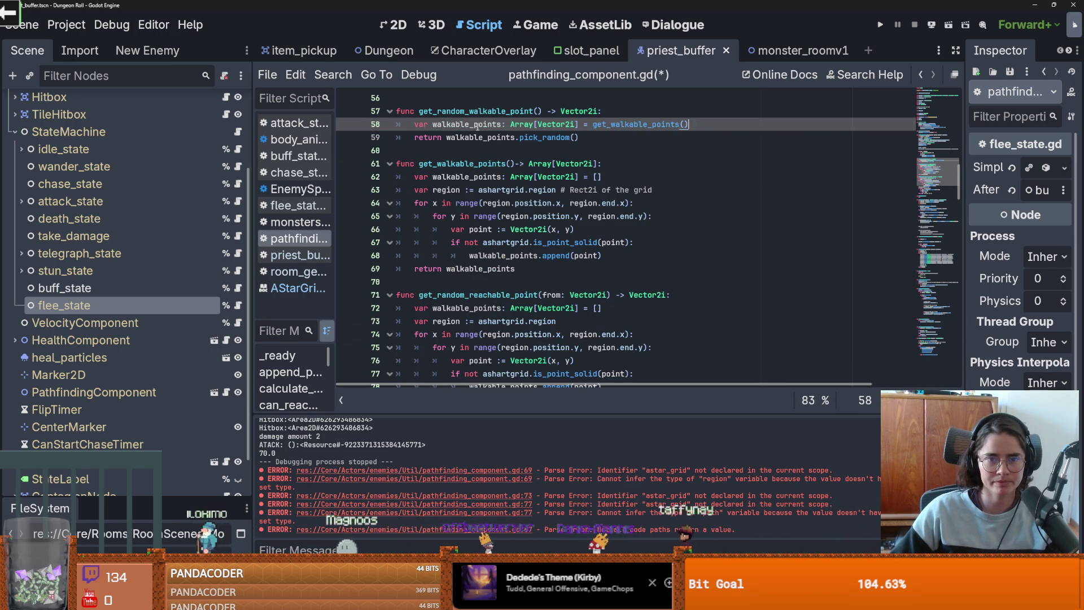
double_click(487, 164)
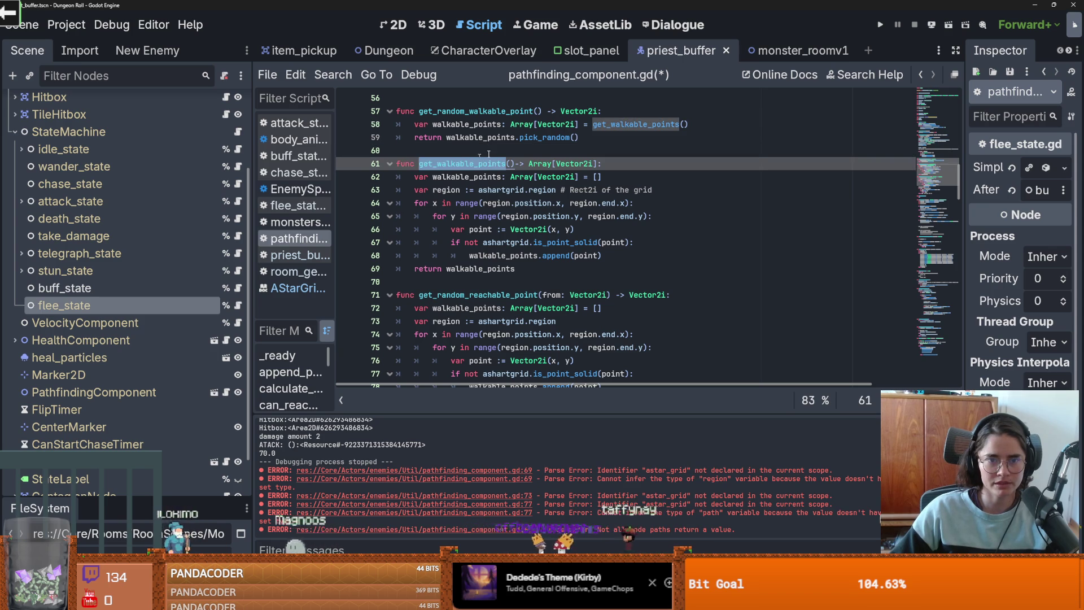
Step: Delete the duplicated grid loop from get_random_reachable_point
scroll(497, 197, "down", 1)
double_click(525, 255)
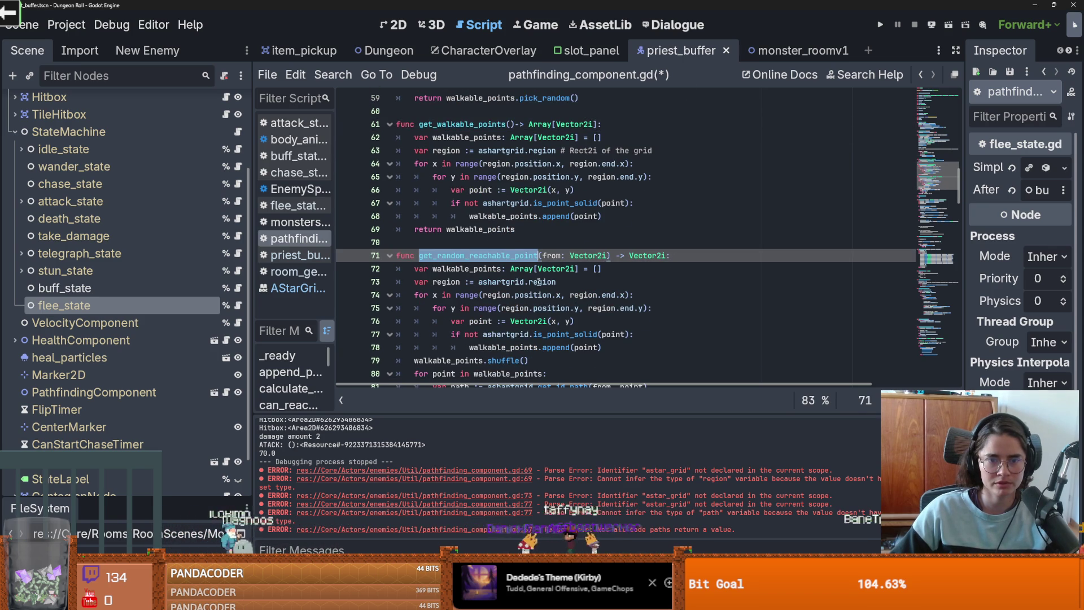
double_click(469, 269)
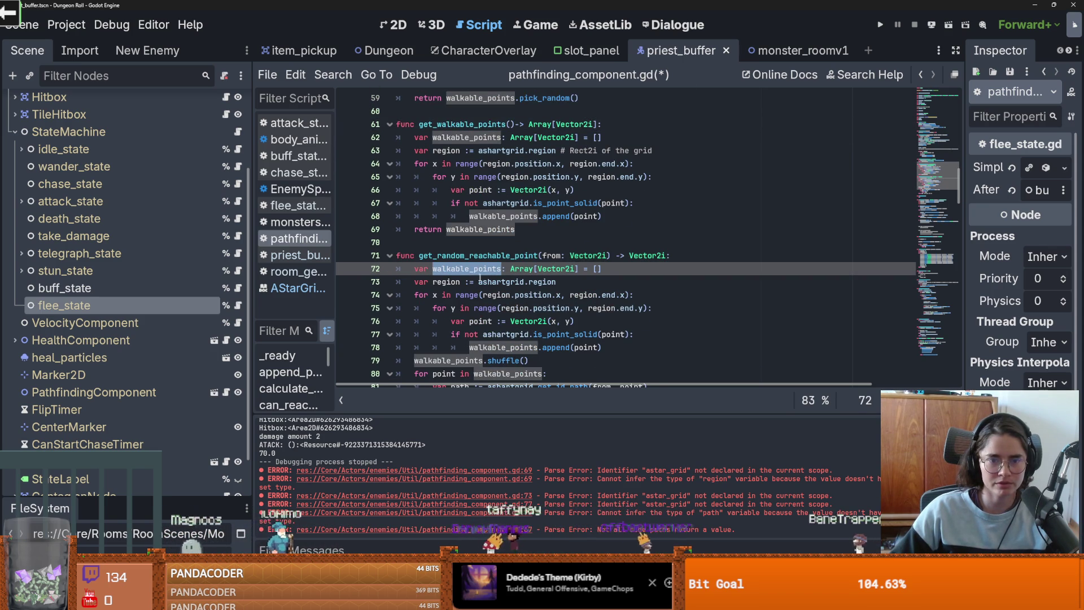
scroll(492, 285, "down", 1)
mouse_move(602, 308)
left_mouse_down()
mouse_move(435, 270)
mouse_move(412, 232)
left_mouse_up()
mouse_move(602, 308)
left_mouse_down()
mouse_move(565, 266)
mouse_move(591, 229)
left_mouse_up()
key("BackSpace")
Step: Complete line 72 as walkable_points = get_walkable_points()
scroll(571, 223, "up", 1)
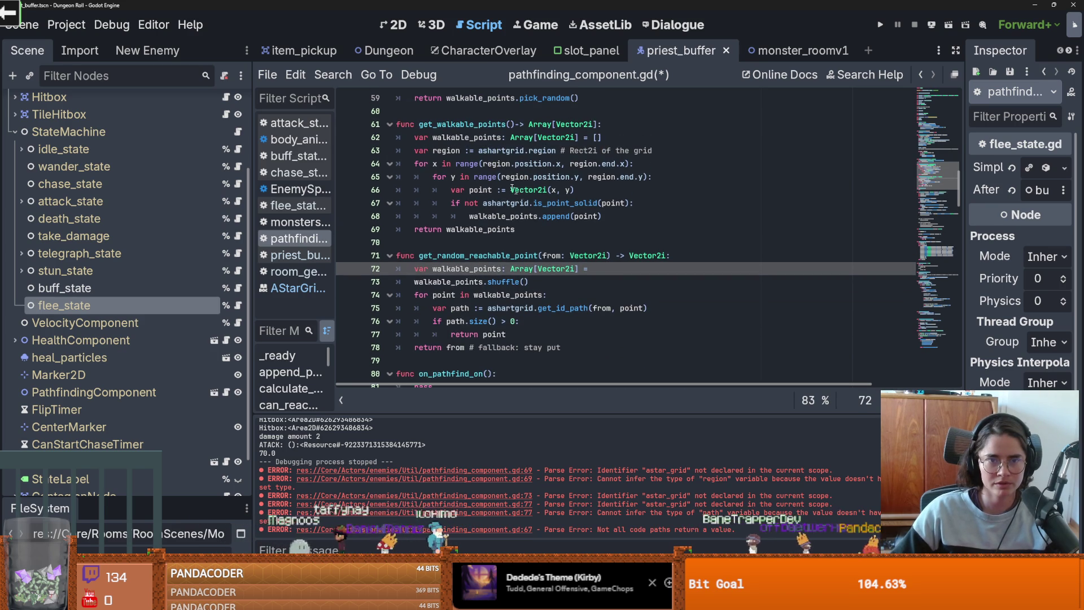
left_click_drag(515, 124, 427, 124)
key("ctrl+c")
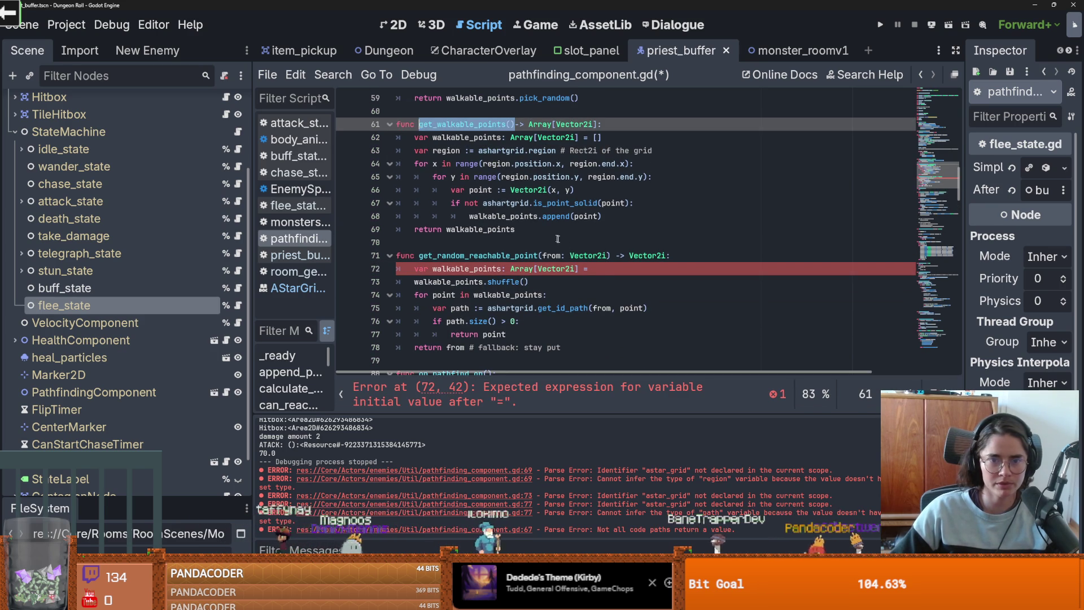
left_click(604, 269)
key("ctrl+v")
Step: Review the shuffle and loop over walkable_points, then save pathfinding_component.gd
left_click(462, 278)
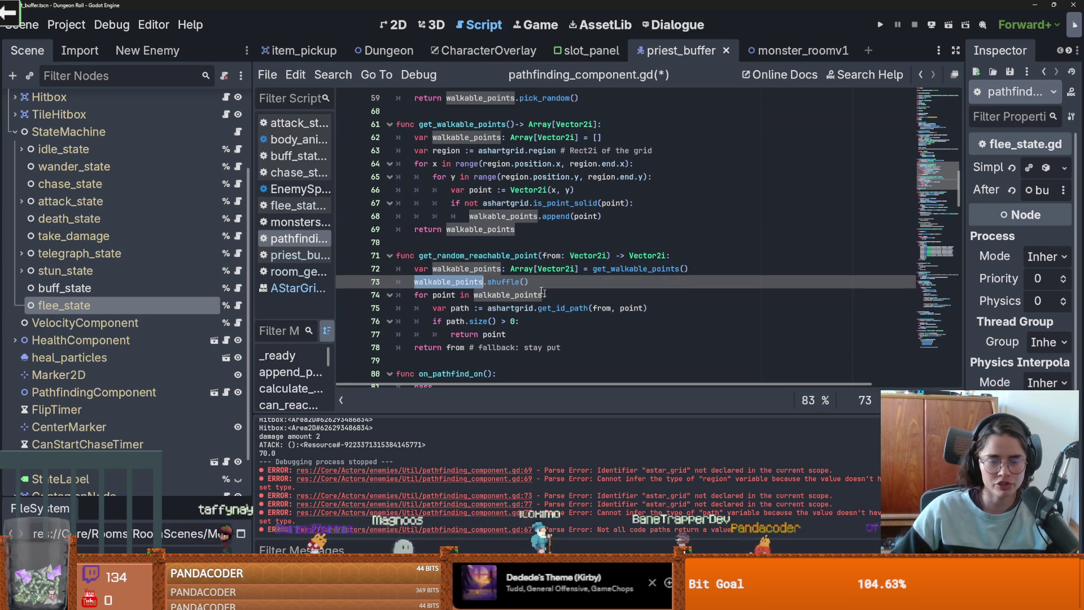
left_click(428, 294)
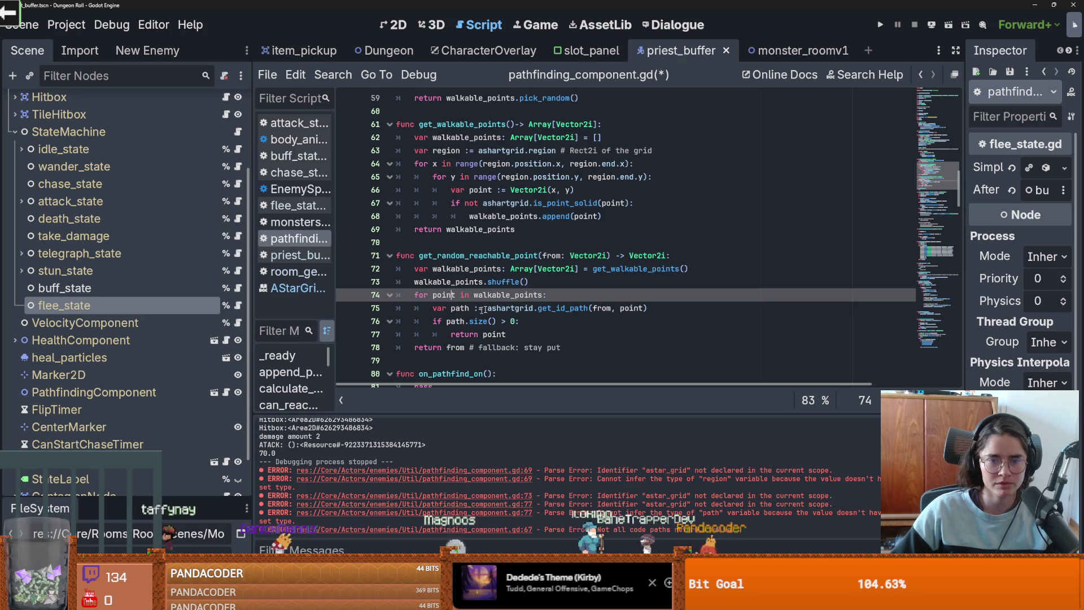
double_click(494, 334)
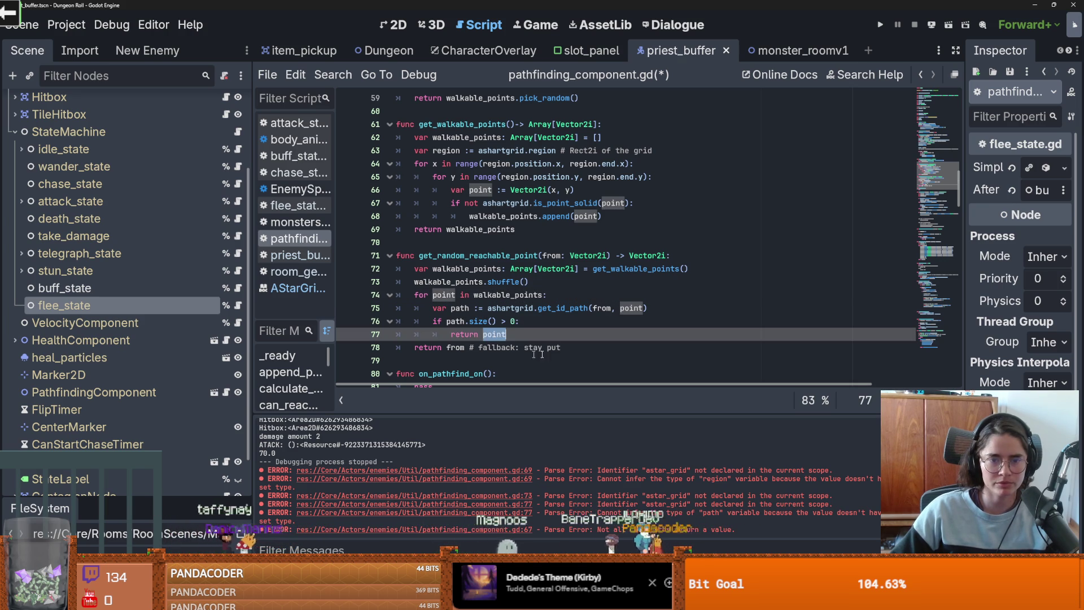
scroll(517, 307, "up", 1)
scroll(597, 294, "up", 3)
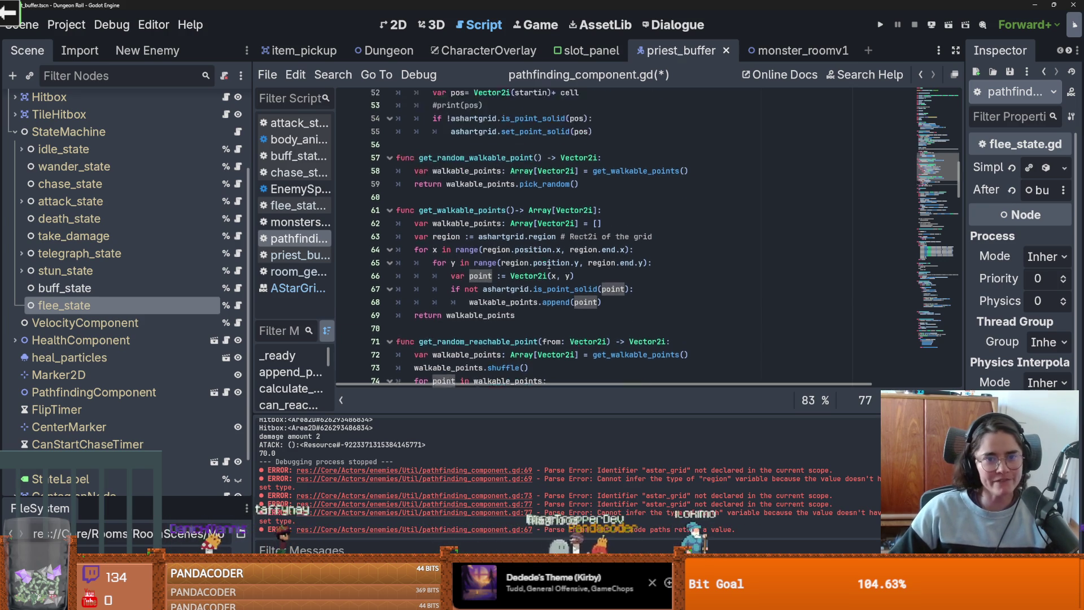
scroll(598, 293, "down", 1)
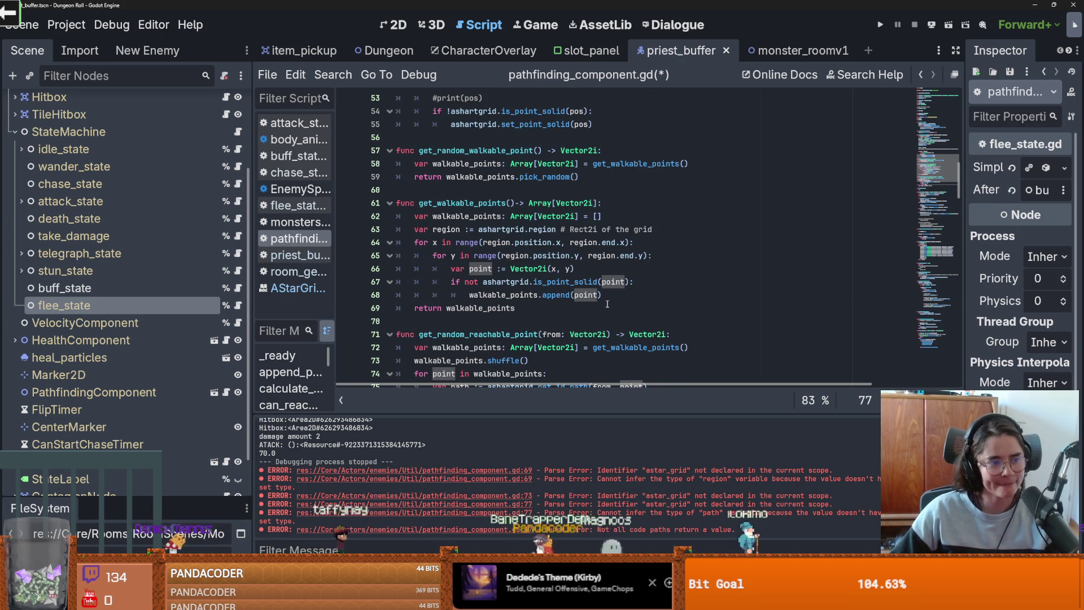
scroll(608, 304, "down", 1)
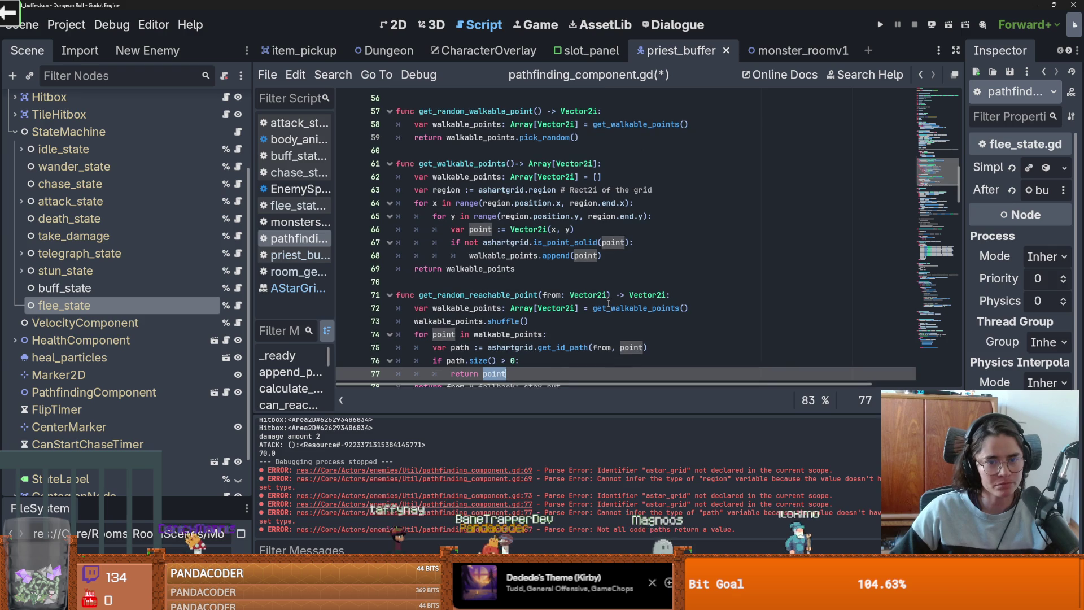
scroll(608, 304, "down", 1)
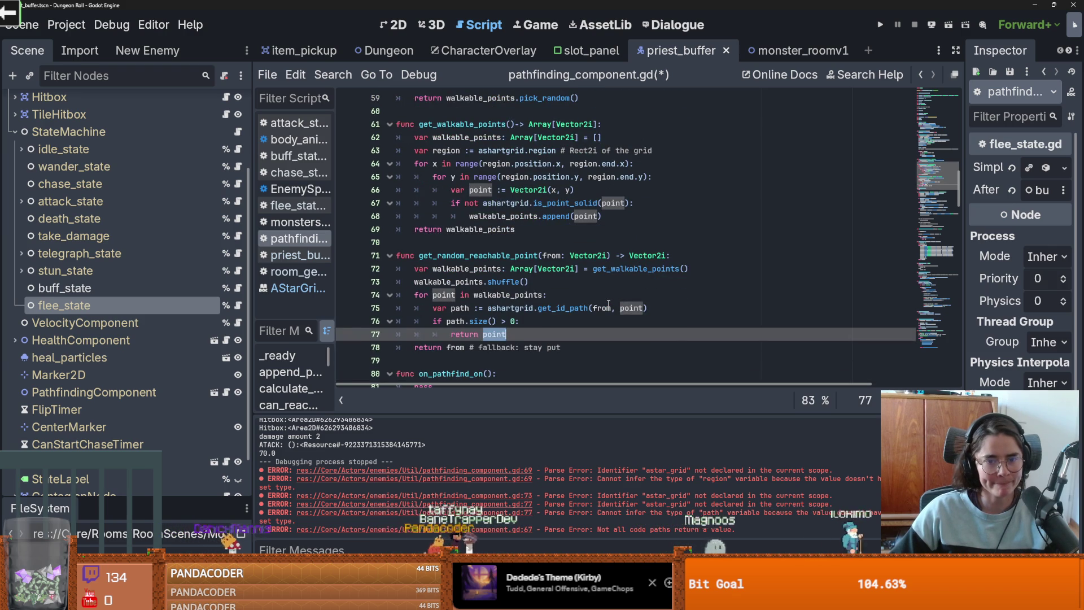
key("ctrl+s")
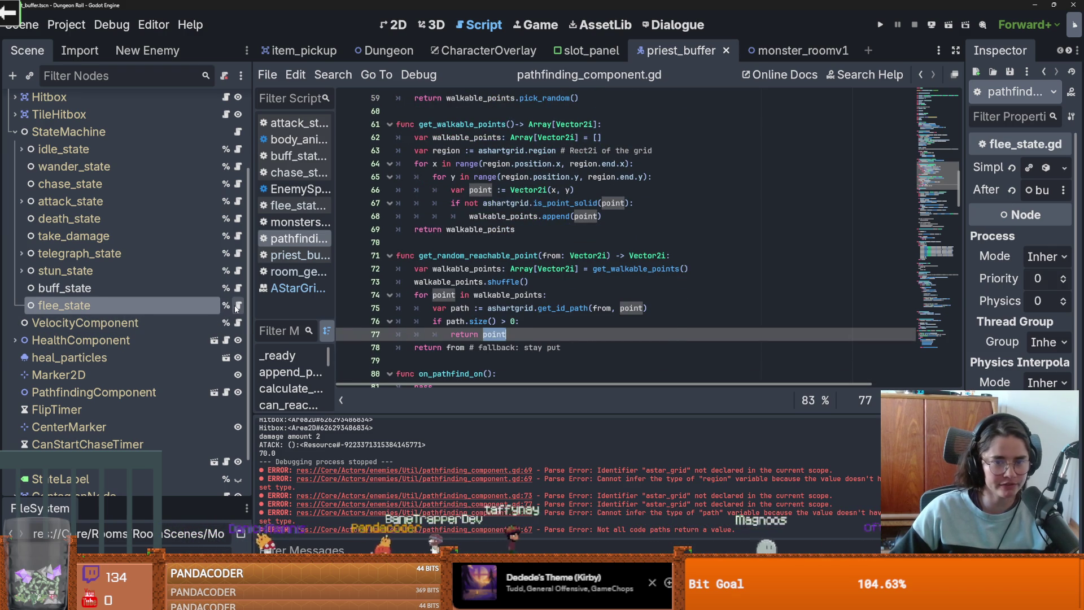
Step: Open flee_state.gd and insert an empty line above the desired_velocity assignment in enter()
left_click(237, 305)
left_click(446, 230)
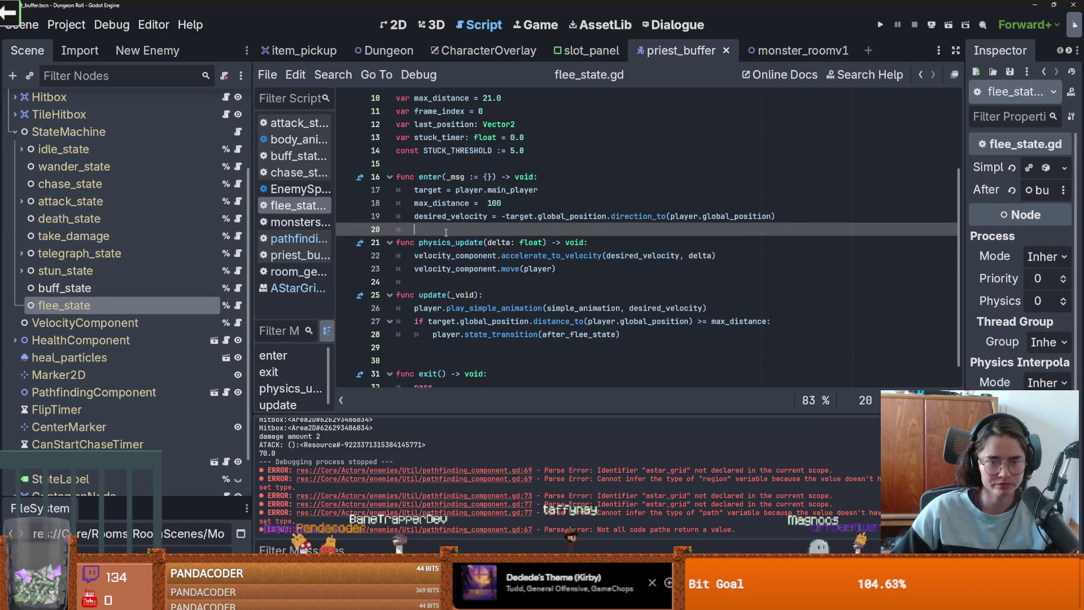
left_click_drag(778, 216, 501, 216)
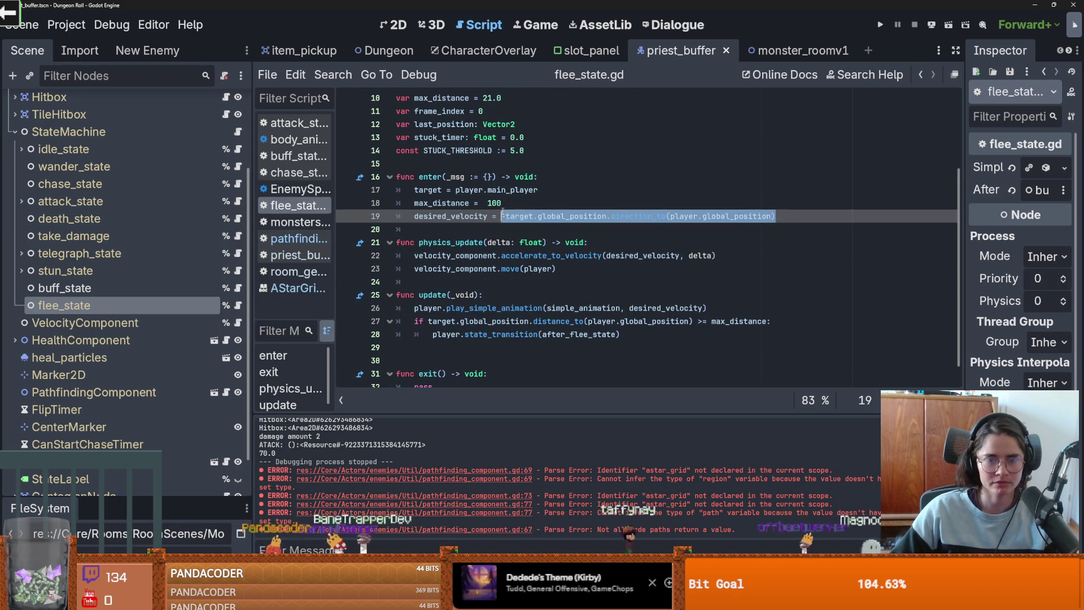
key("BackSpace")
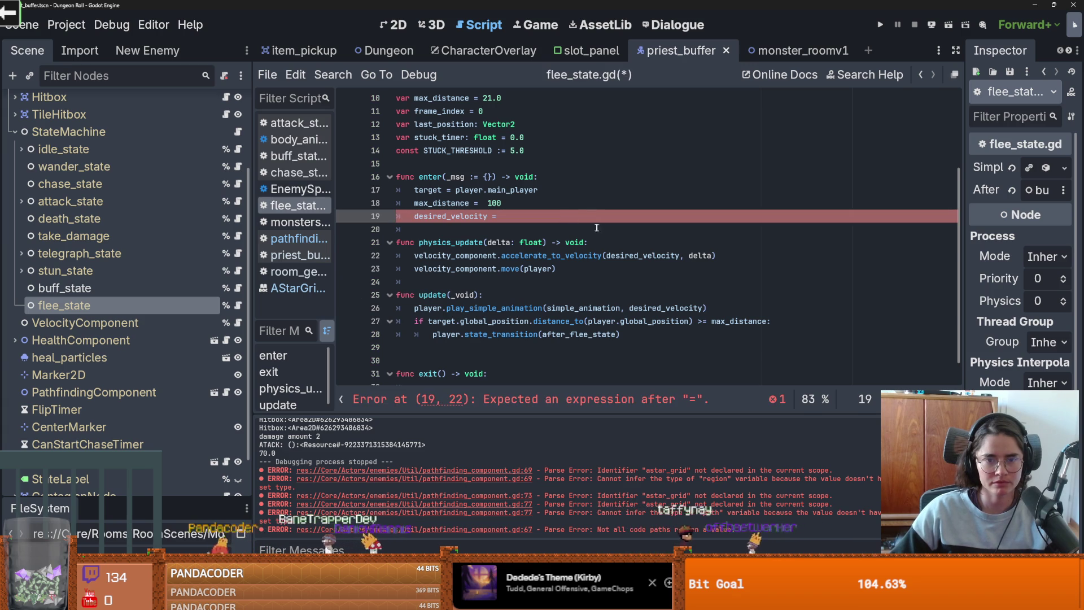
key("ctrl+z")
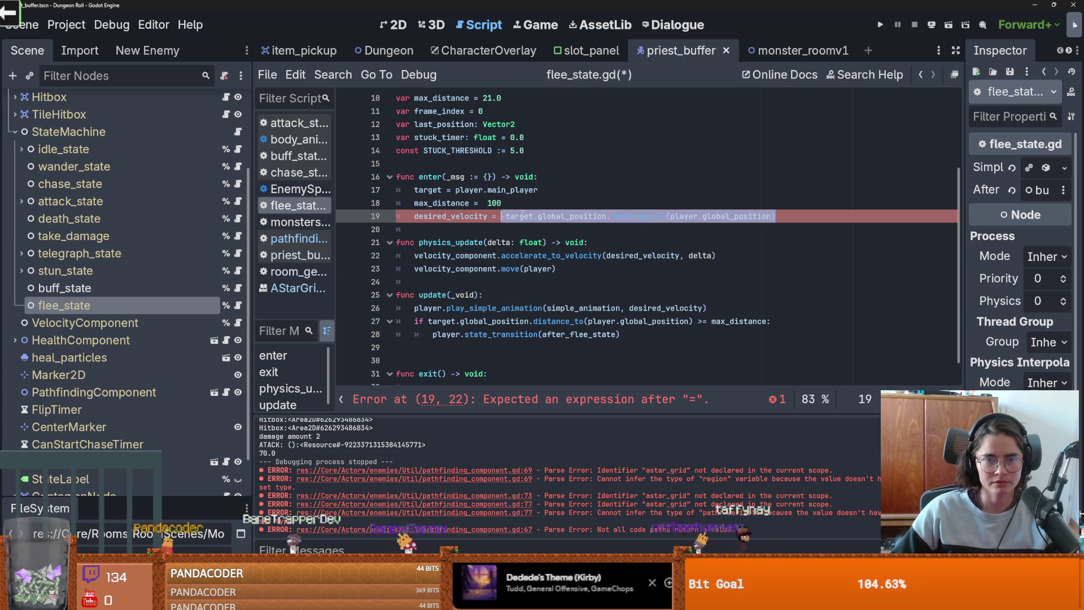
left_click(522, 216)
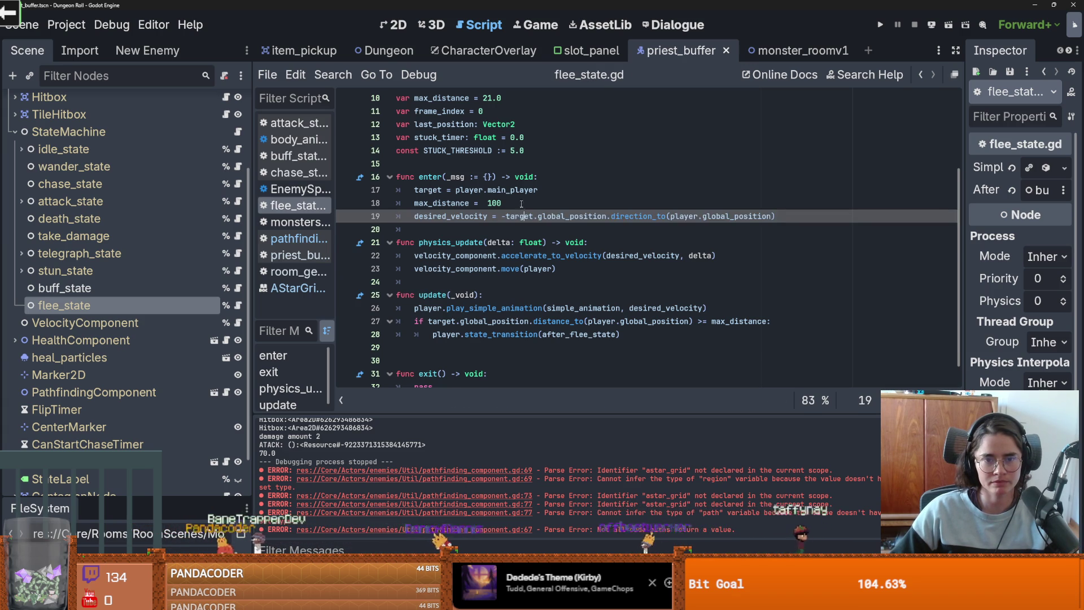
key("ctrl+shift+Return")
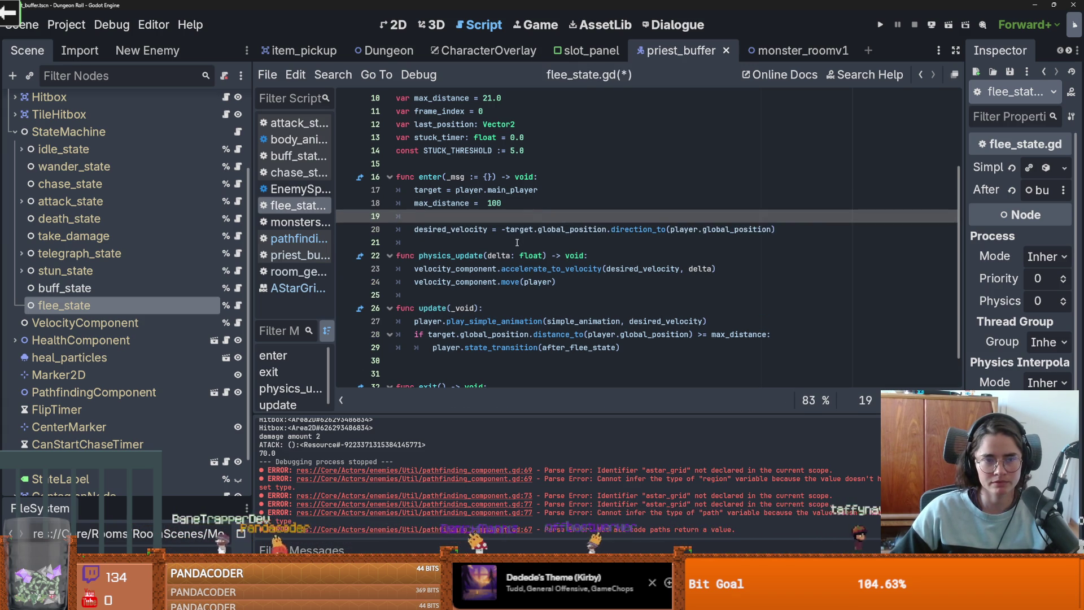
Step: Add two blank lines above func enter() and select the pathfinding_component variable name
left_click(528, 241)
left_click_drag(774, 229, 502, 229)
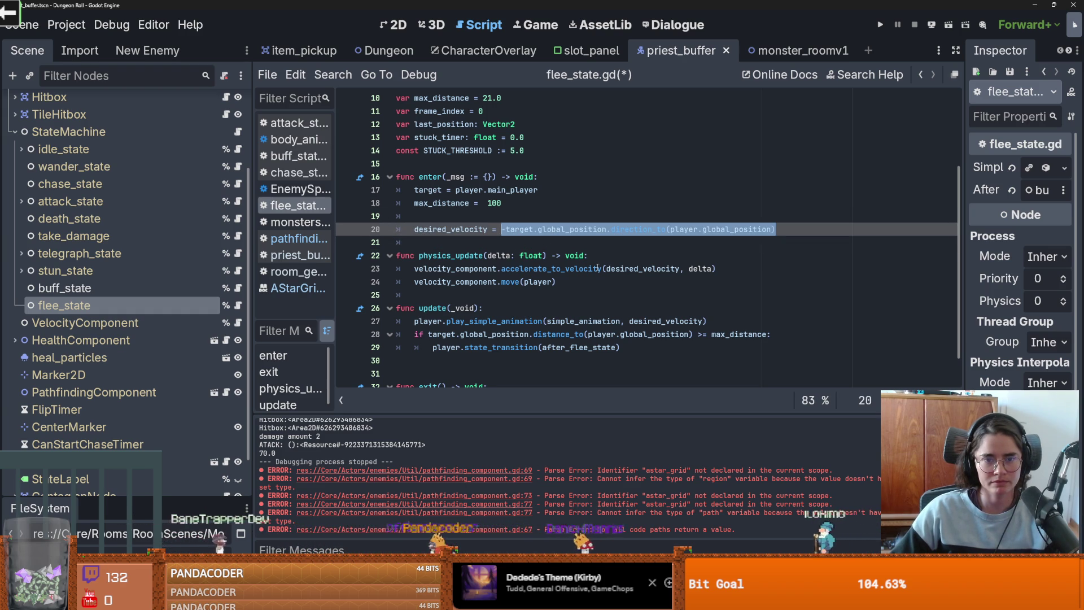
scroll(598, 268, "down", 1)
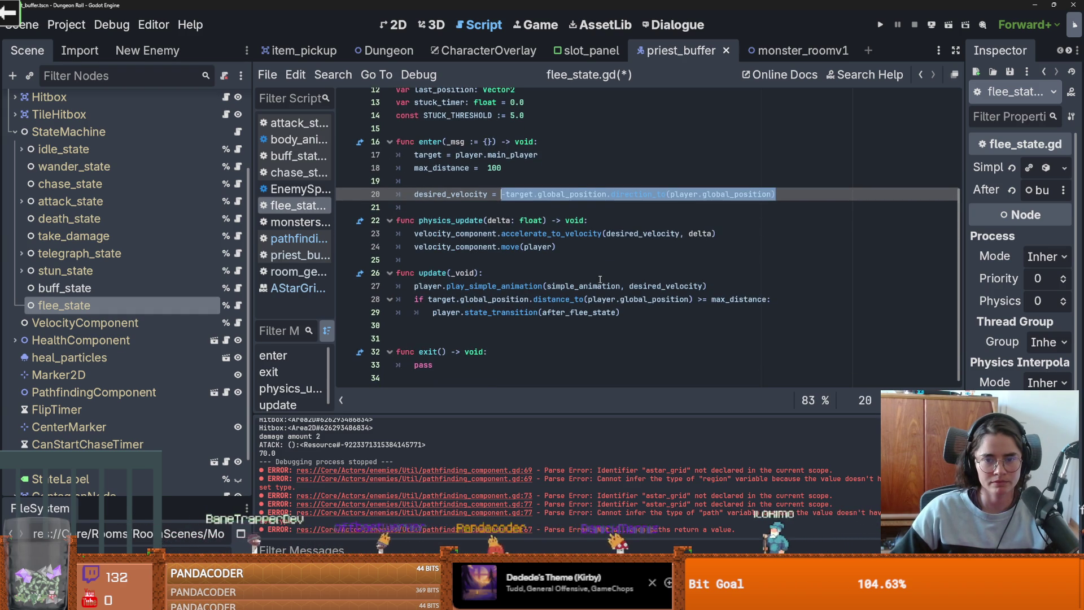
scroll(600, 279, "up", 1)
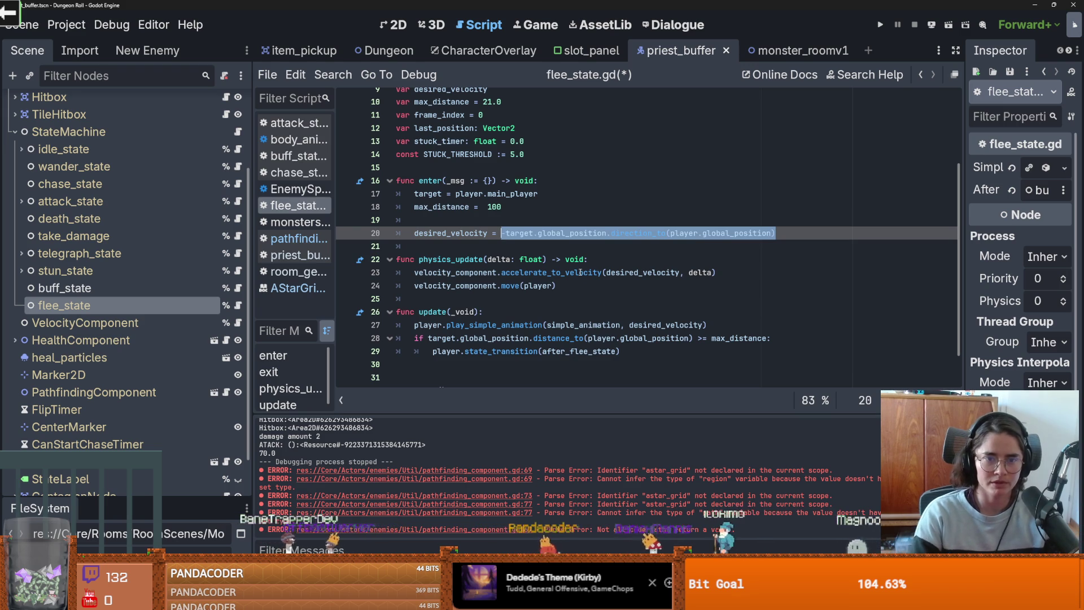
left_click(427, 179)
key("ctrl+shift+Return")
key("ctrl+shift+Return")
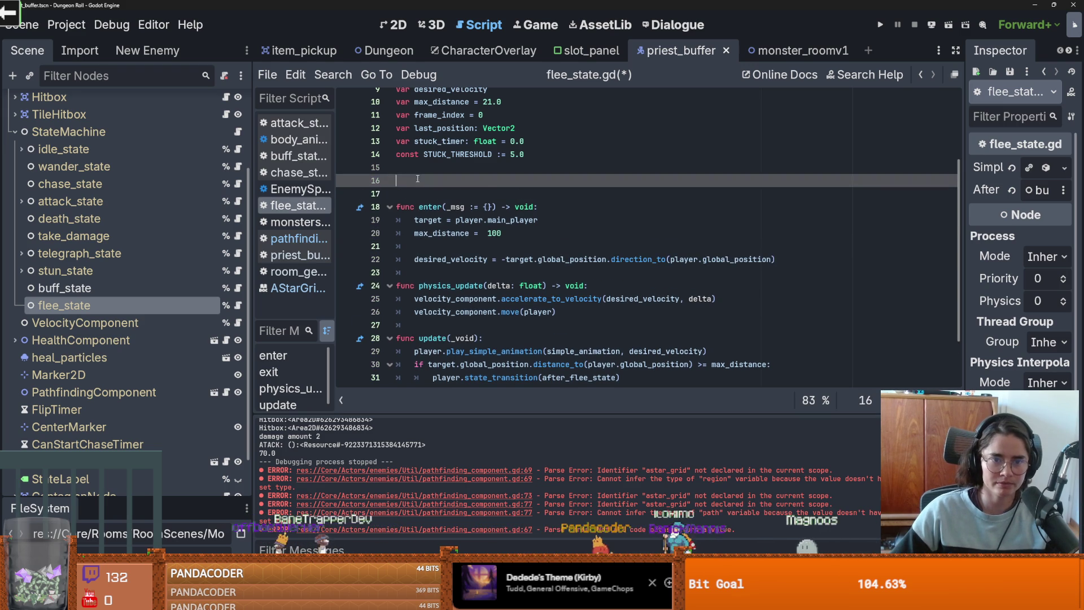
scroll(551, 277, "up", 3)
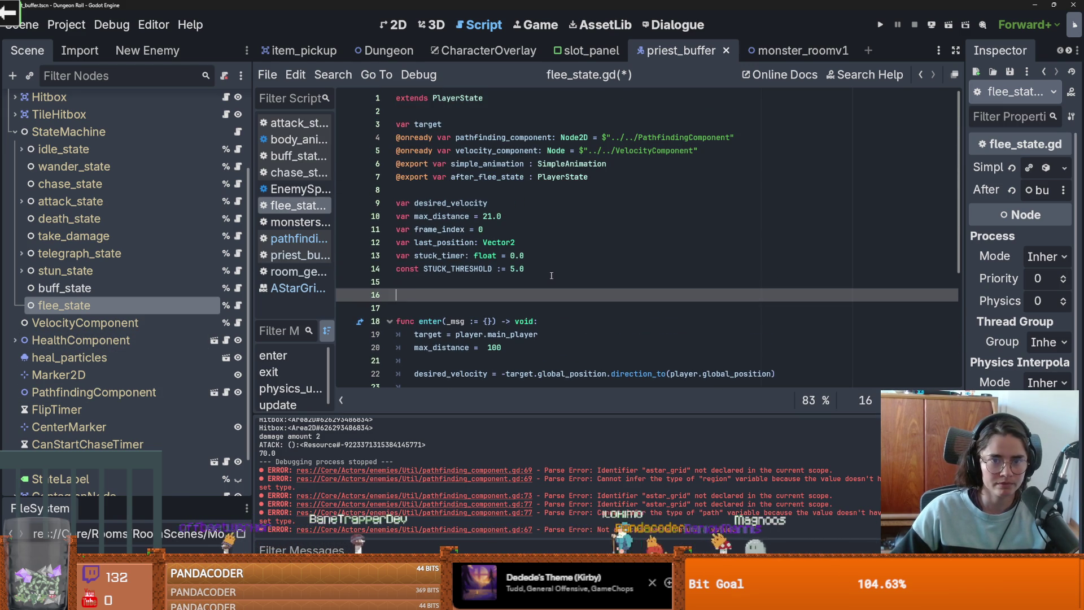
double_click(490, 138)
key("ctrl+c")
scroll(497, 226, "down", 2)
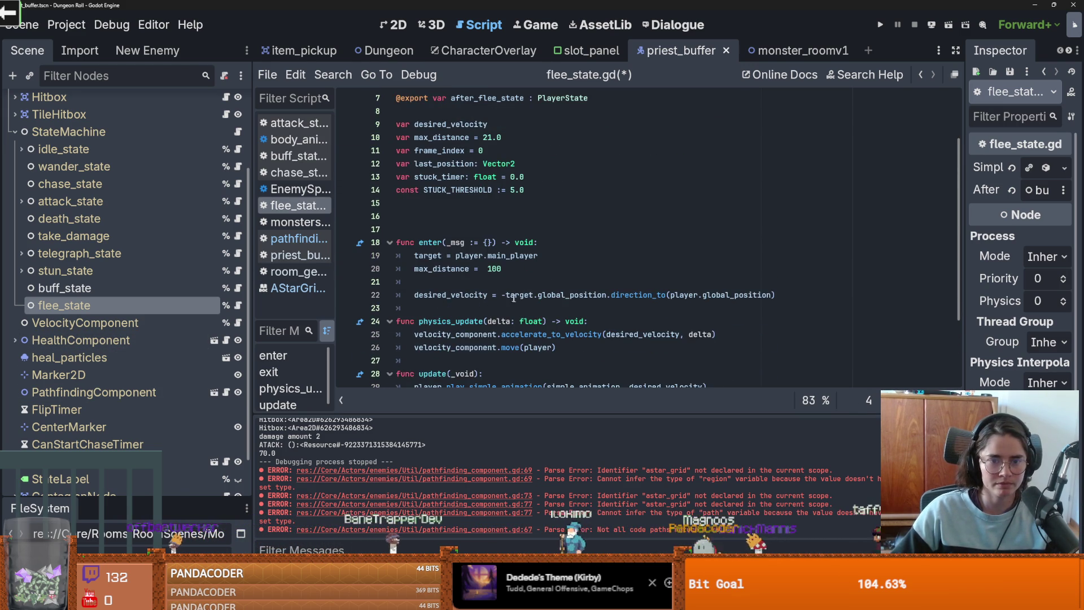
Step: Replace the desired_velocity expression with pathfinding_component and start typing .get_rando
left_click_drag(500, 293, 802, 293)
key("ctrl+v")
type(".")
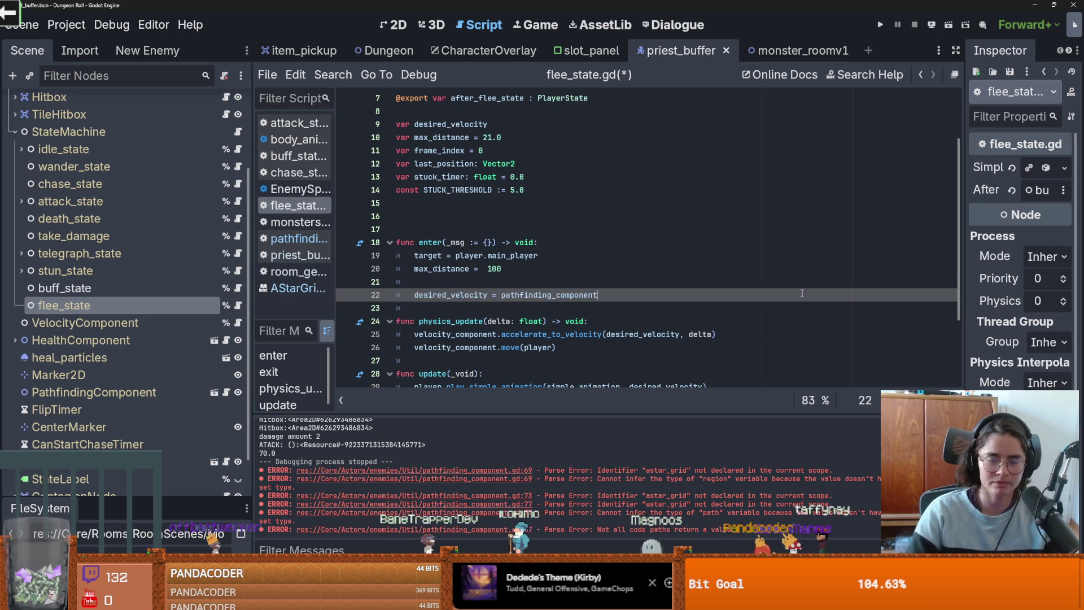
type("get_ran")
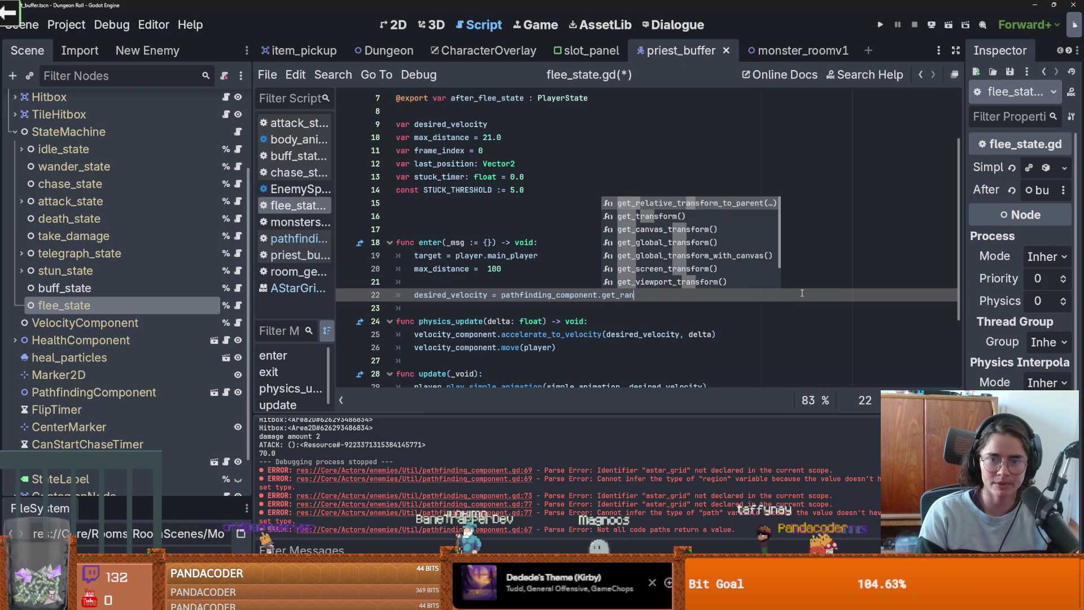
type("do")
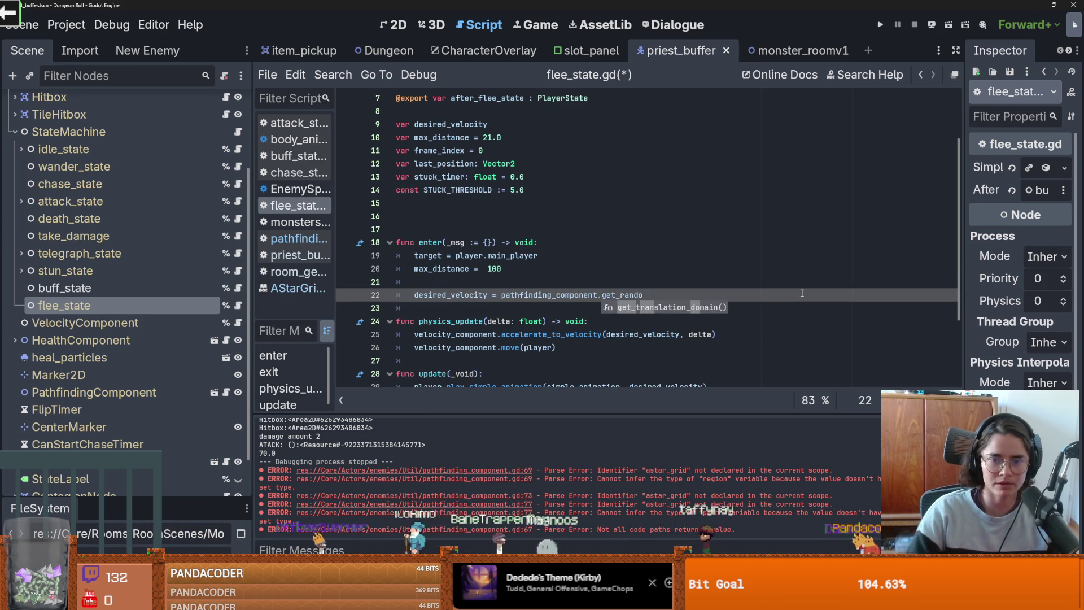
scroll(241, 347, "down", 2)
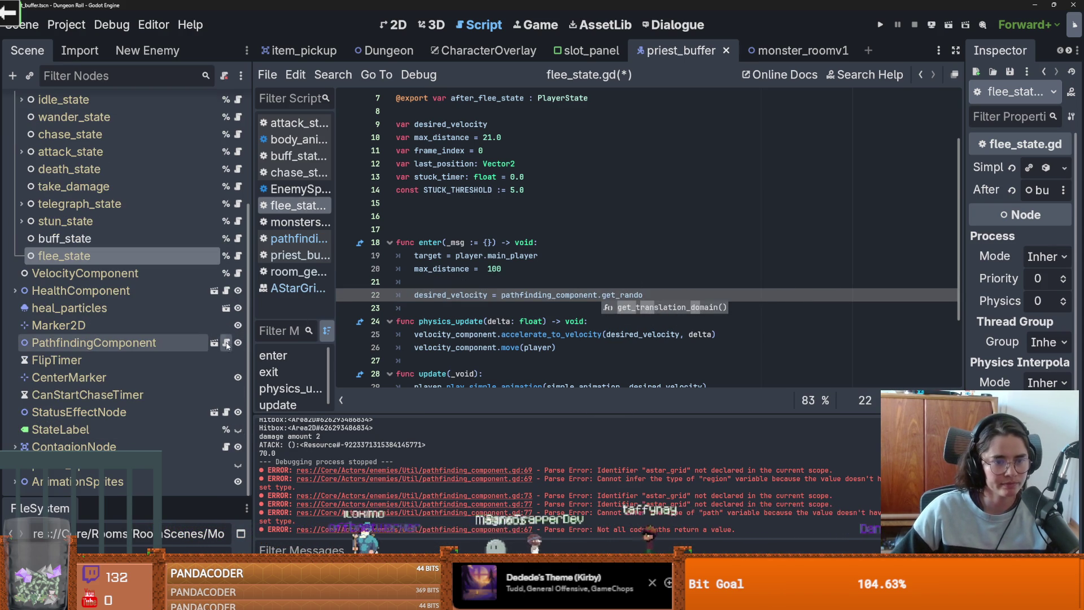
Step: Complete the call as get_random_reachable_point(player), using the signature copied from pathfinding_component.gd
left_click(227, 343)
left_click_drag(418, 255, 607, 254)
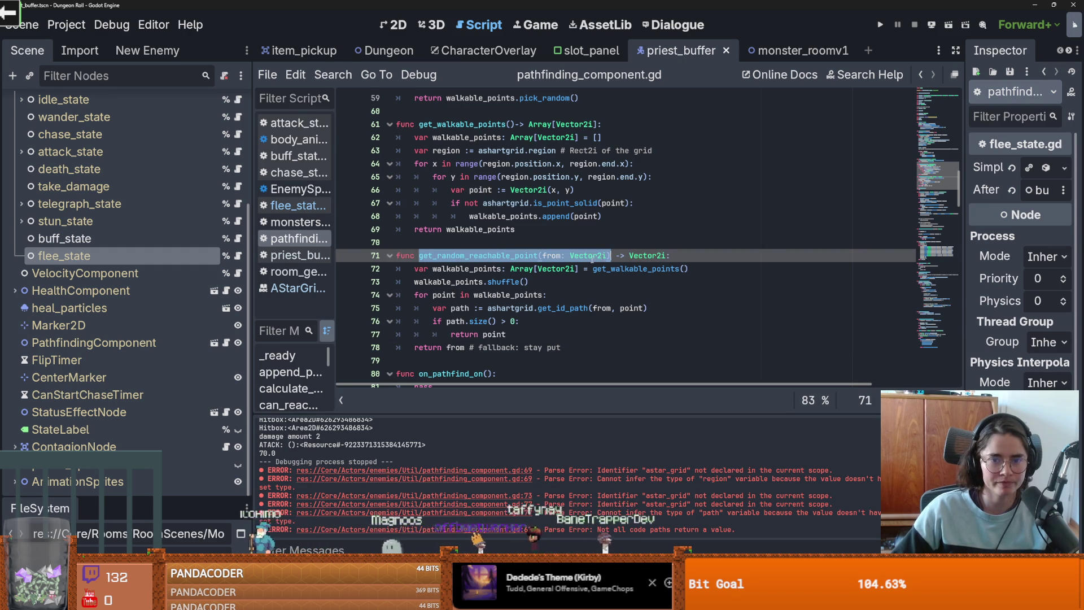
left_click(238, 255)
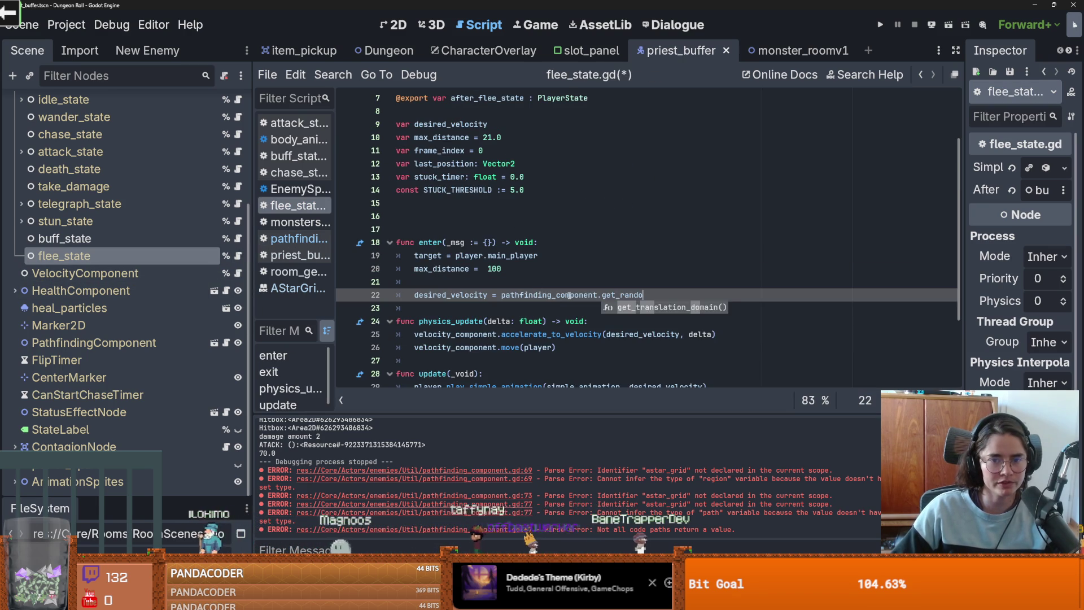
double_click(621, 294)
type("get_random_reachable_point(from: Vector2i)")
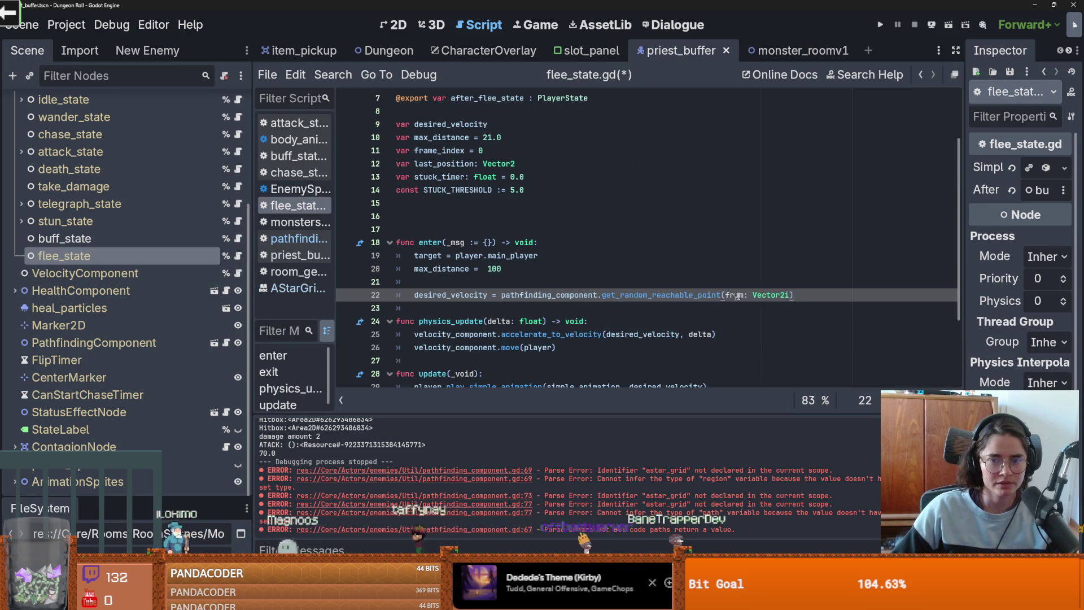
left_click_drag(726, 294, 790, 294)
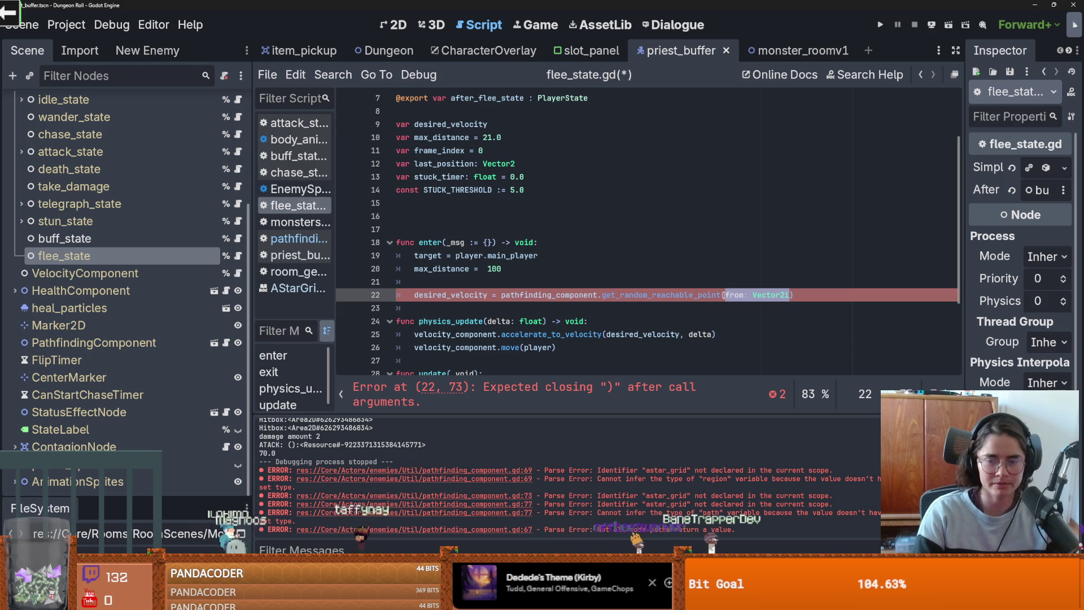
type("player.")
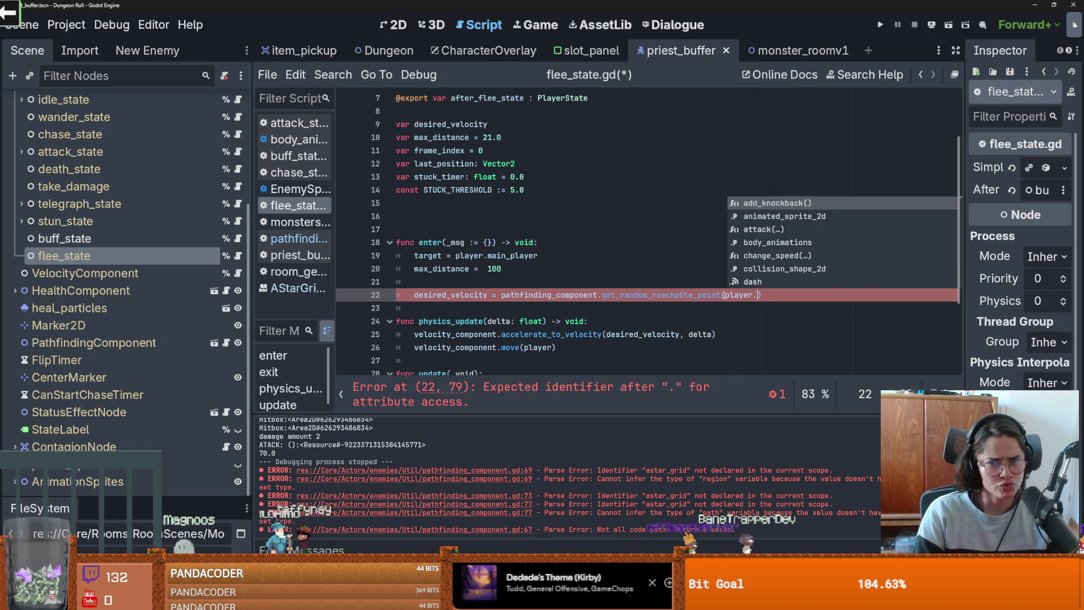
key("BackSpace")
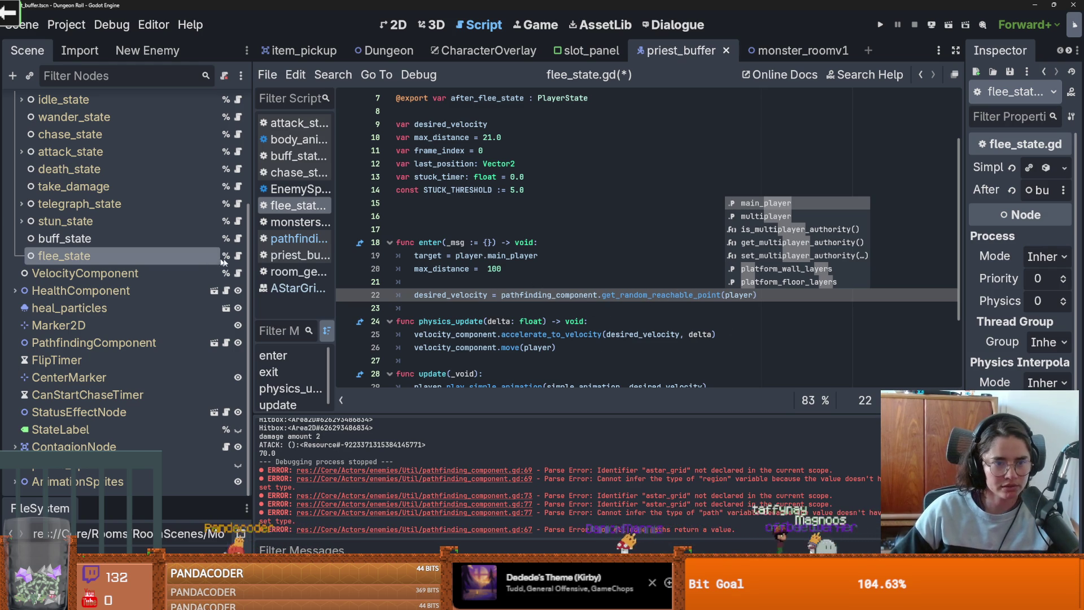
left_click(226, 343)
scroll(493, 255, "up", 11)
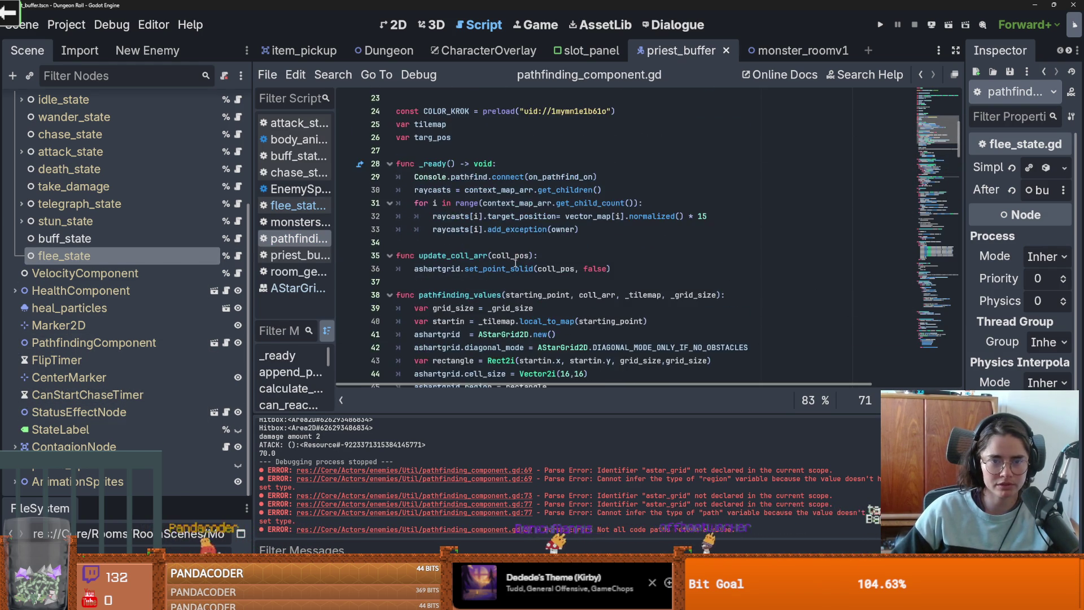
double_click(437, 294)
scroll(536, 248, "down", 2)
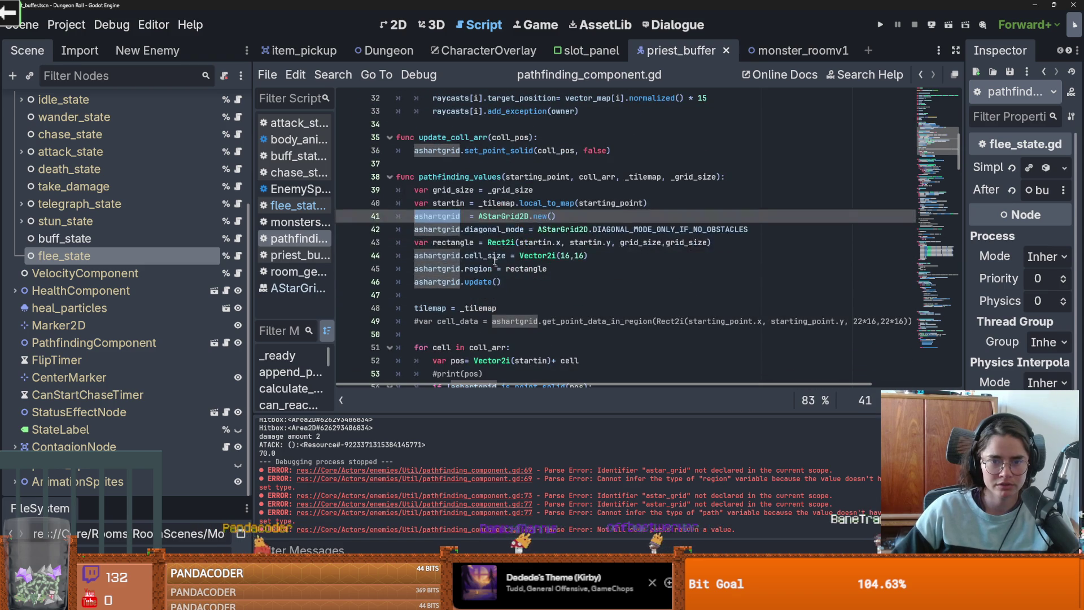
double_click(539, 242)
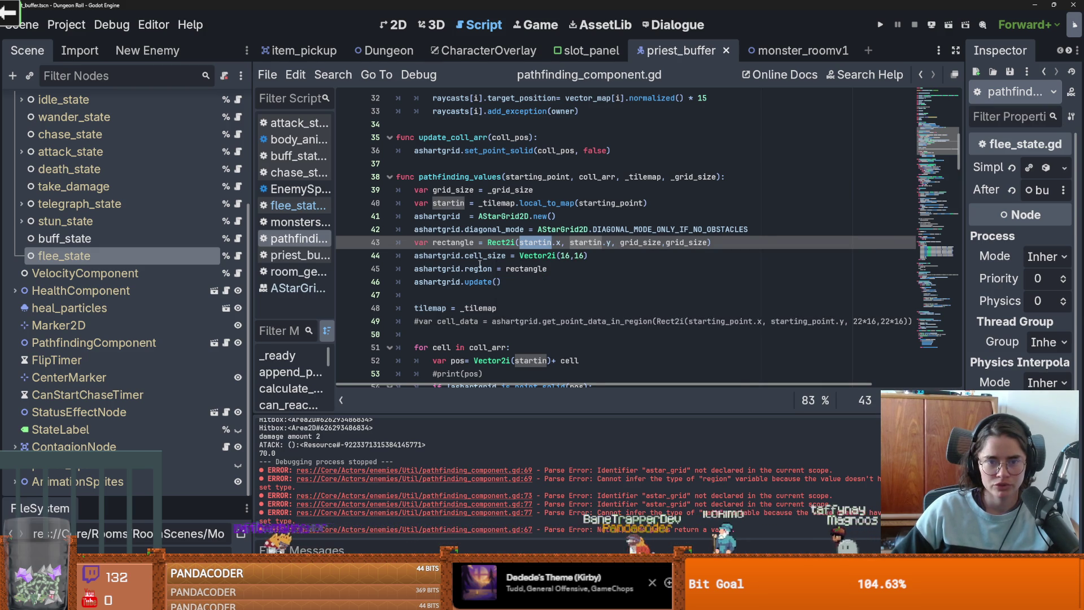
double_click(534, 203)
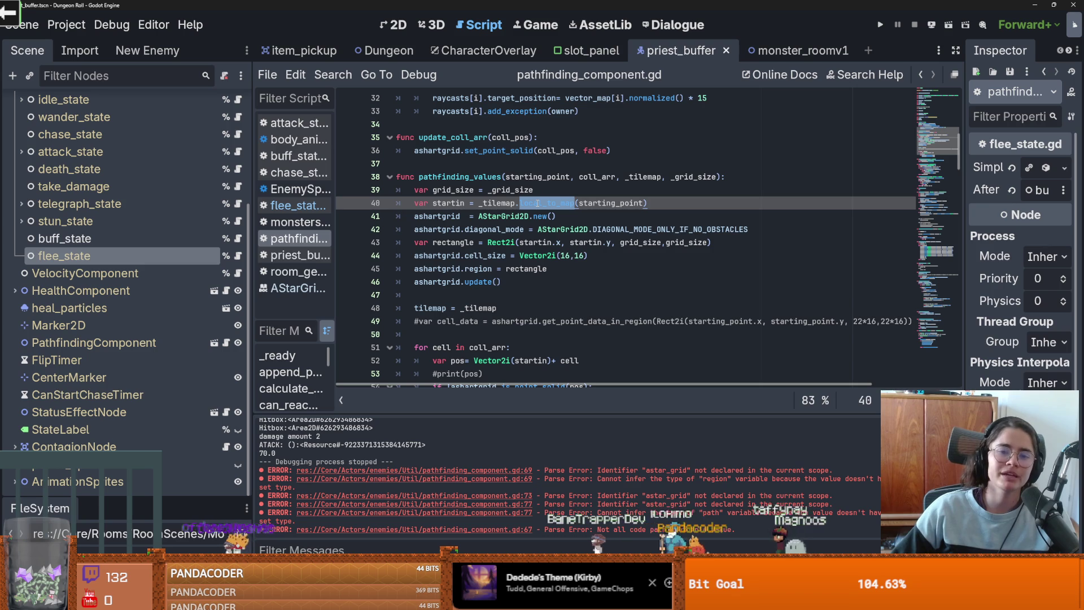
double_click(448, 203)
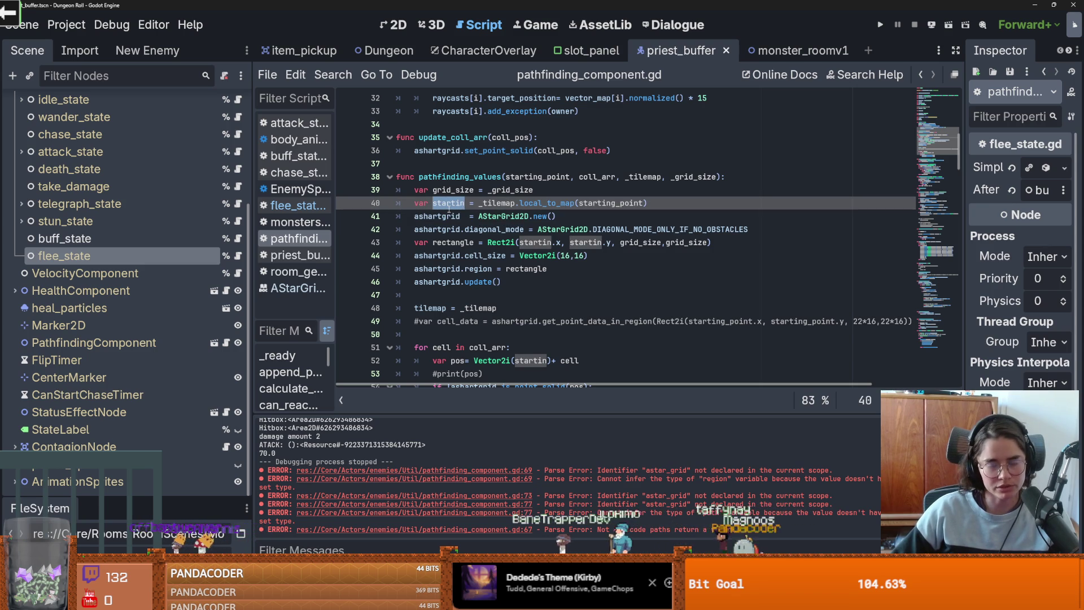
mouse_move(499, 227)
double_click(496, 204)
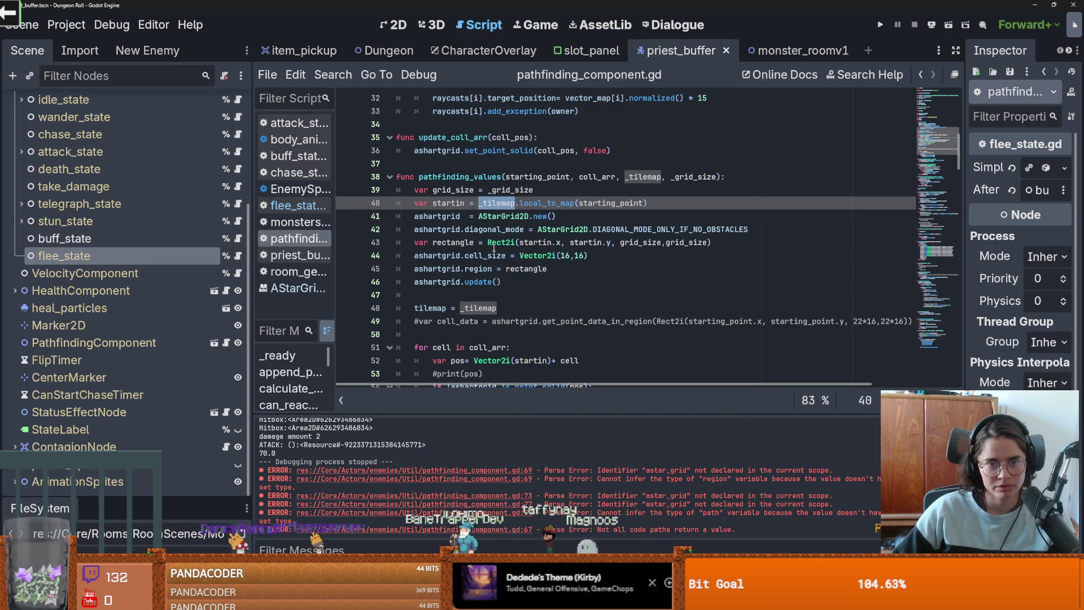
double_click(430, 308)
scroll(497, 308, "down", 4)
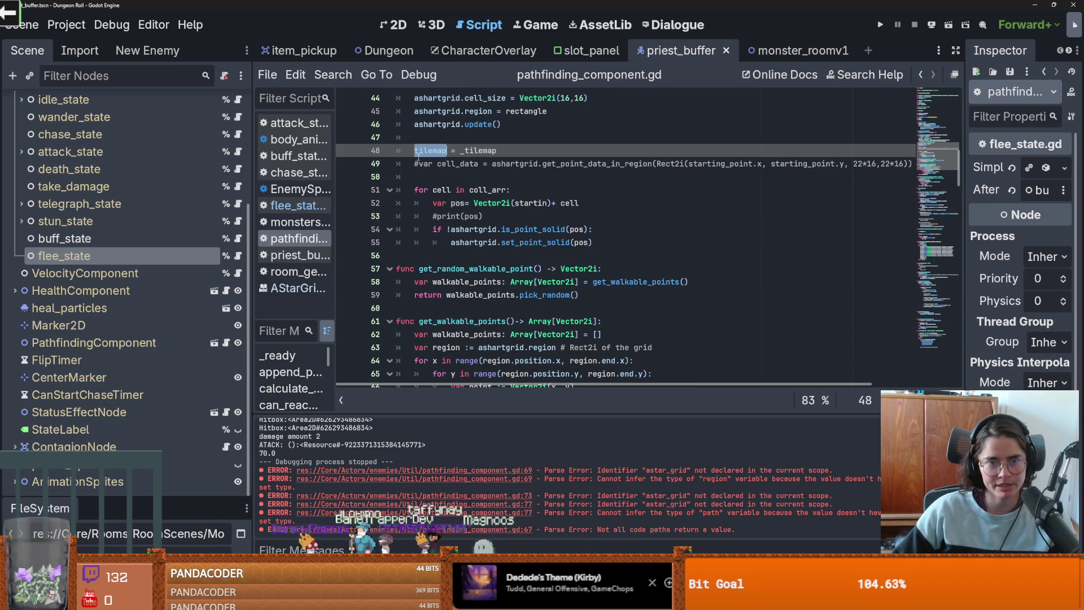
scroll(456, 237, "down", 4)
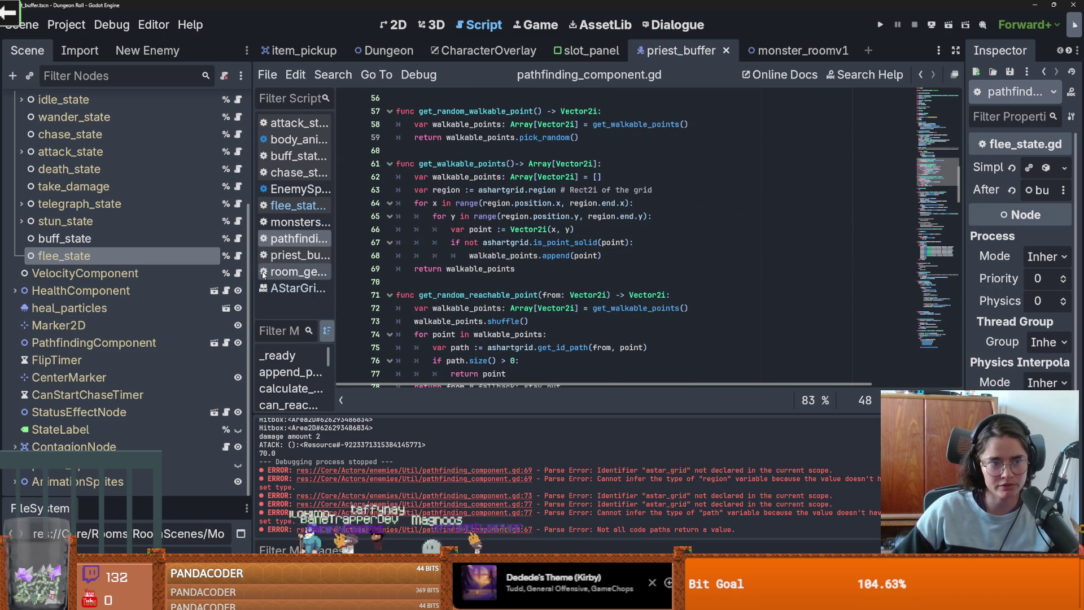
scroll(472, 314, "down", 3)
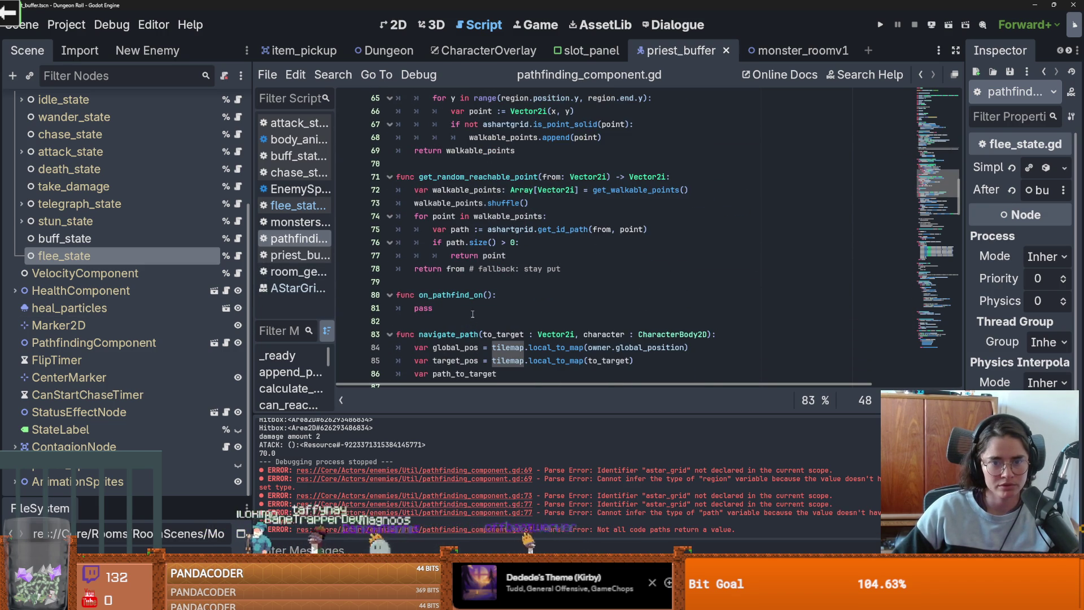
scroll(472, 314, "down", 2)
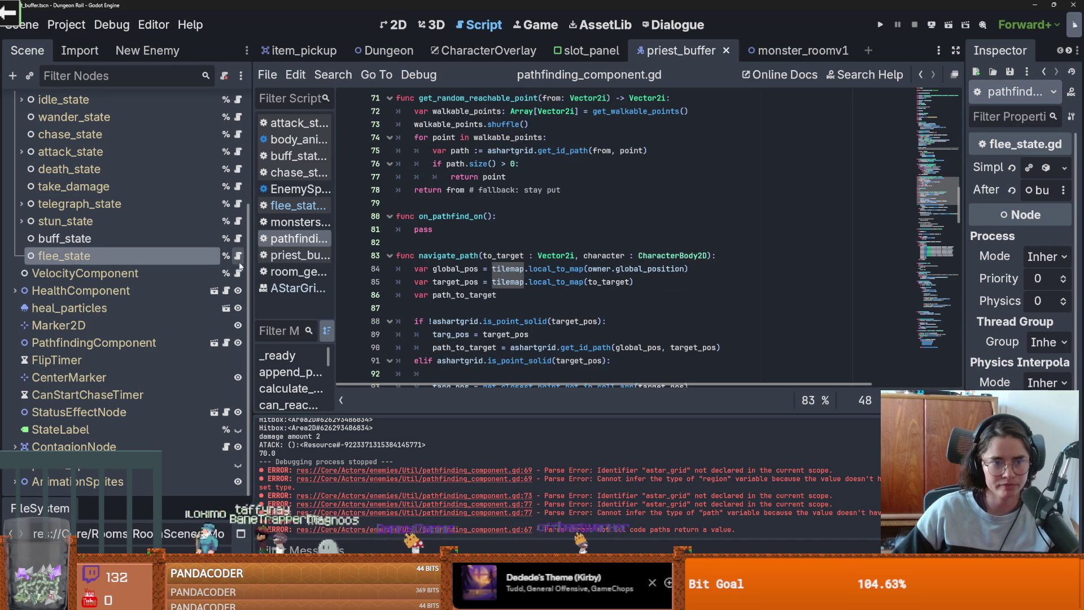
Step: Change line 22's argument to pathfinding_component.tilemap.local_to_map(player.global_position) in flee_state.gd
left_click(238, 256)
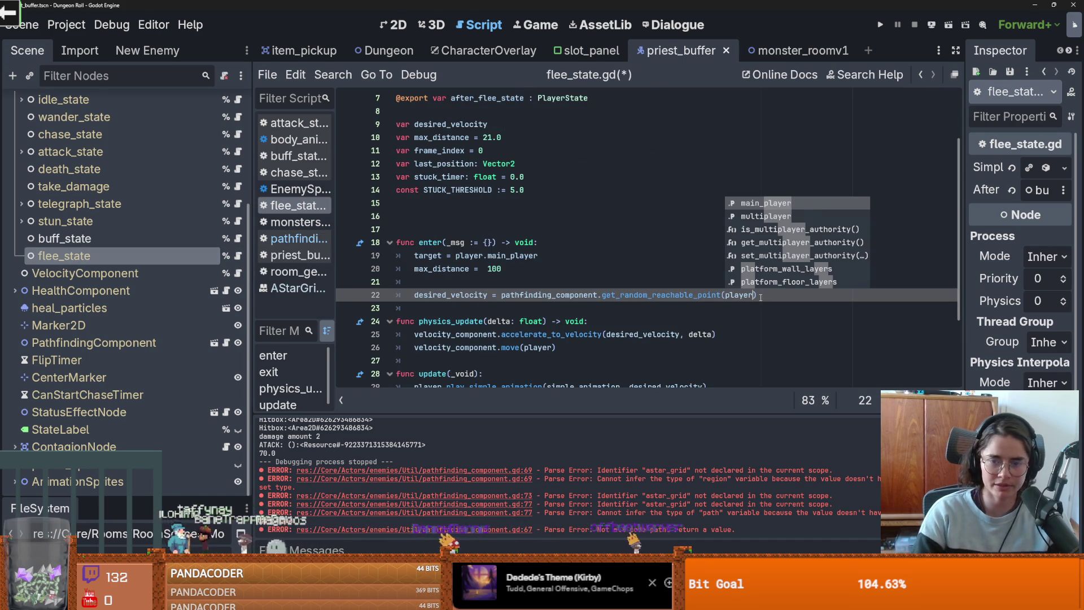
type(".global_position")
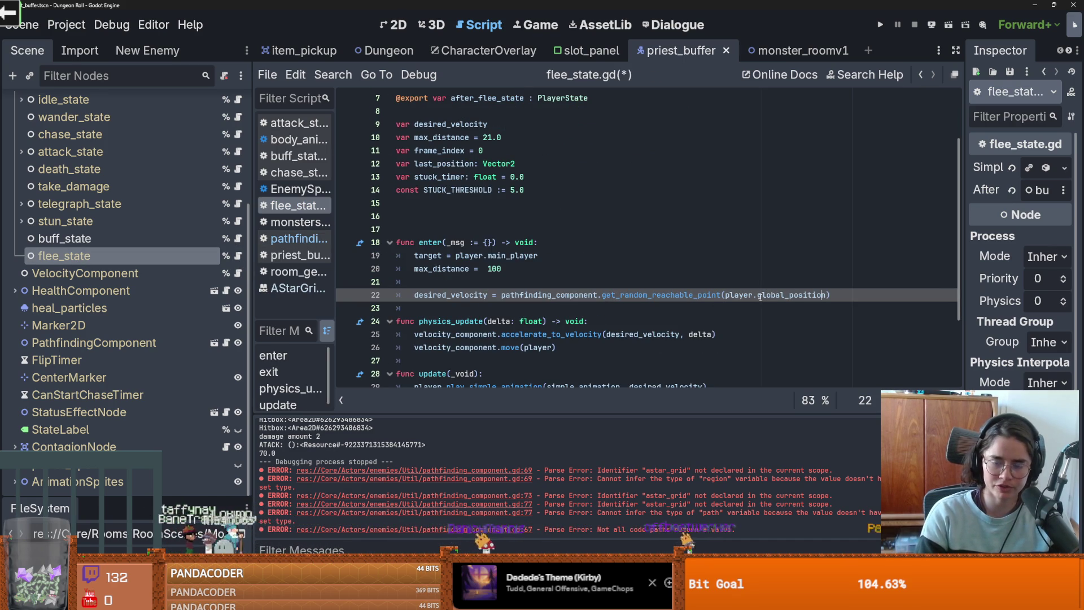
key("ctrl+Left")
key("ctrl+Left")
key("ctrl+Left")
type("pathfinding")
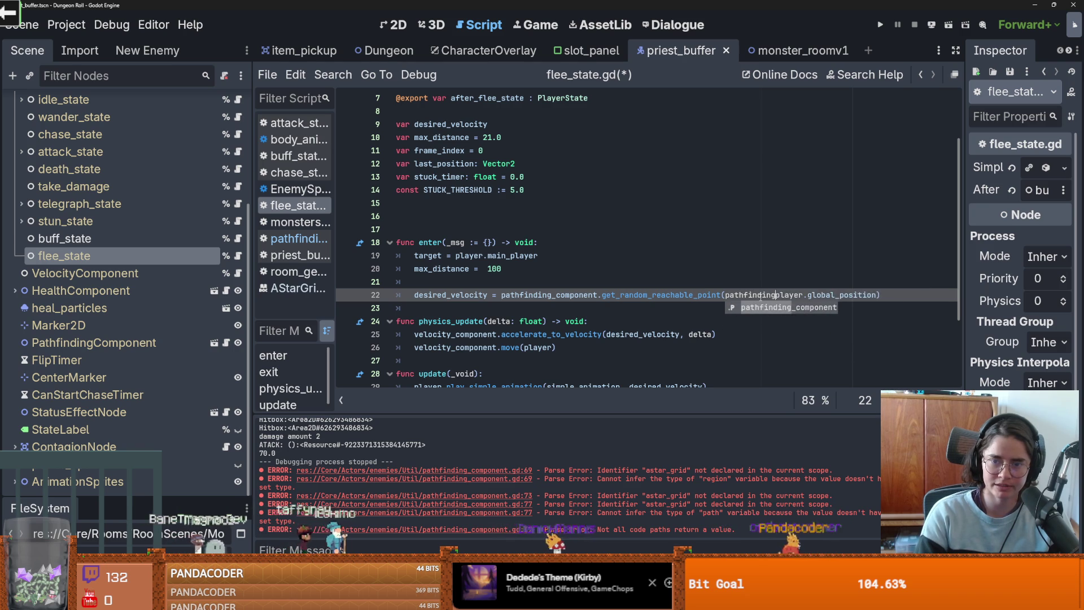
type("_component")
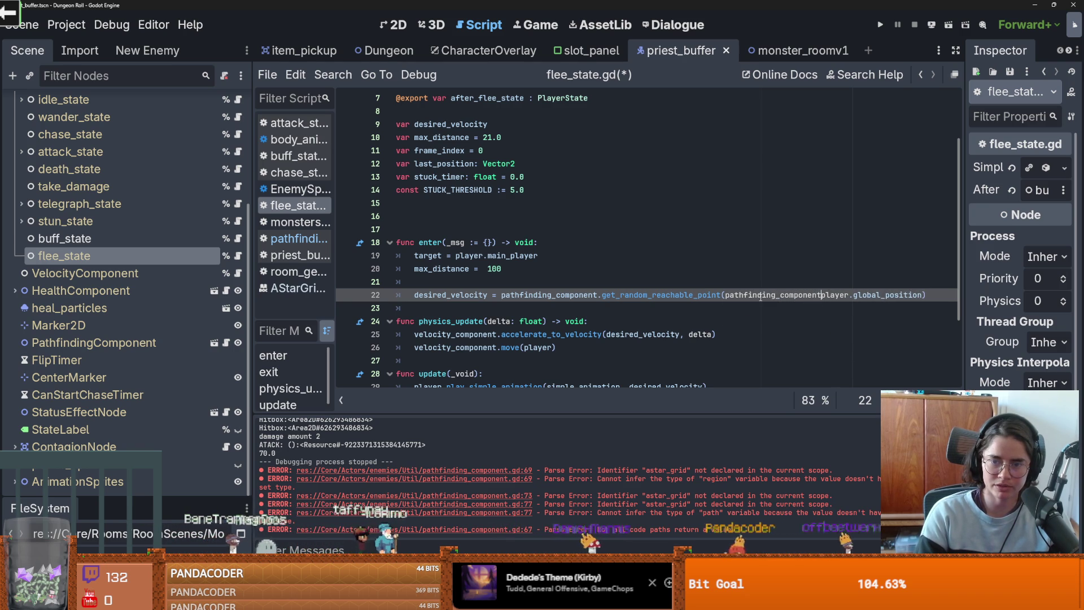
type("(")
key("Right")
key("Right")
key("Right")
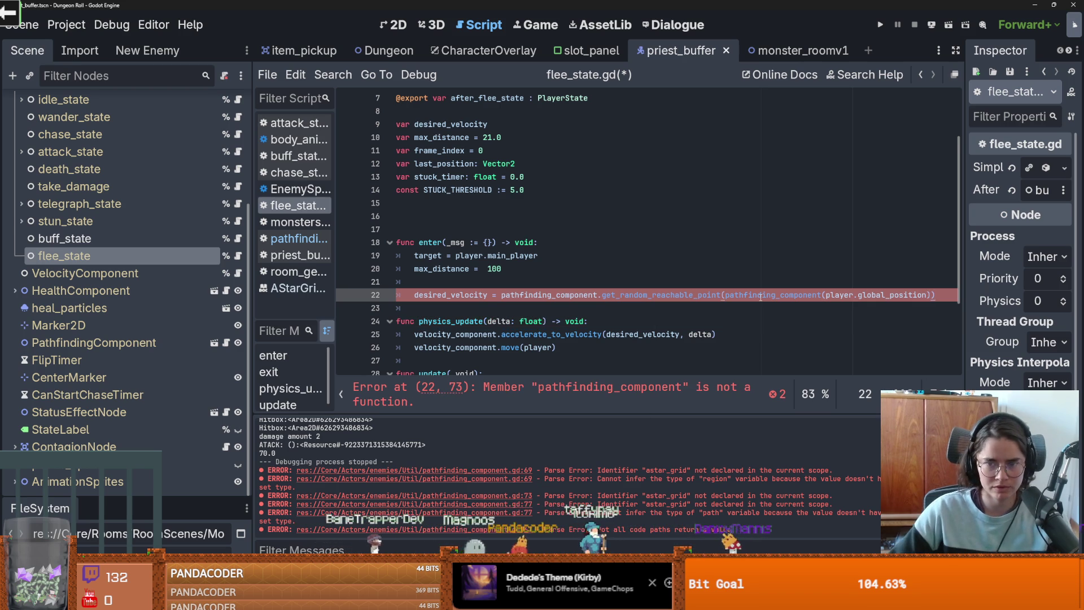
type(".tilemap")
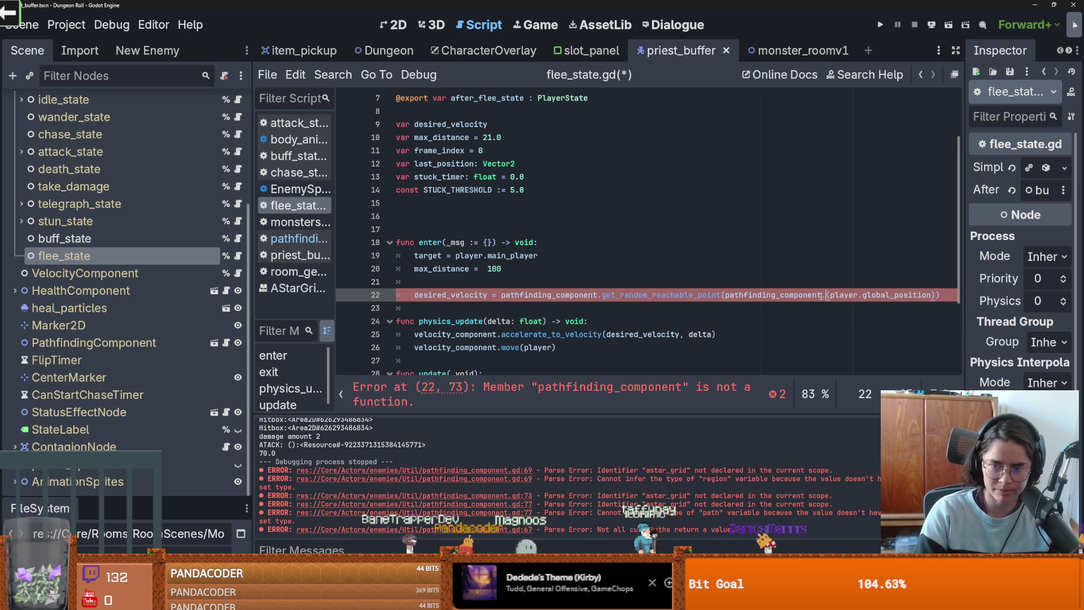
type(".local_to")
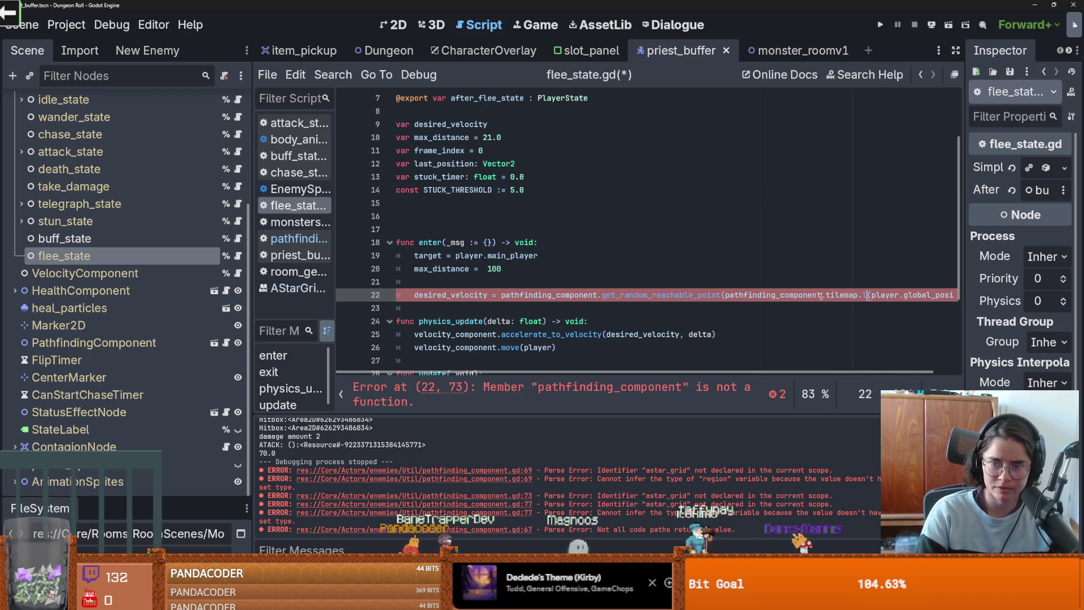
type("_map")
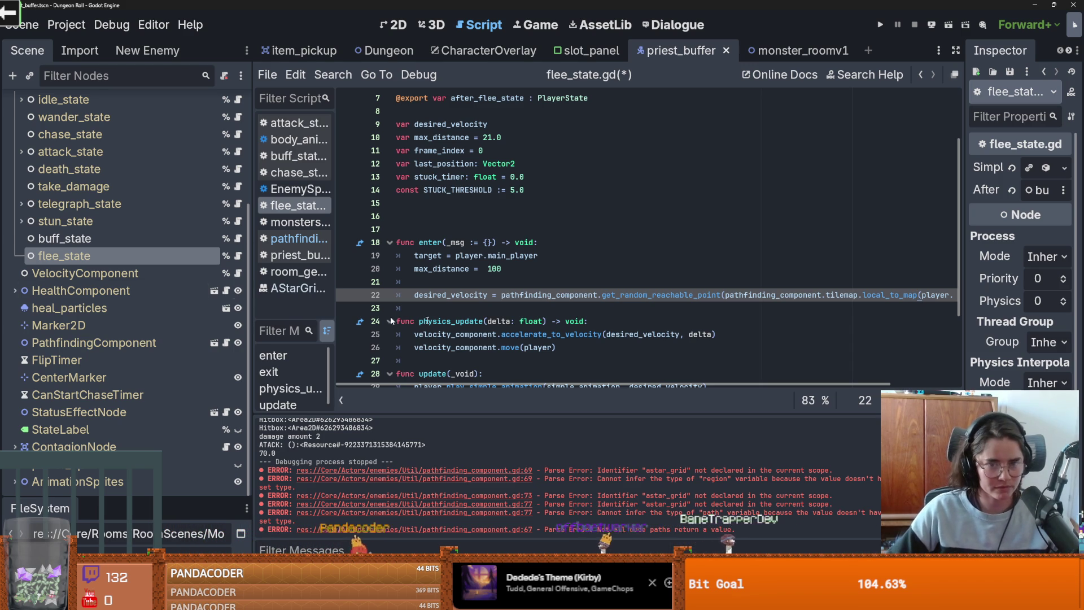
left_click(564, 339)
Step: Exit the running Cannon game and close its game-selection menu
double_click(550, 292)
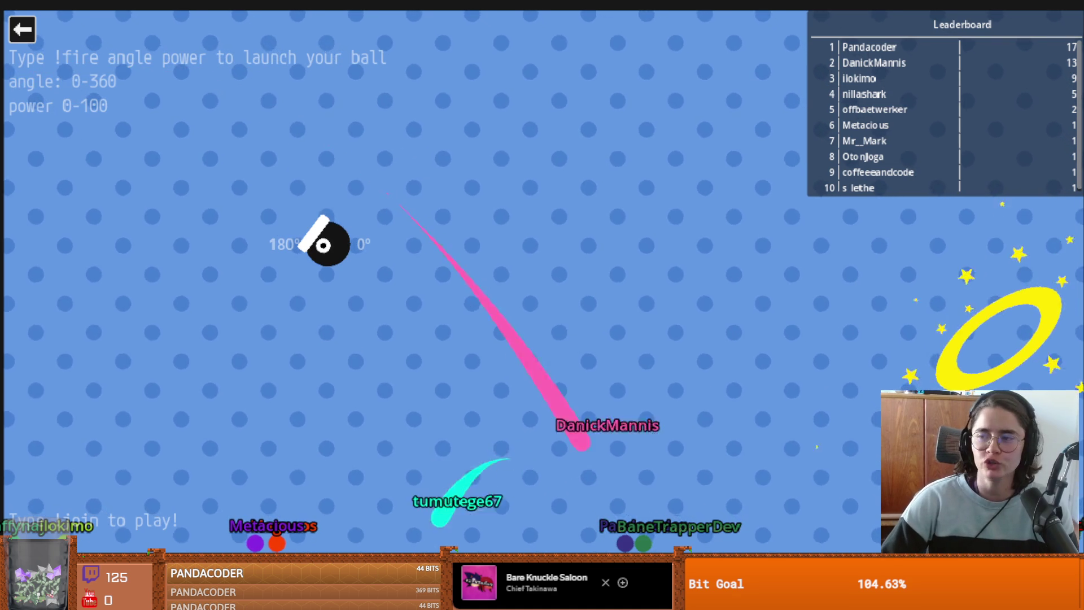
left_click(21, 29)
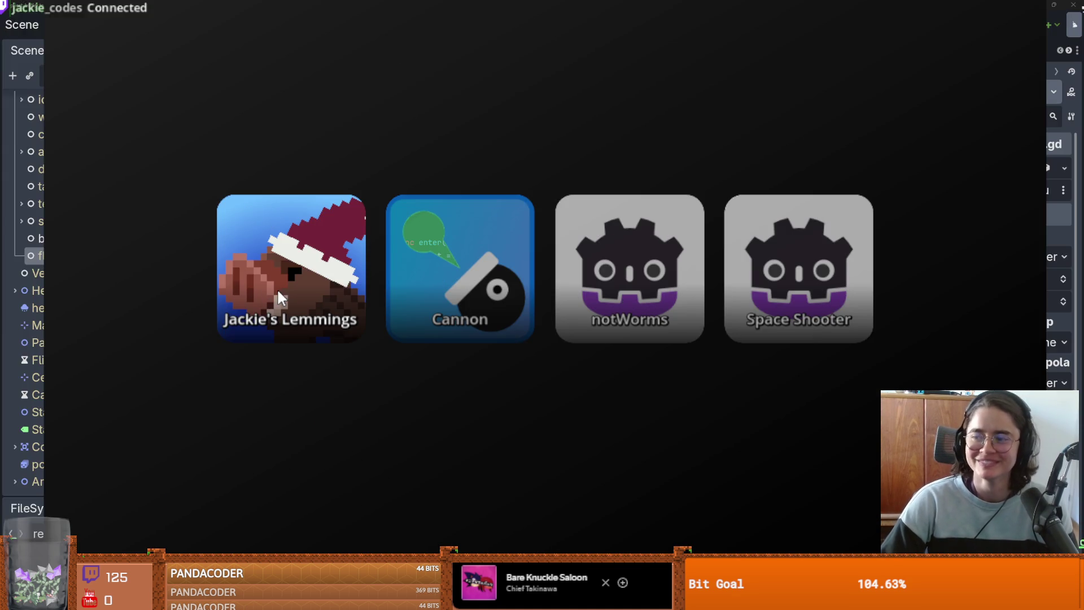
left_click(274, 294)
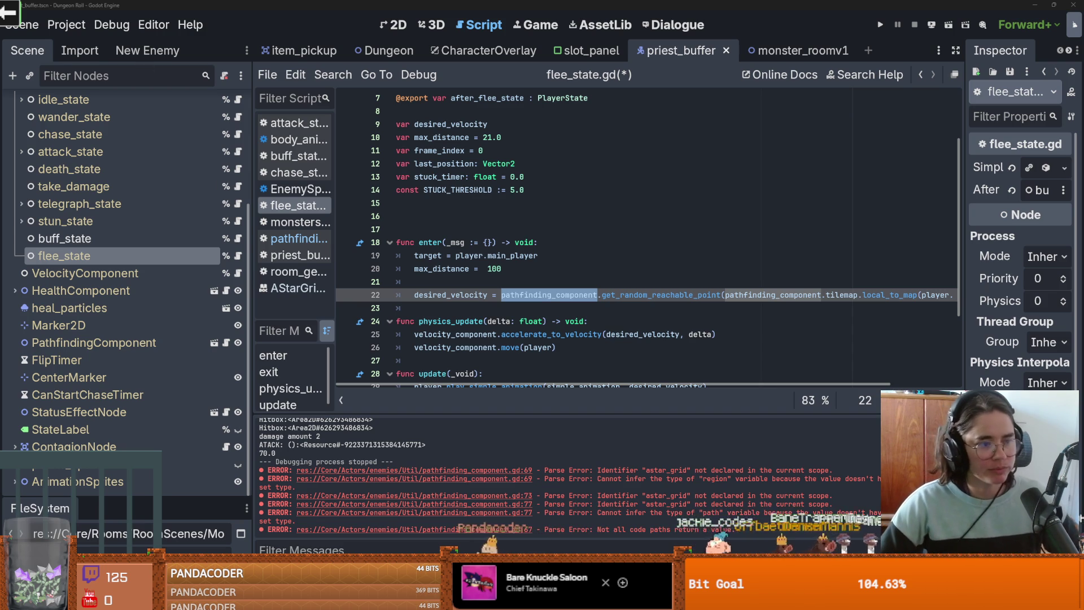
Step: Remove the extra blank line above enter(), save, and narrow the scene tree
key("Up")
key("Up")
key("Up")
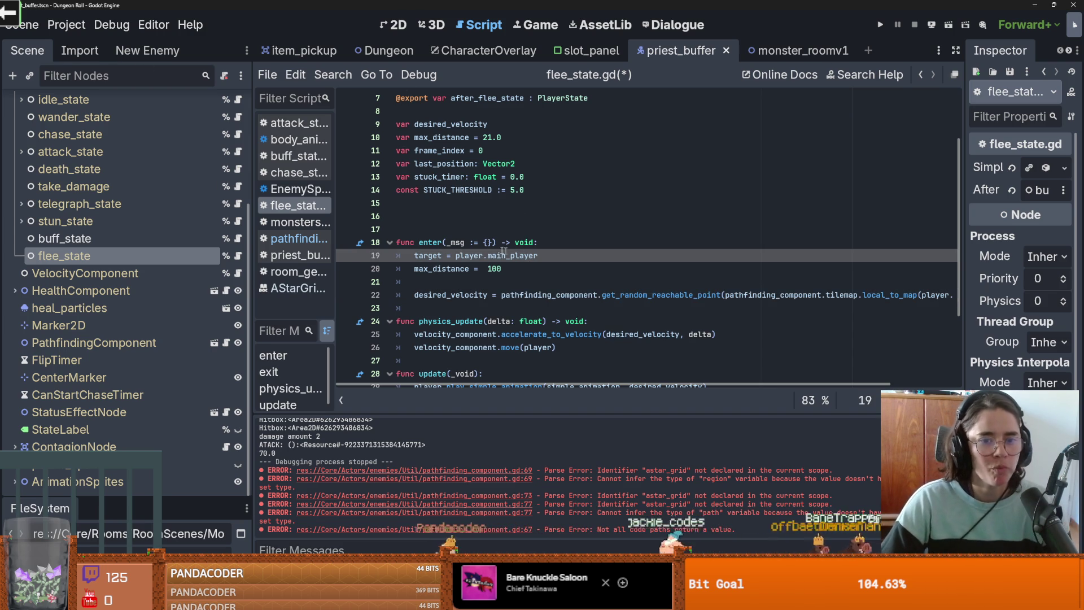
key("BackSpace")
key("BackSpace")
key("ctrl+s")
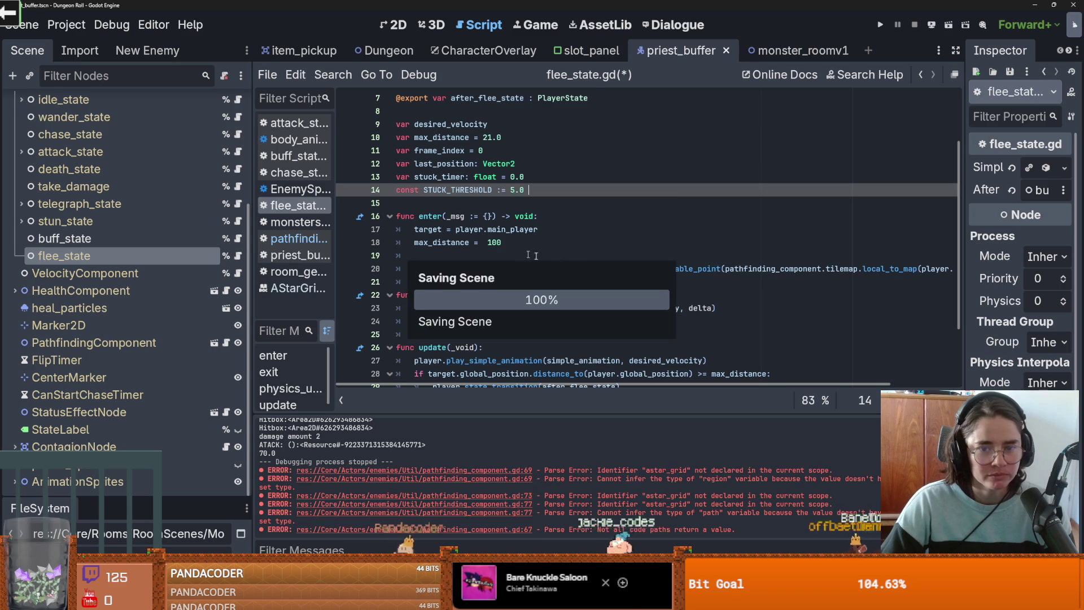
left_click_drag(249, 265, 138, 265)
Step: Move the local_to_map expression into a new var map_random_position on line 19 and pass it on line 20
left_click(423, 255)
type("var map_")
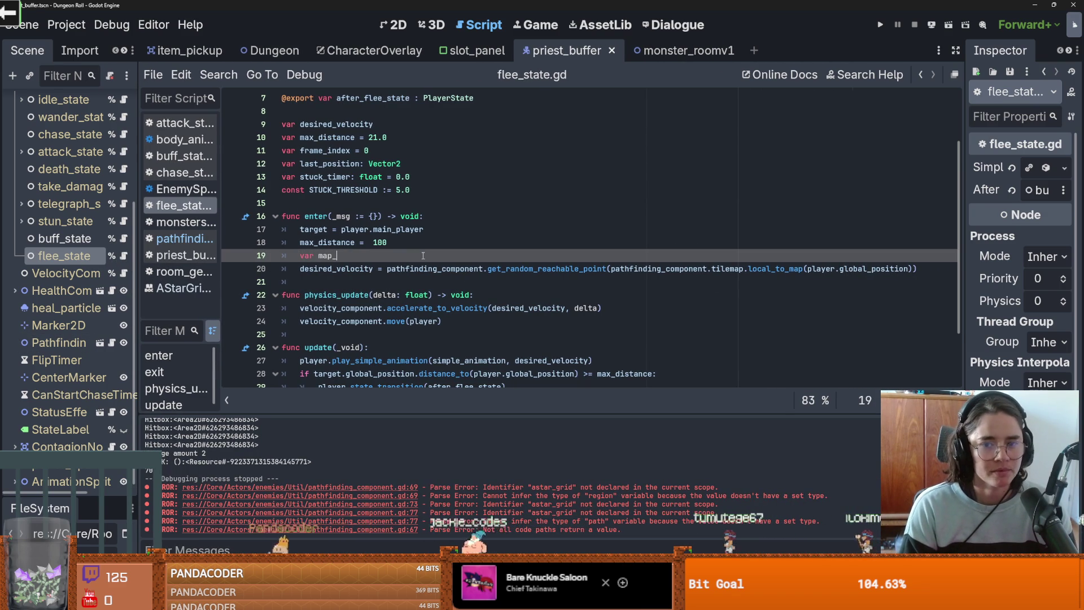
type("random")
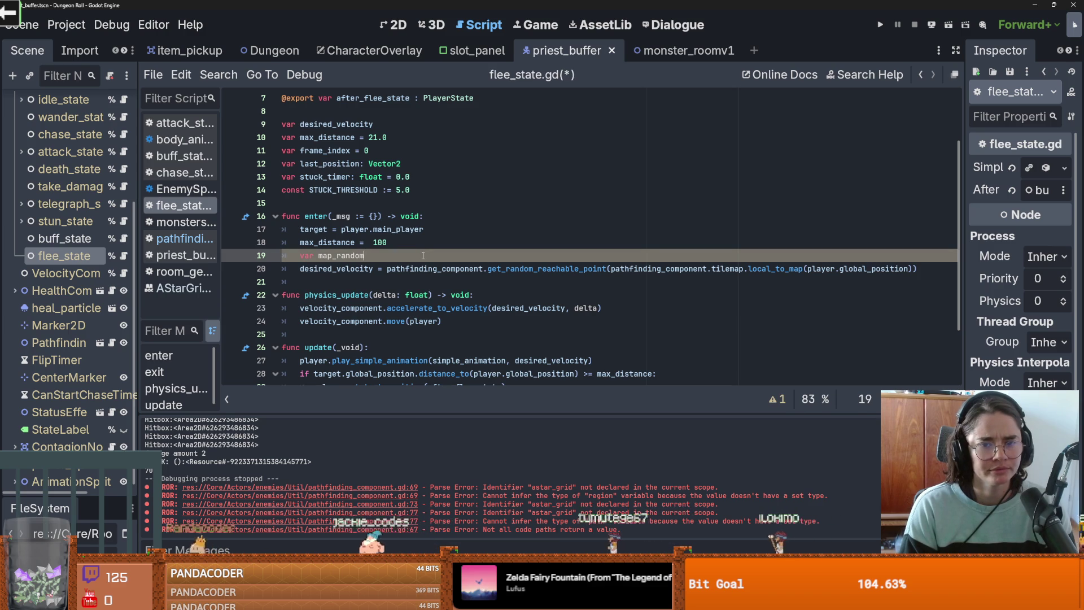
type("_positio")
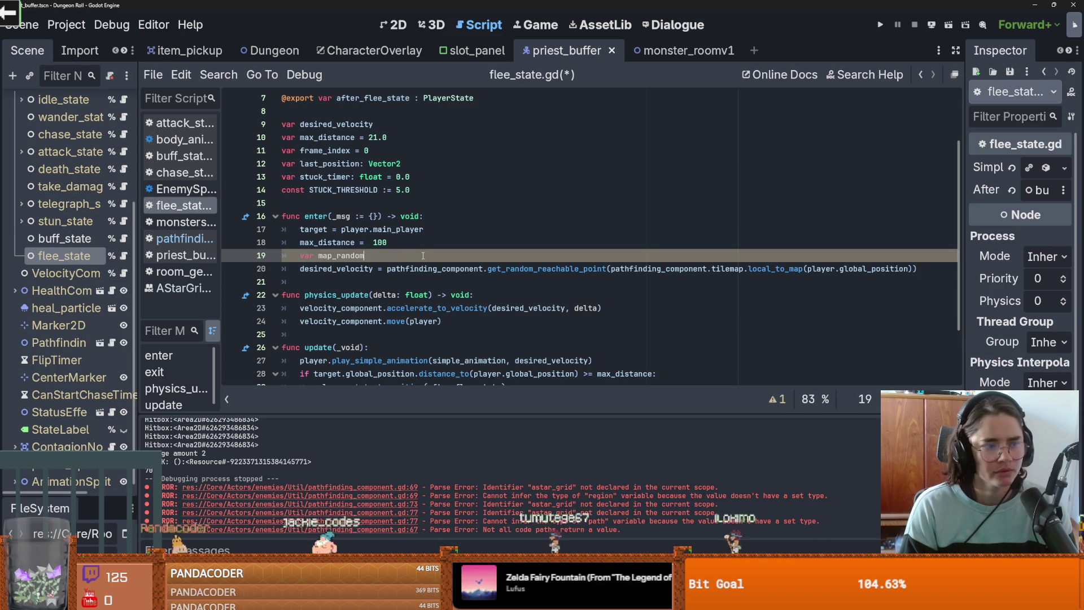
type("n =")
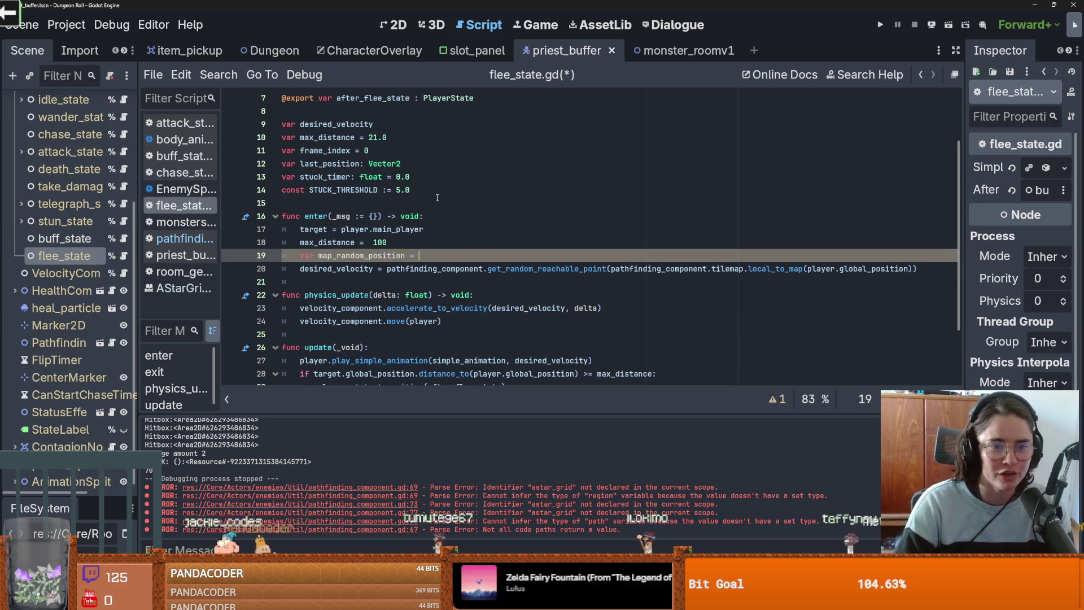
left_click(723, 242)
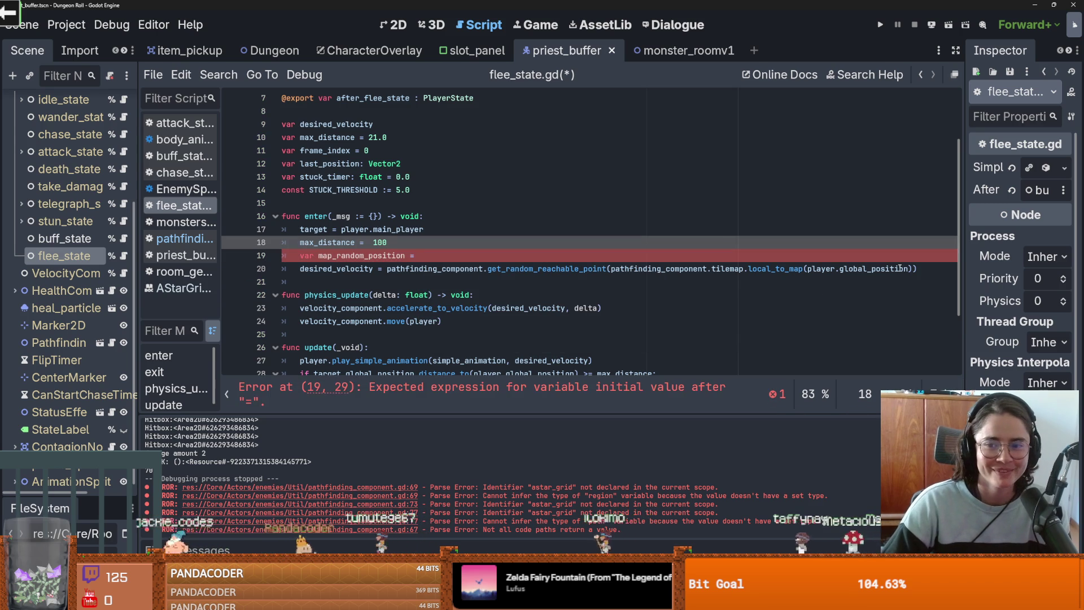
left_click_drag(913, 269, 611, 269)
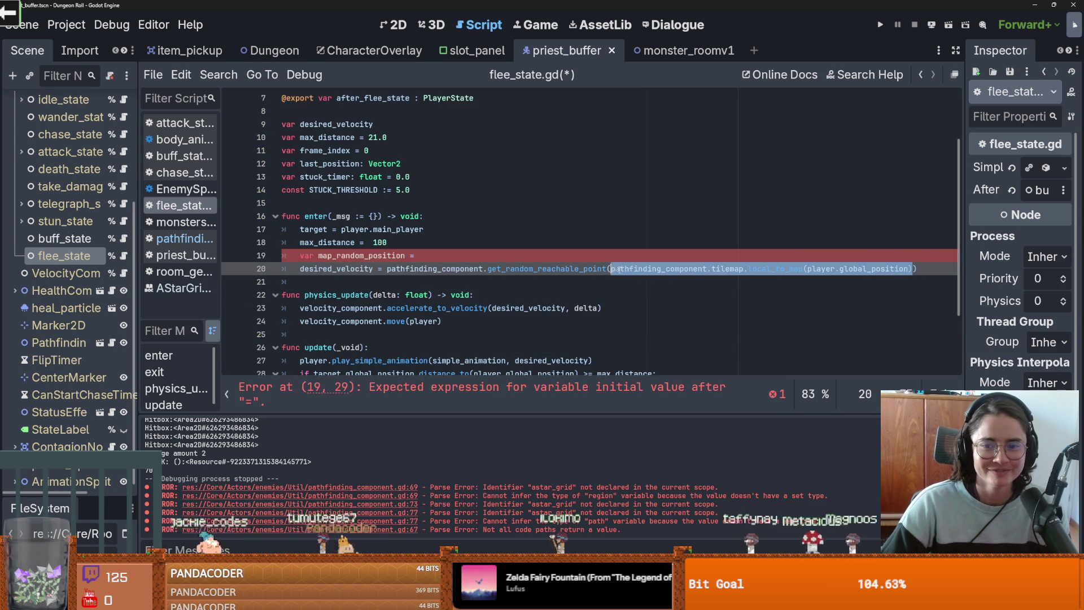
key("ctrl+x")
left_click(418, 255)
key("ctrl+v")
double_click(379, 255)
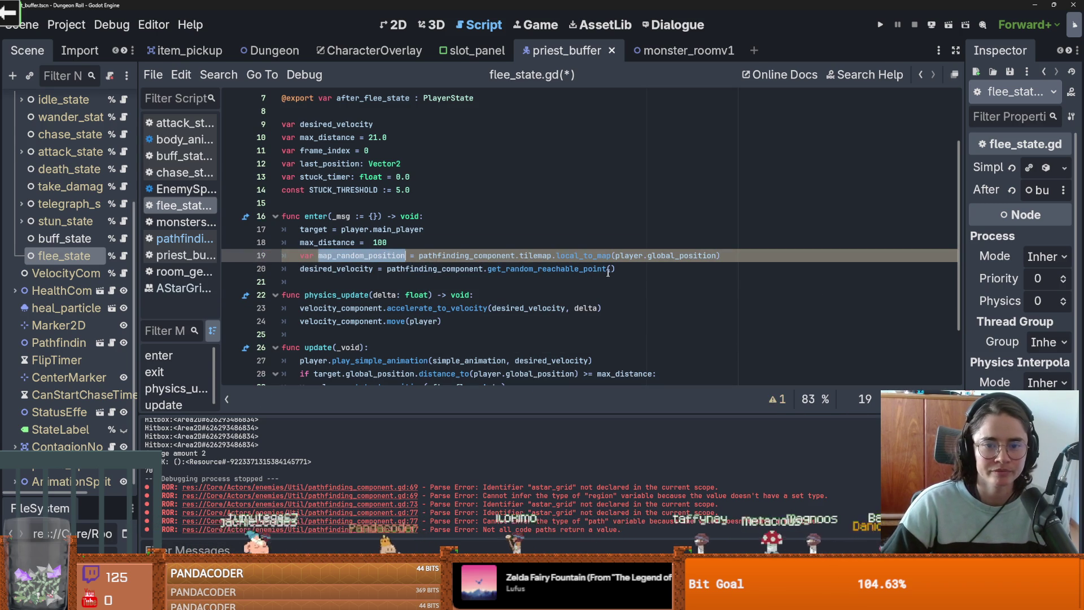
key("ctrl+c")
left_click(611, 270)
key("ctrl+v")
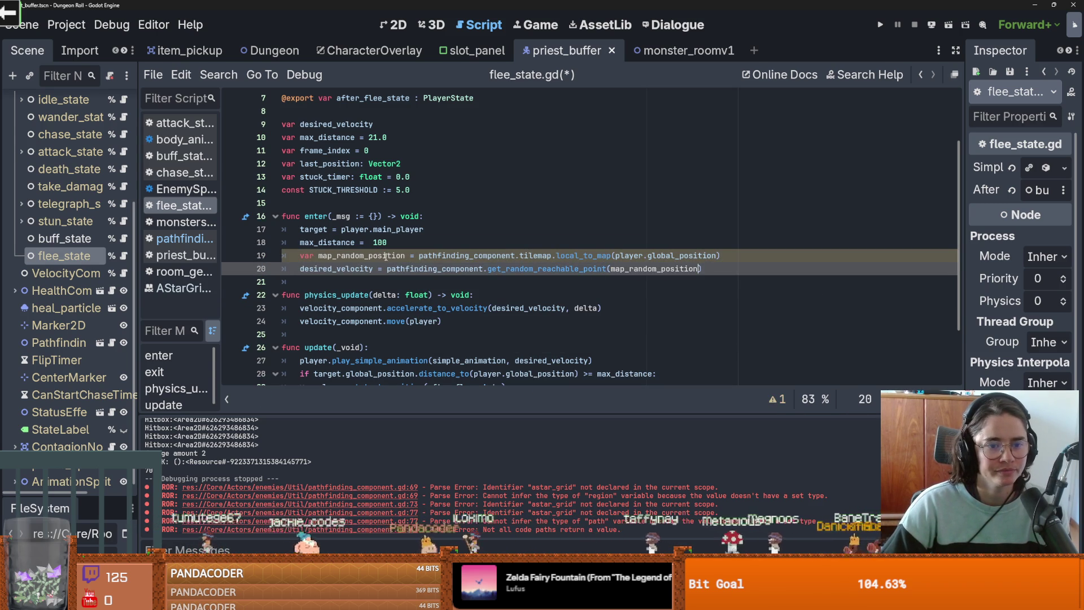
Step: Rename the variable to map_player_position on both lines and save flee_state.gd
left_click_drag(364, 255, 337, 257)
type("player")
double_click(362, 255)
key("ctrl+c")
double_click(638, 270)
key("ctrl+v")
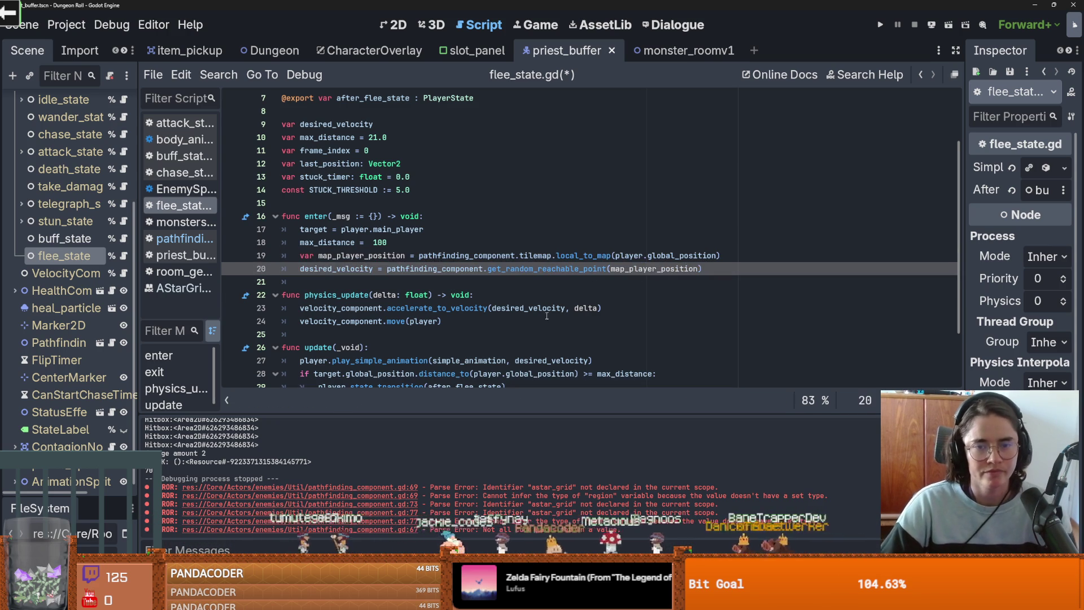
mouse_move(422, 301)
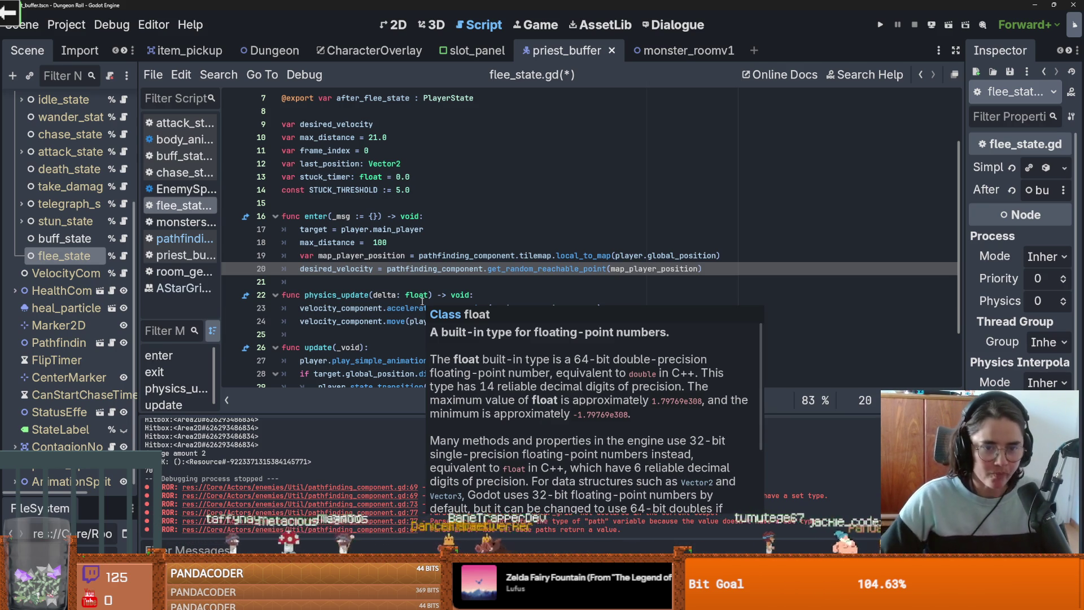
double_click(339, 269)
key("ctrl+s")
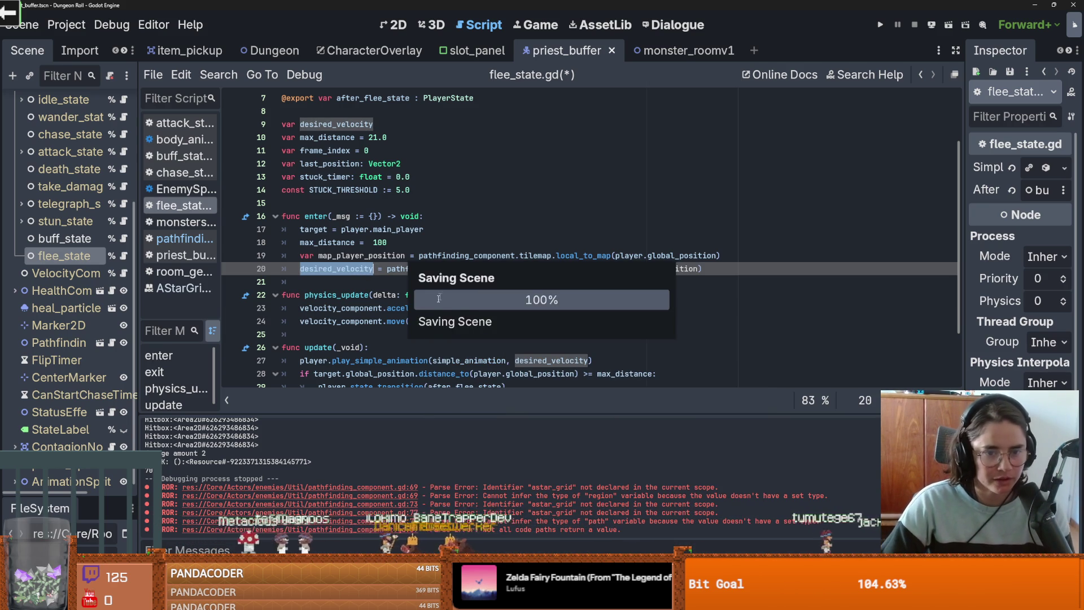
key("Down")
key("Down")
key("Down")
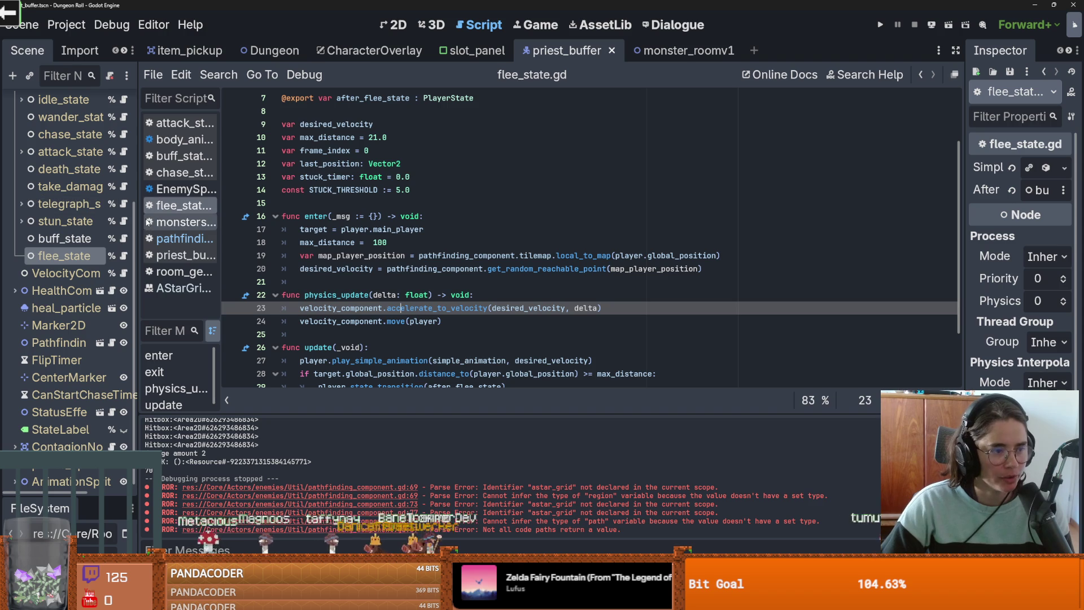
Step: Widen the scene tree, save, and select chase_state.gd's desired_velocity line
left_click_drag(139, 232, 159, 236)
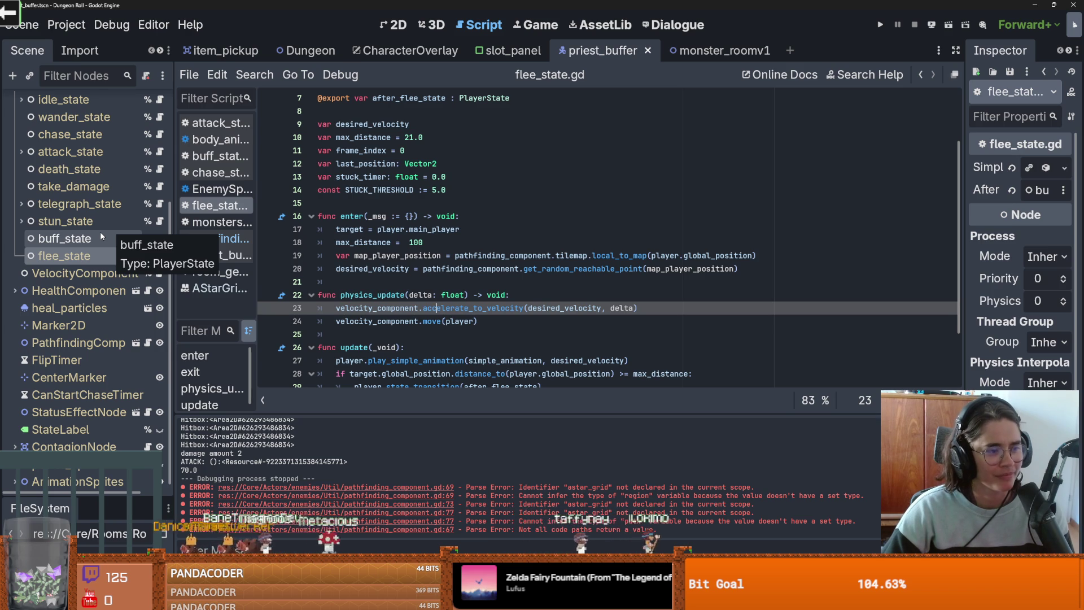
scroll(97, 243, "up", 2)
key("ctrl+s")
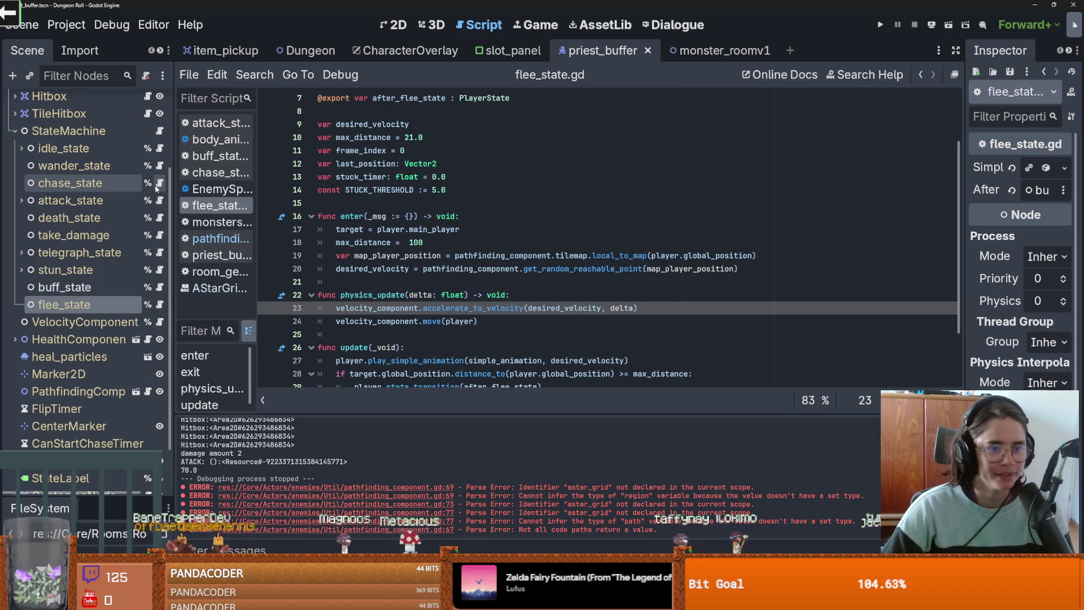
left_click(159, 183)
key("Down")
key("Down")
key("Down")
left_click(711, 255)
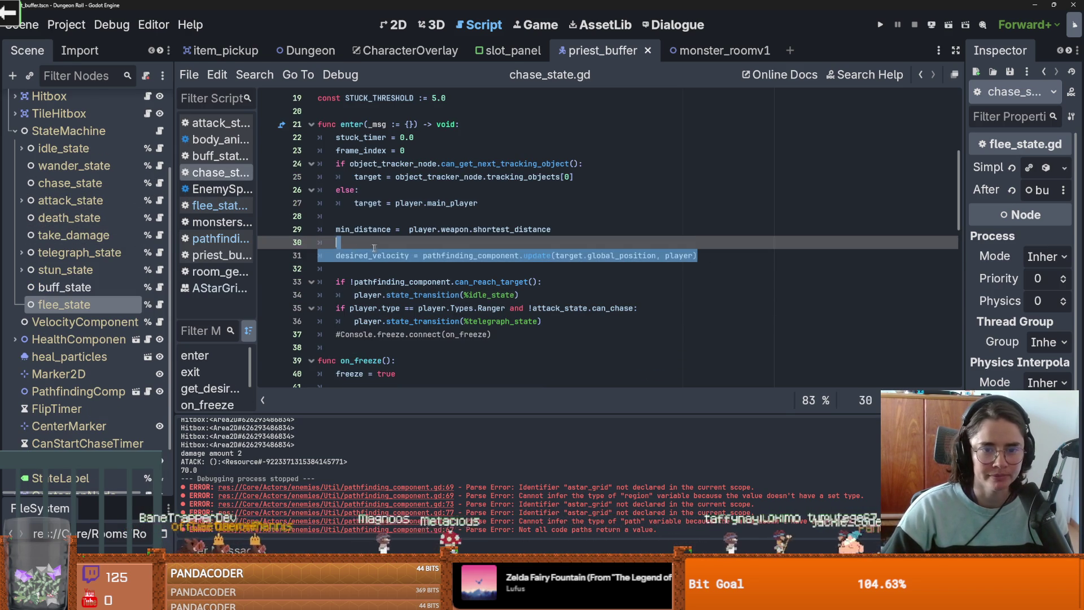
key("shift+Home")
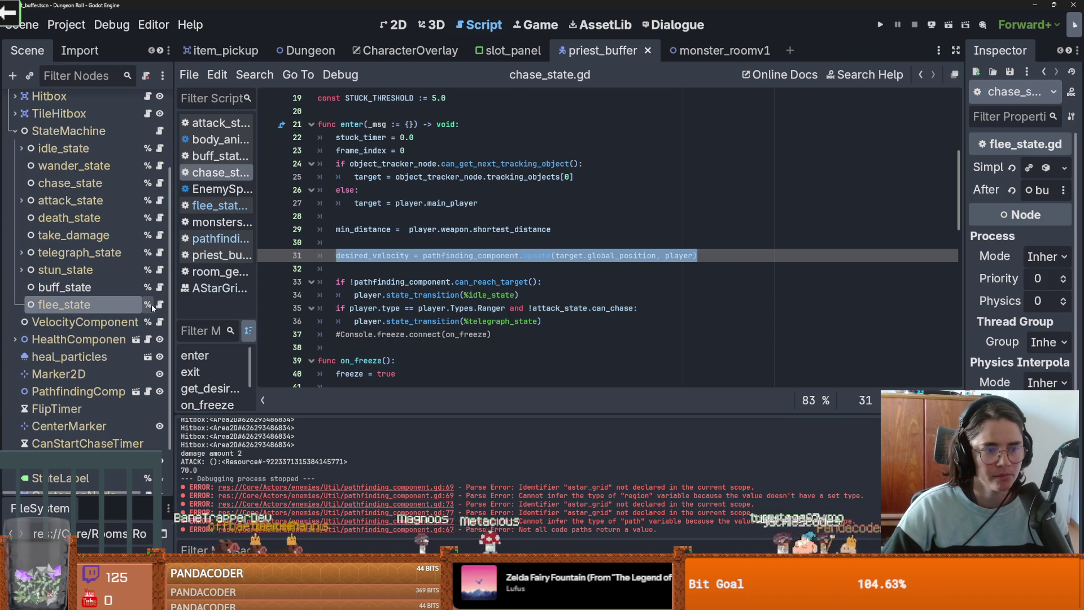
Step: Check flee_state's physics_update, then reselect chase_state's desired_velocity update on line 31
left_click(160, 305)
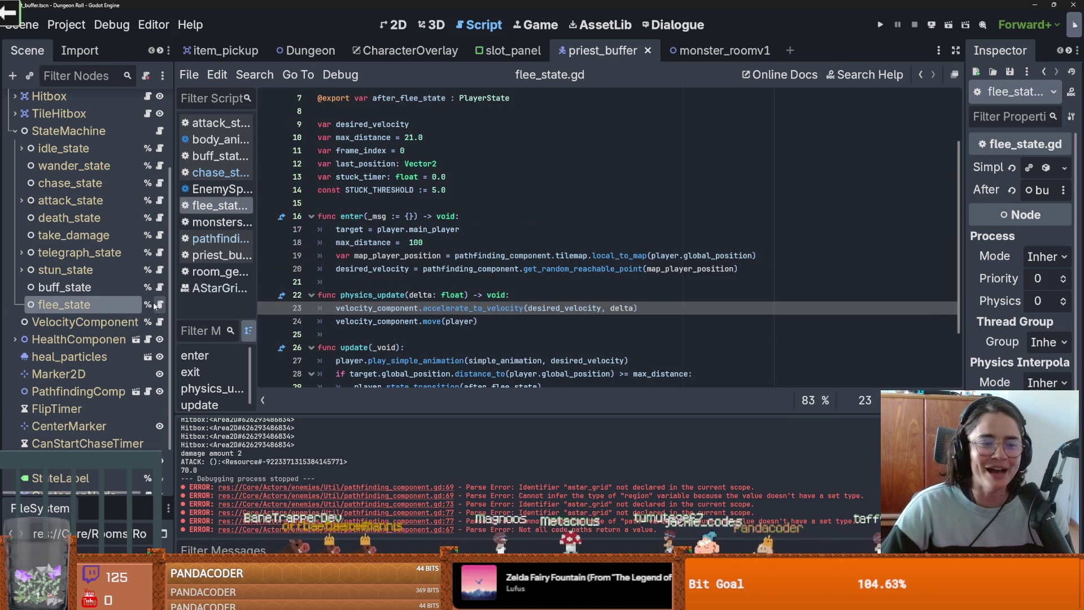
left_click(512, 291)
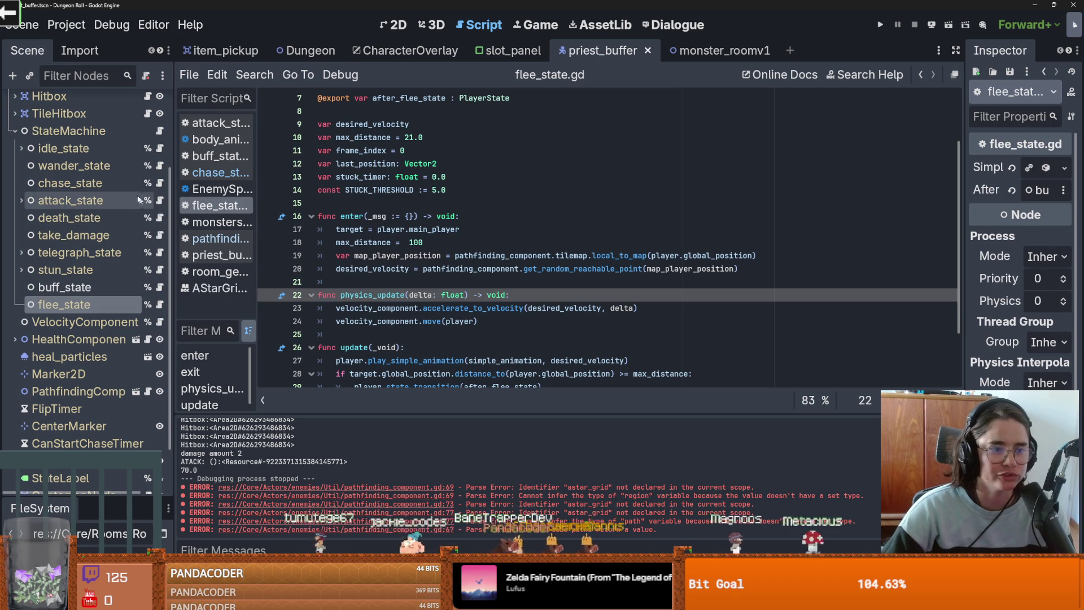
left_click(160, 184)
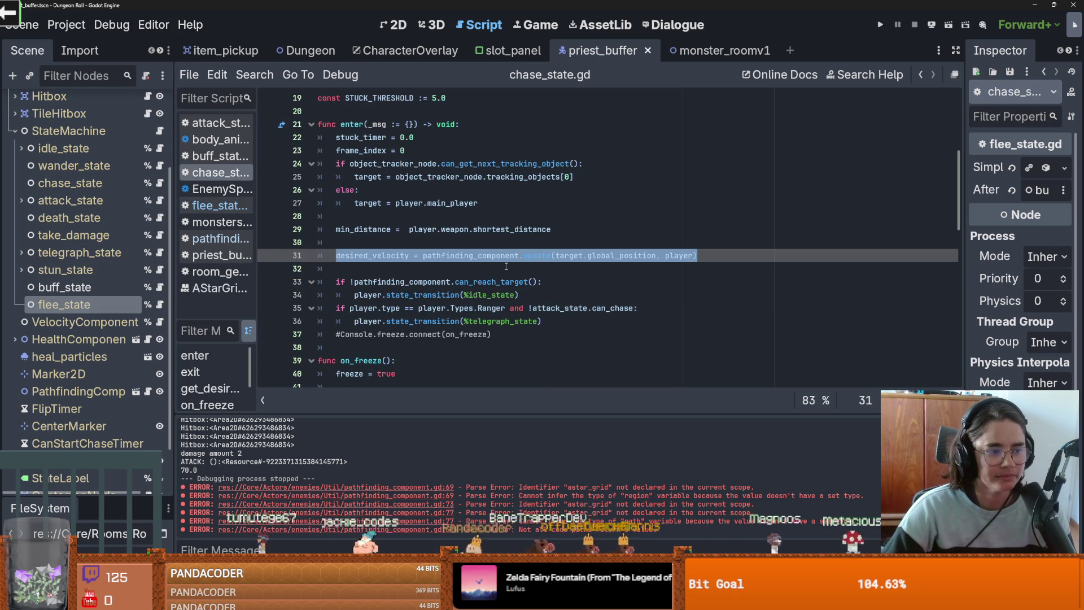
left_click(415, 281)
left_click_drag(715, 257, 337, 256)
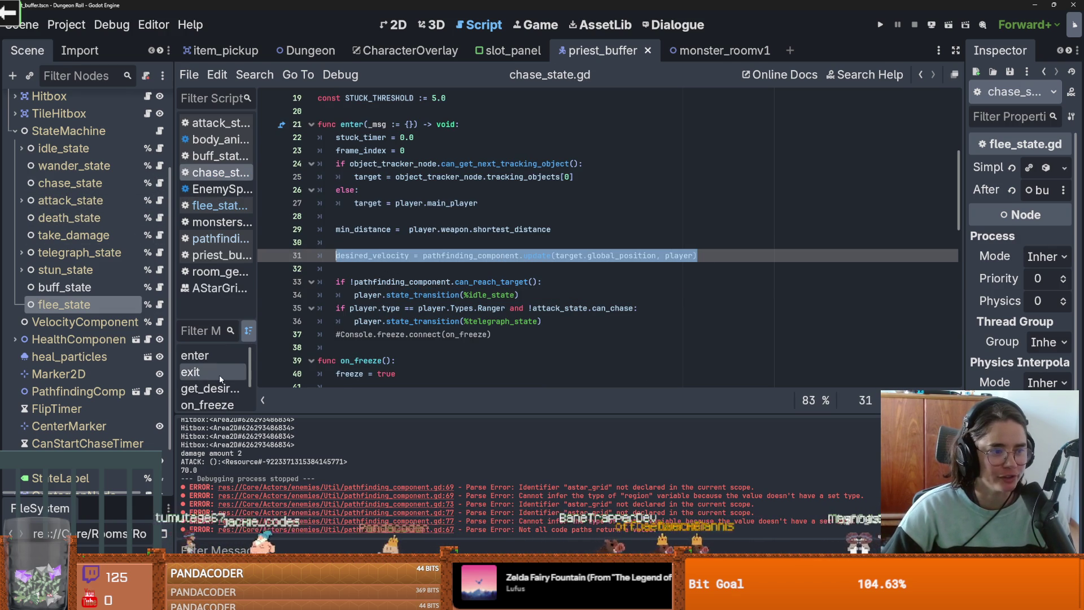
Step: Paste the copied desired_velocity update line into flee_state's physics_update
left_click(161, 305)
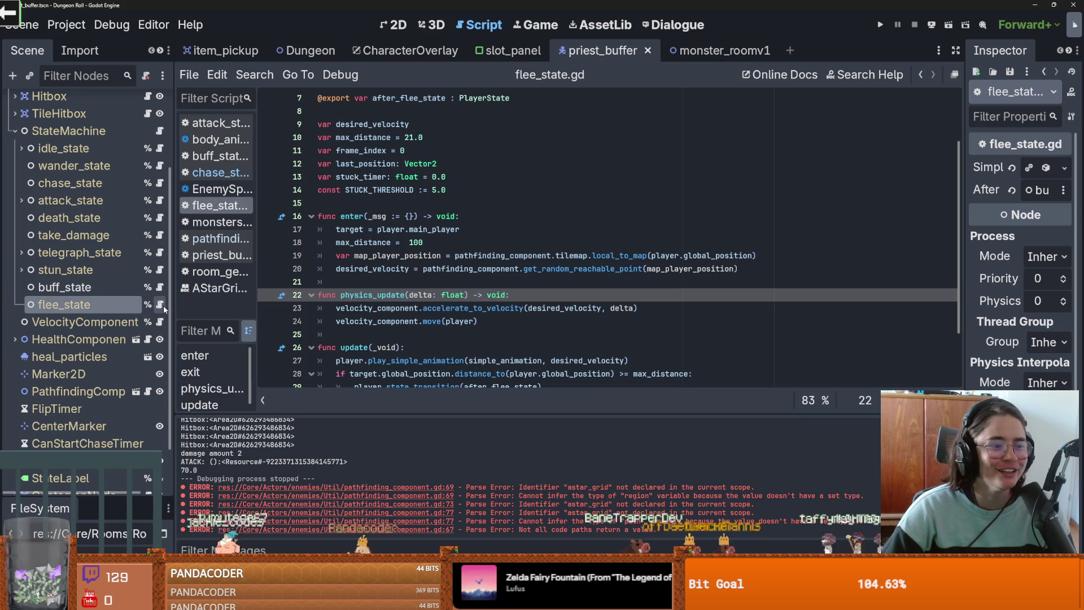
left_click(393, 281)
scroll(393, 281, "down", 1)
left_click(522, 255)
key("Return")
key("ctrl+v")
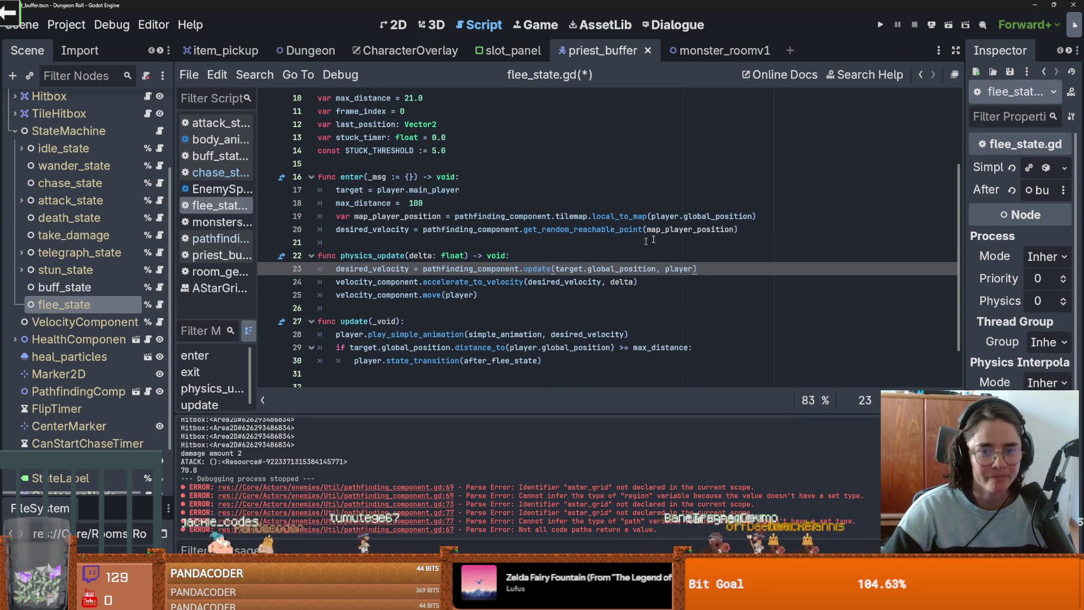
Step: Declare var map_player_position above enter() and drop the local 'var' inside enter()
left_click(495, 217)
left_click(365, 202)
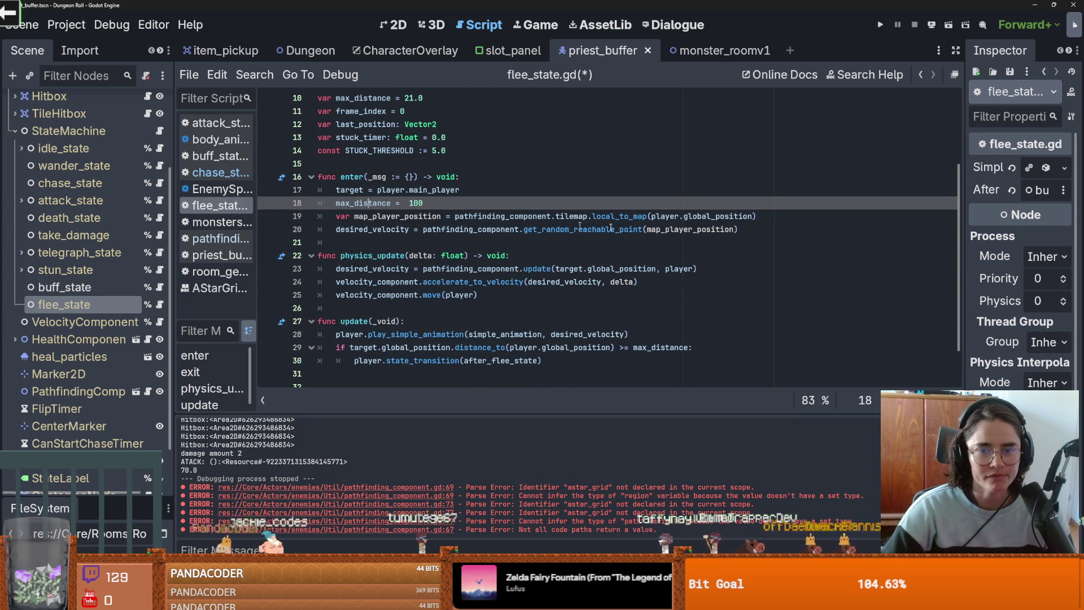
left_click_drag(441, 216, 329, 215)
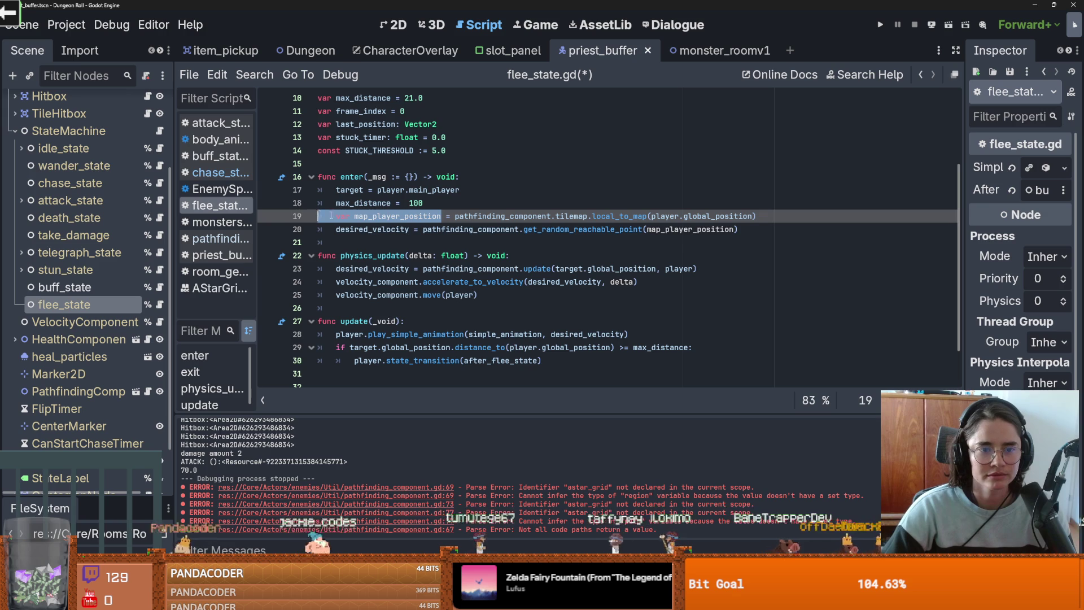
key("ctrl+c")
left_click(342, 158)
key("Return")
key("ctrl+v")
key("ctrl+shift+Left")
left_click(698, 229)
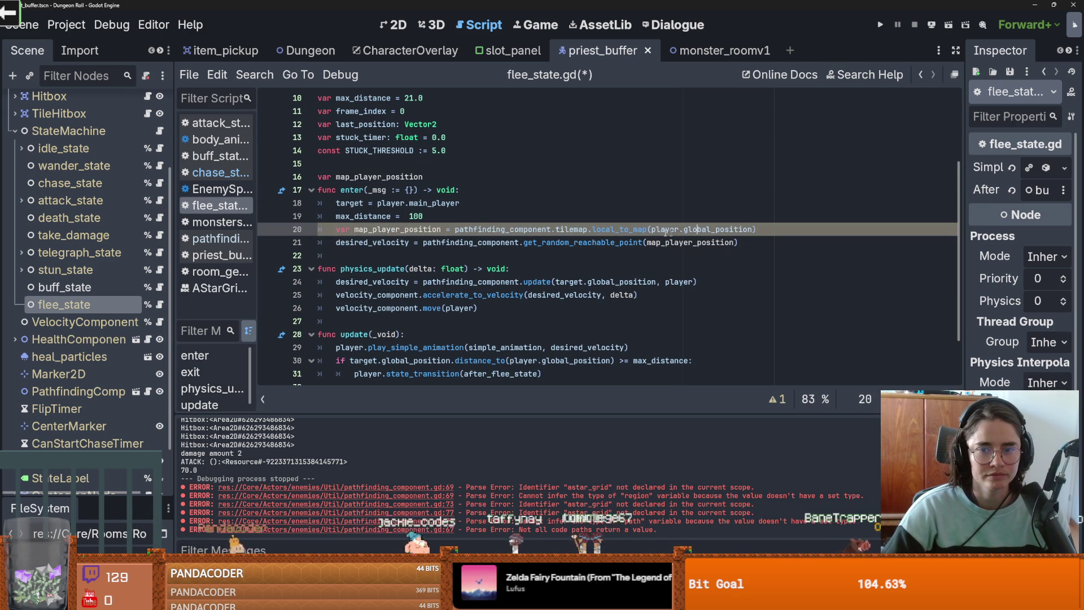
left_click(354, 229)
key("BackSpace")
key("BackSpace")
key("BackSpace")
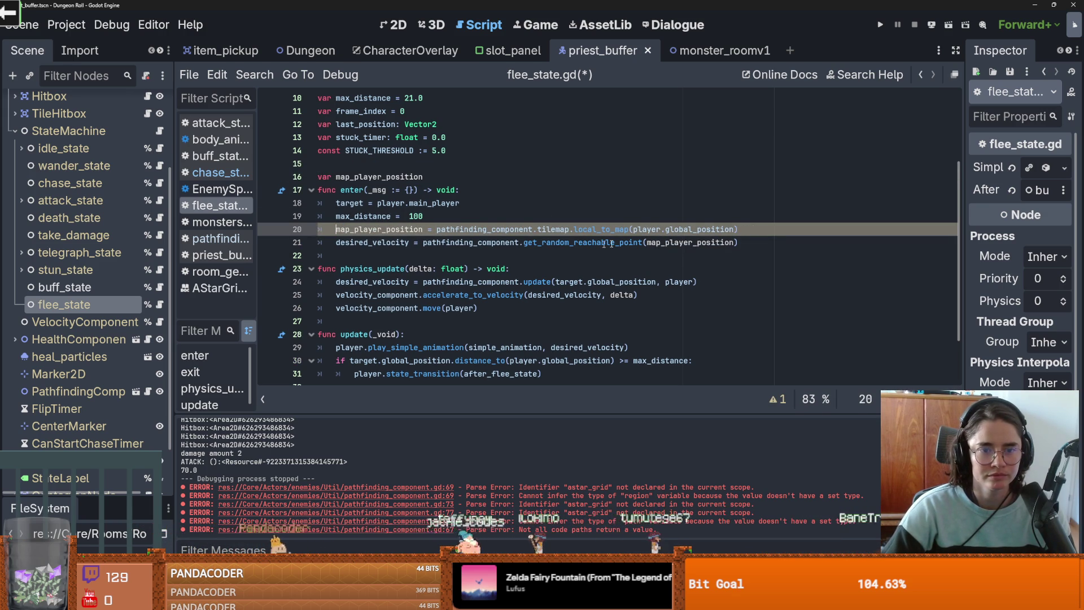
Step: Make physics_update use the get_random_reachable_point(map_player_position) line, then save script and scene
mouse_move(751, 241)
left_mouse_down()
mouse_move(349, 229)
mouse_move(334, 239)
left_mouse_up()
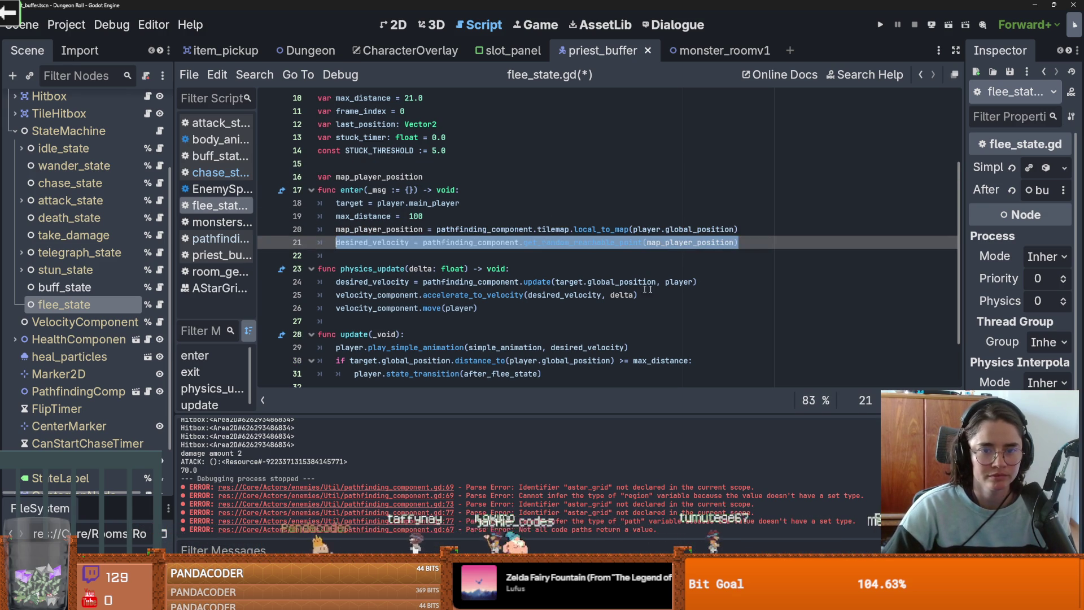
left_click_drag(700, 282, 336, 283)
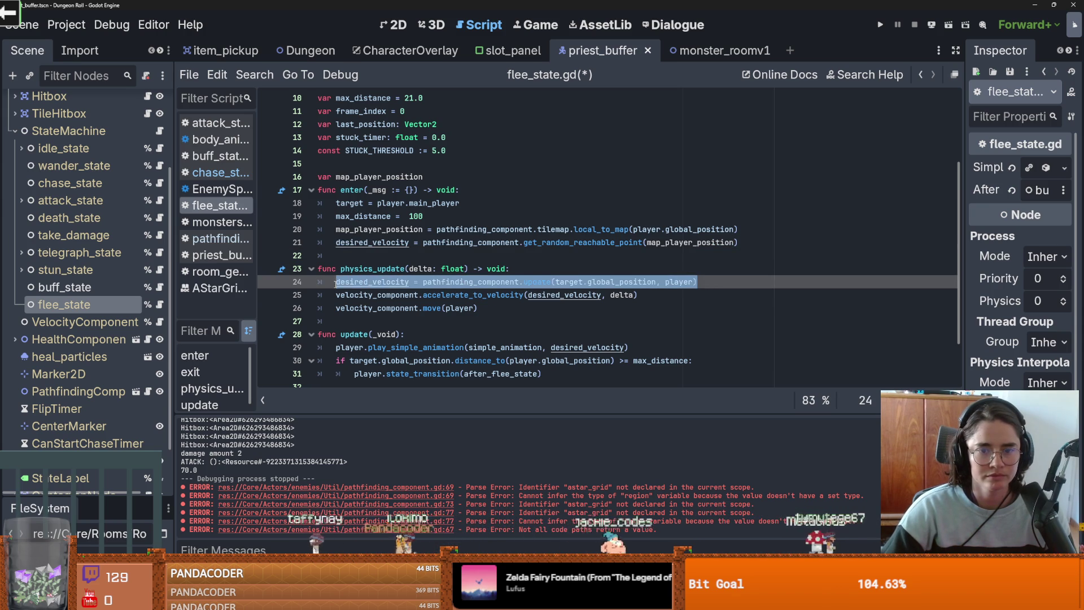
key("ctrl+v")
key("ctrl+s")
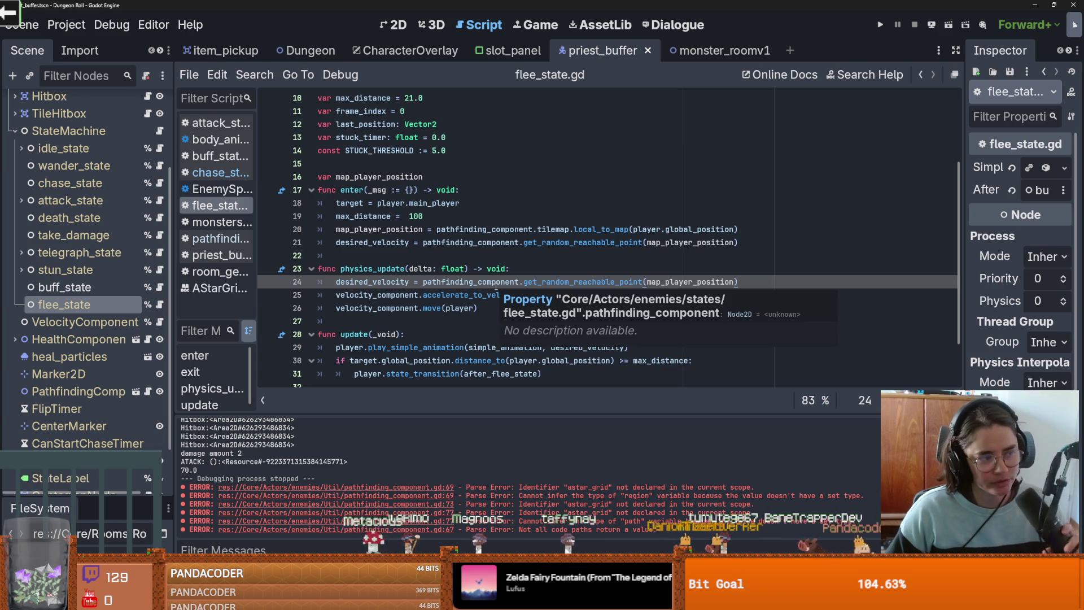
key("ctrl+s")
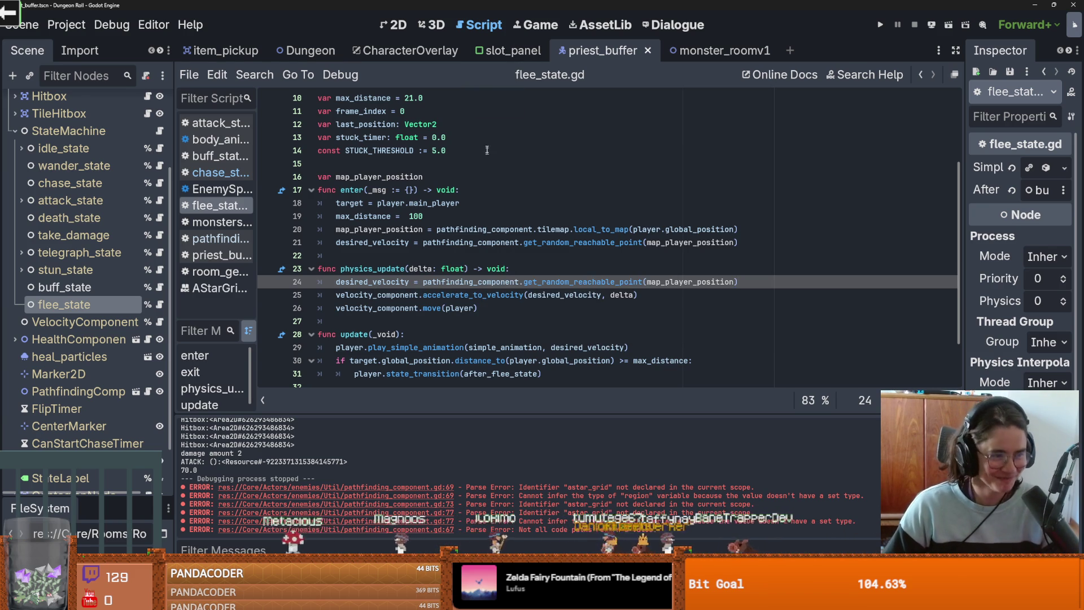
left_click(879, 26)
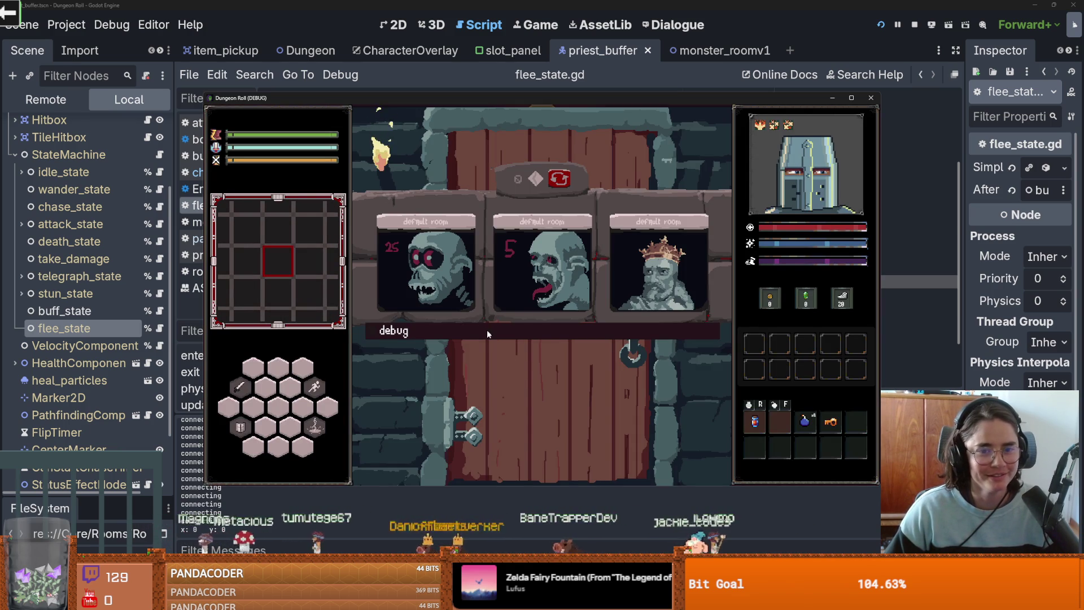
Step: Enable the game's debug option, enter a dungeon room, and inspect the flee_state frame behind the lerp error
left_click(487, 329)
left_click(451, 399)
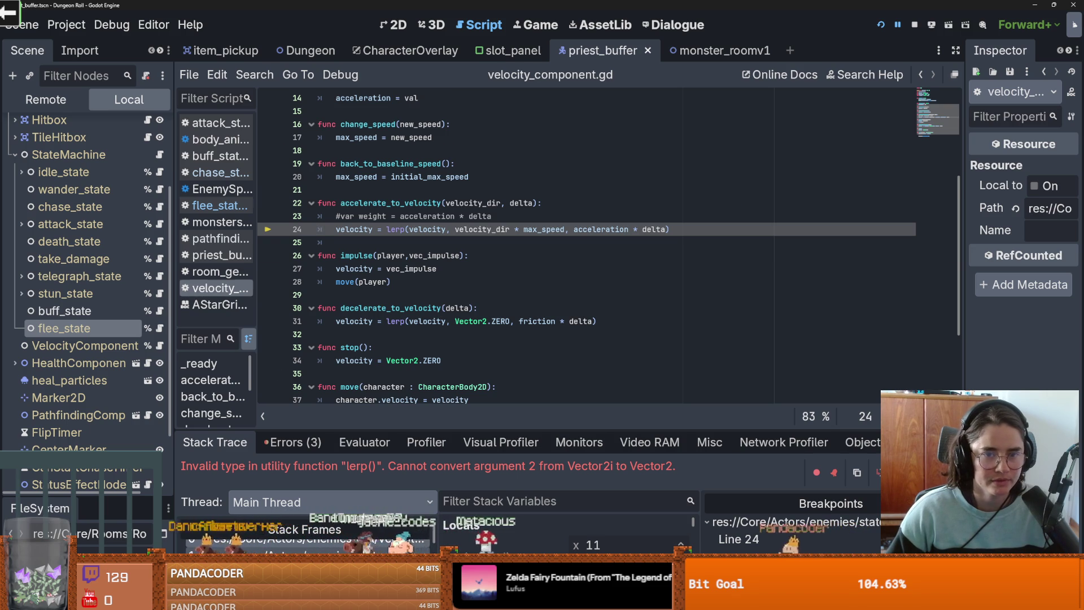
left_click(282, 552)
Step: Wrap line 24's get_random_reachable_point call in Vector2(...) for desired_velocity
mouse_move(558, 257)
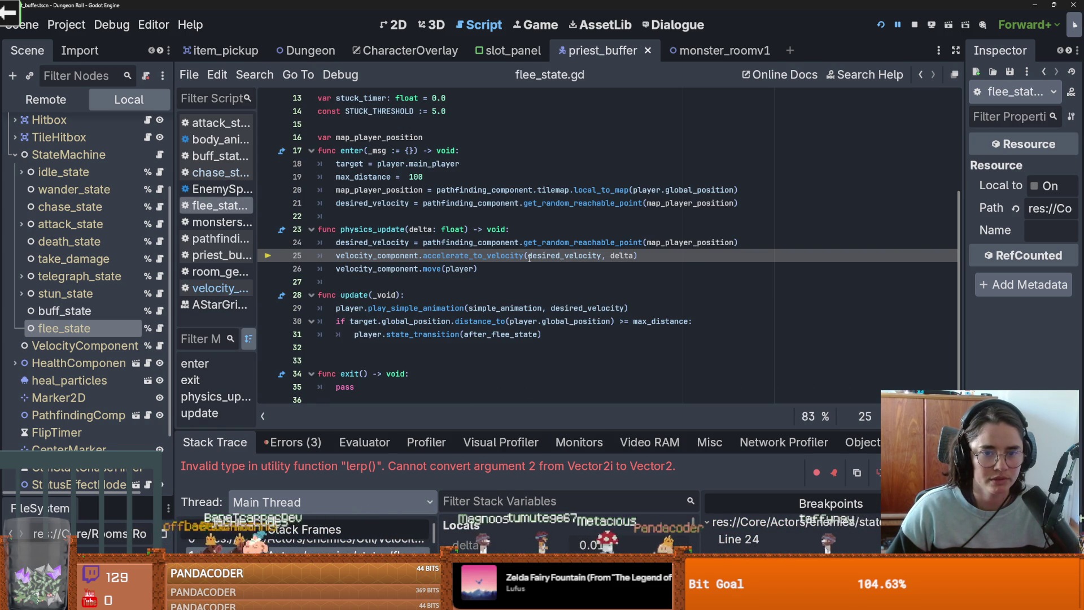
left_click(418, 241)
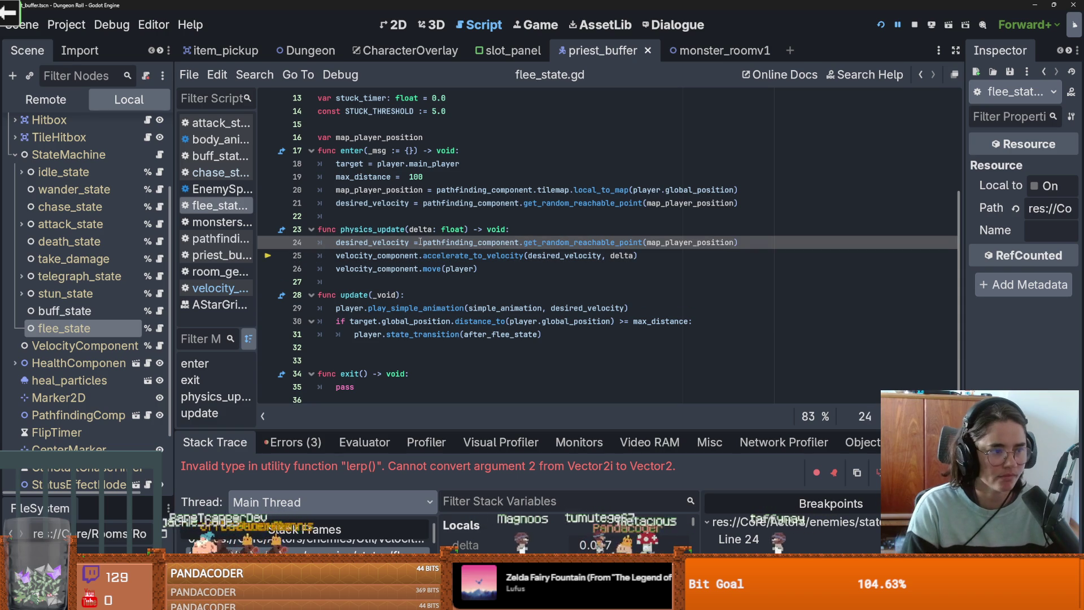
type("Vector")
key("Return")
type("((")
key("BackSpace")
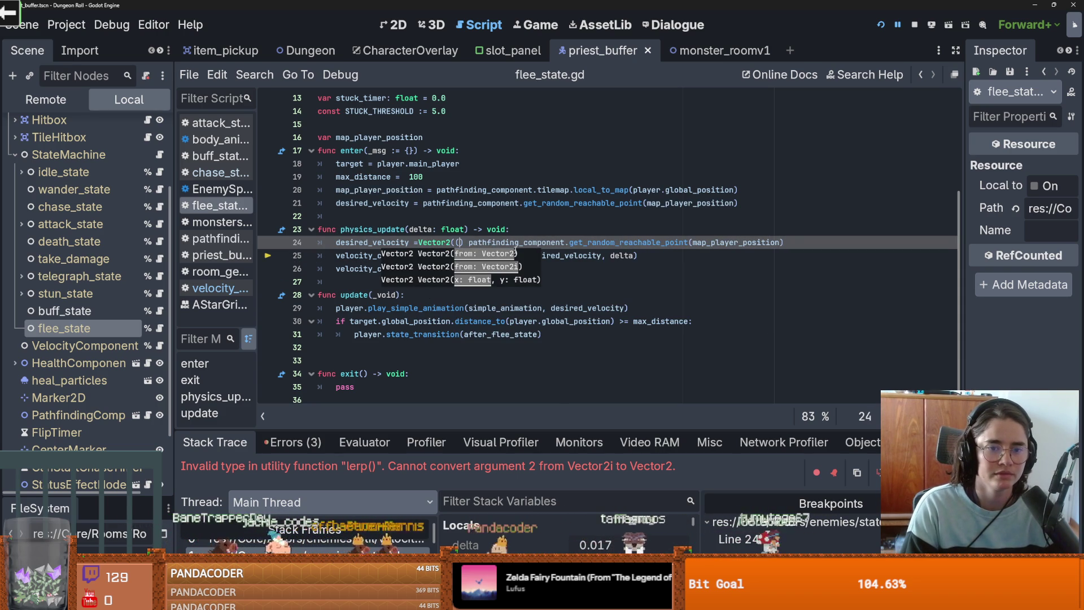
key("BackSpace")
key("BackSpace")
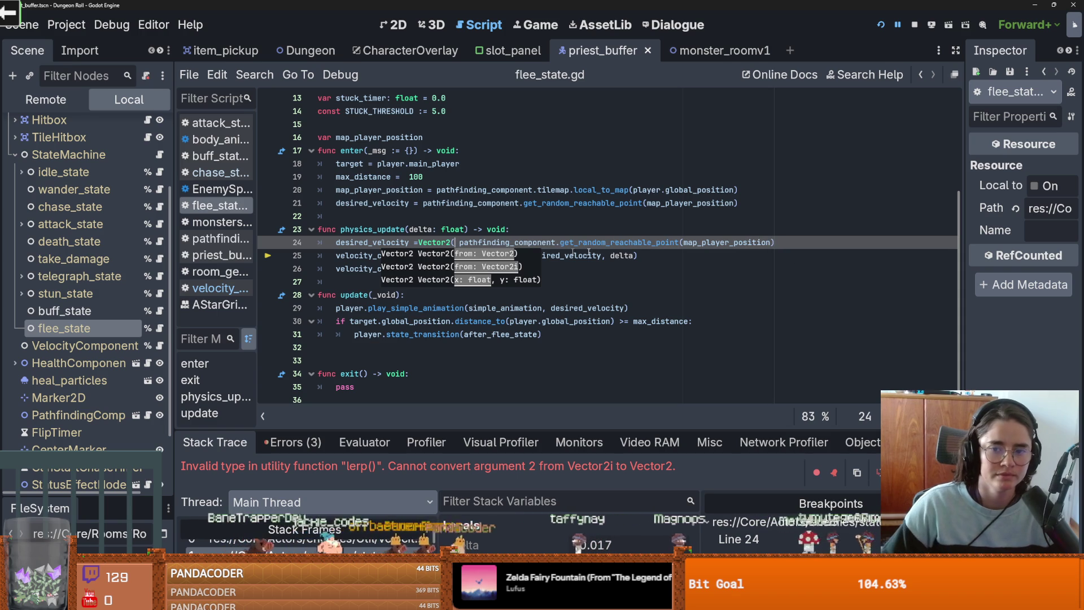
left_click(833, 238)
type(")")
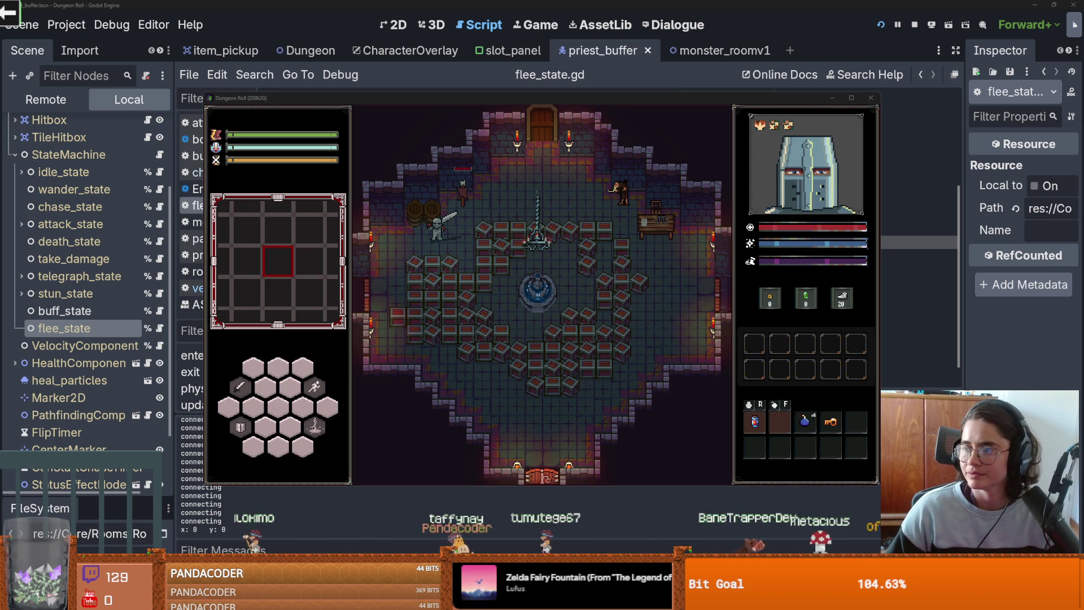
Step: Switch from the Dungeon Roll debug window to the browser's Imgur page
key("alt+Tab")
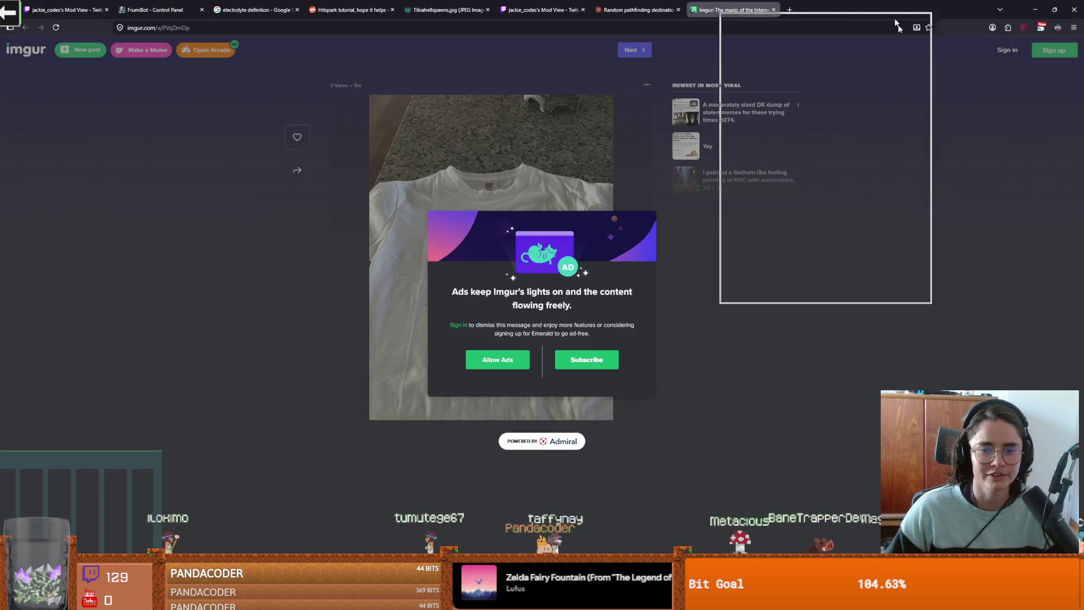
Step: Switch from the Imgur page in Chrome back to the Godot editor
key("alt+Tab")
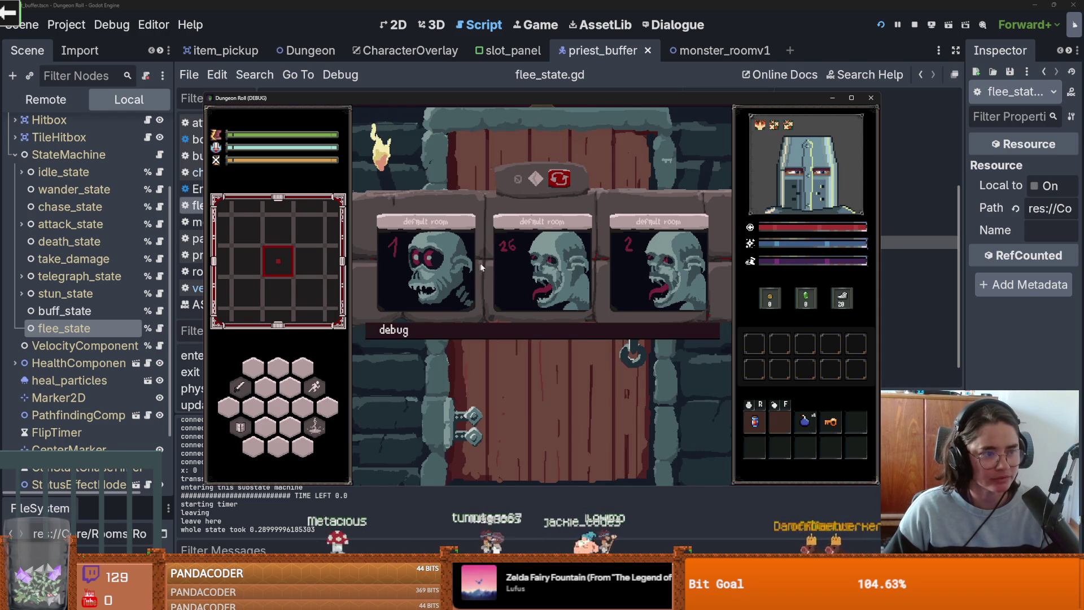
Step: Enter a room in Dungeon Roll, move the crusader, attack an enemy, then close the game
left_click(428, 286)
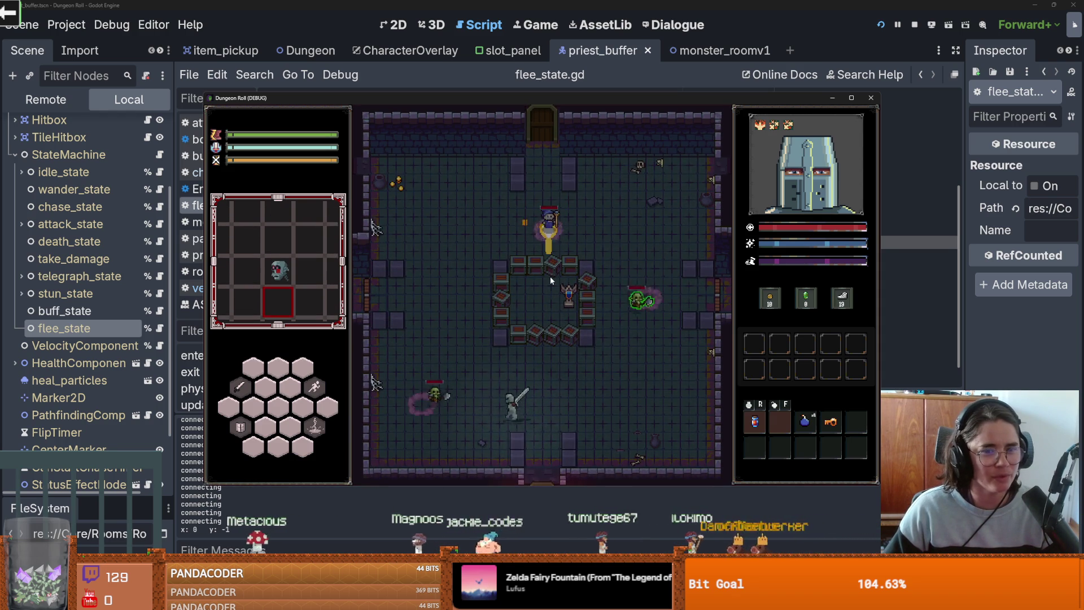
key("w")
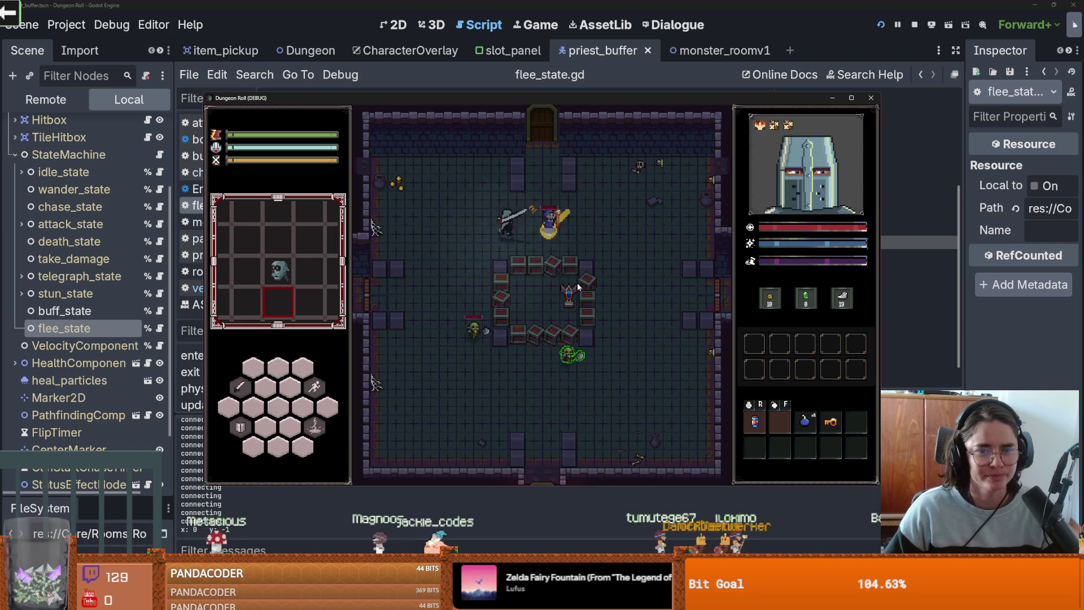
key("w+d")
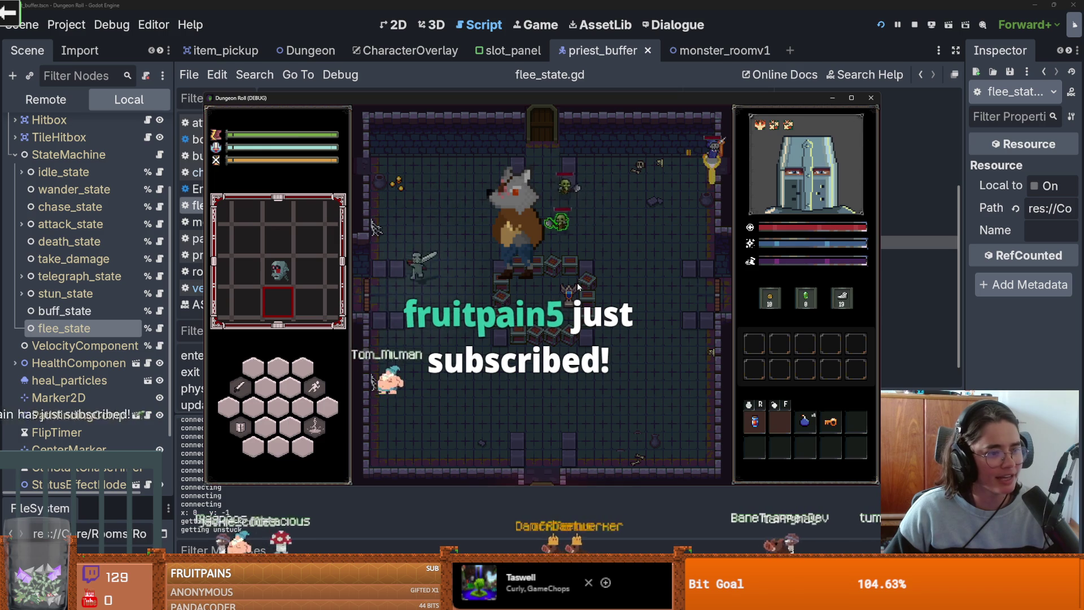
left_click(578, 286)
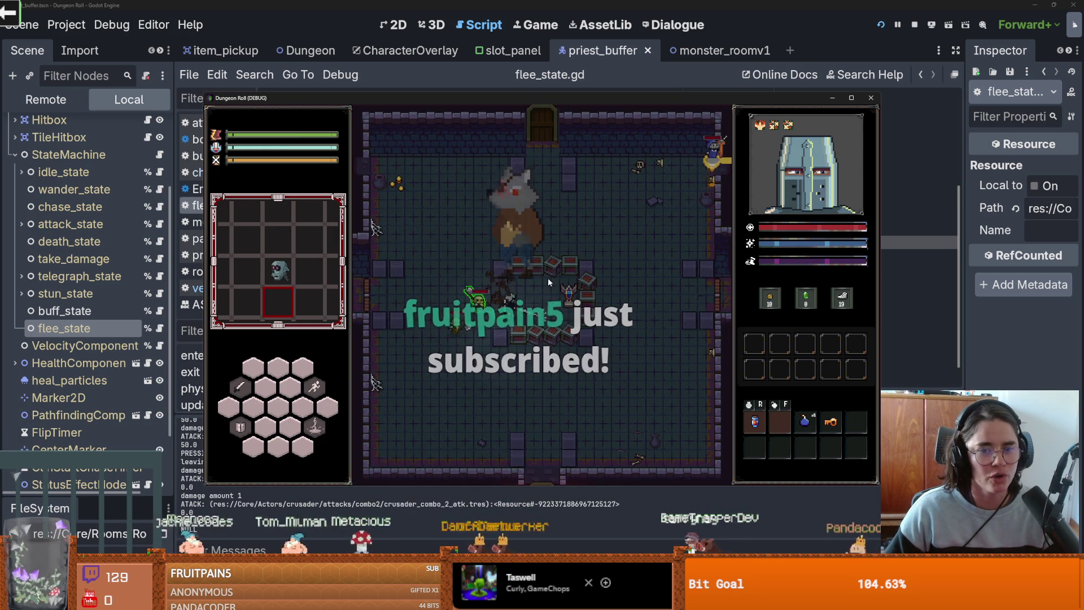
left_click(547, 277)
left_click(544, 237)
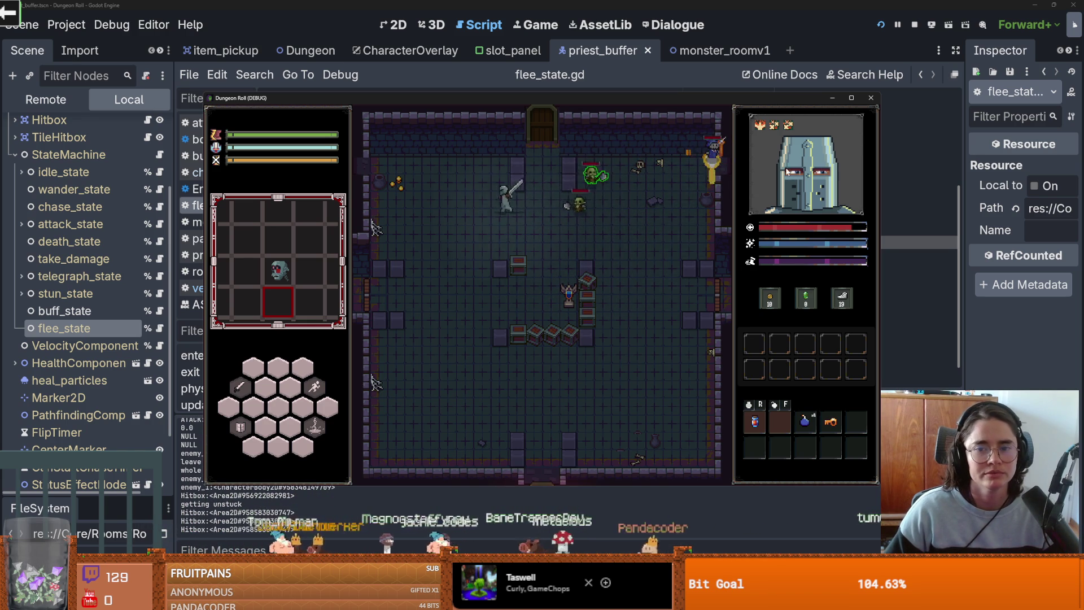
left_click(870, 98)
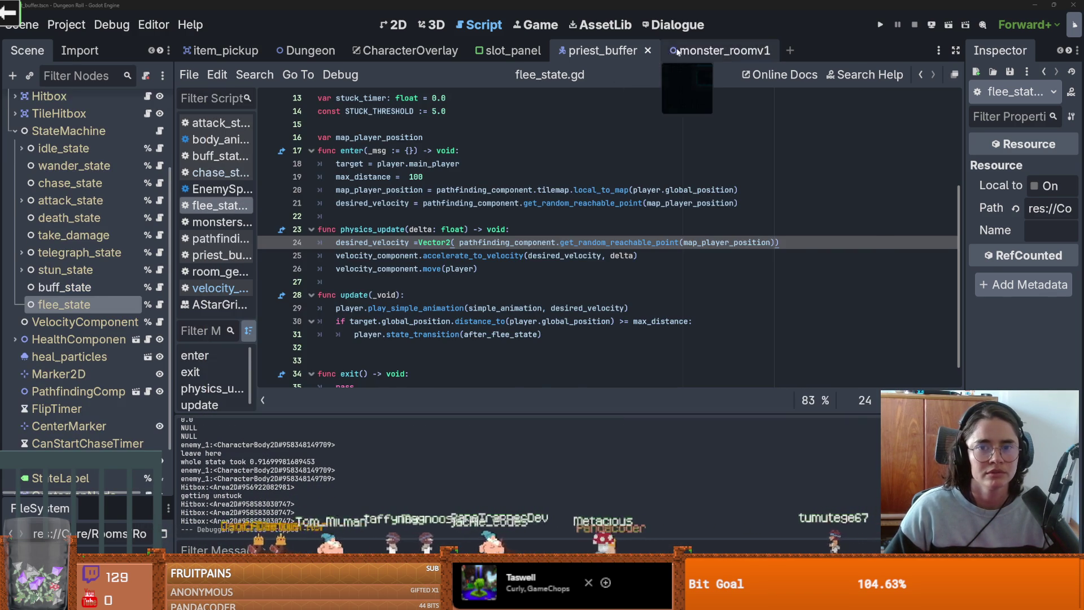
Step: Show monster_roomv1 in the 2D view, zoom in, and select the TilemapScenes node
left_click(717, 50)
left_click(393, 25)
scroll(564, 189, "down", 1)
scroll(553, 285, "up", 3)
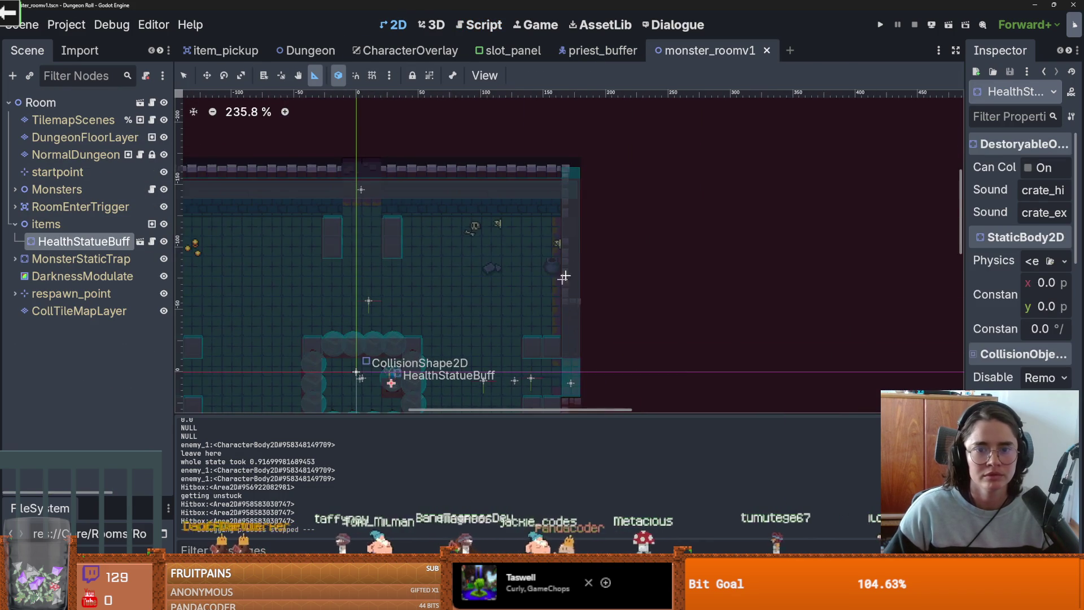
scroll(452, 222, "up", 2)
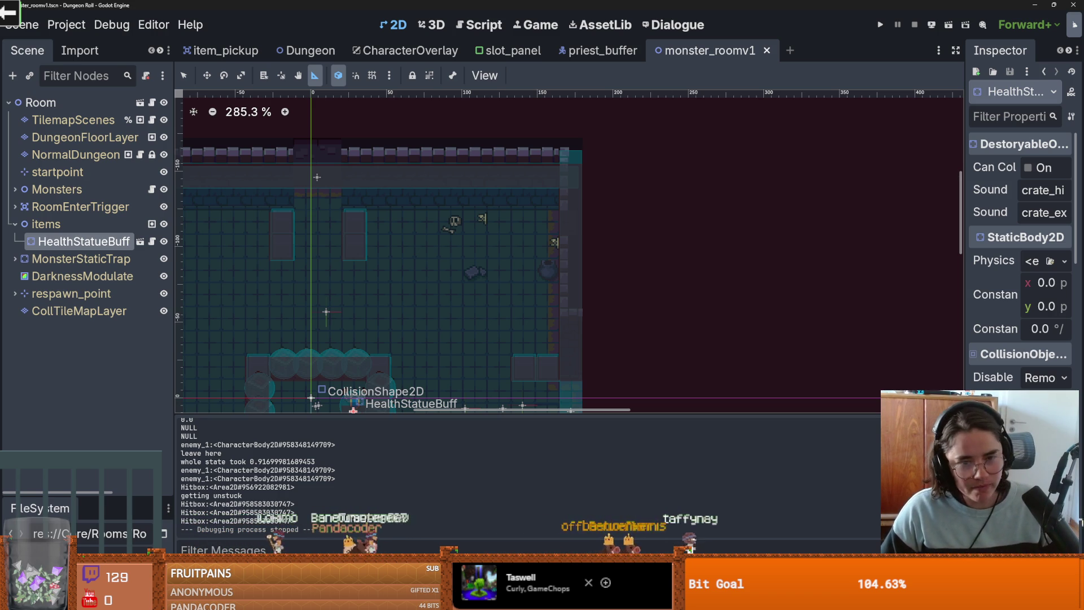
key("q")
left_click(214, 184)
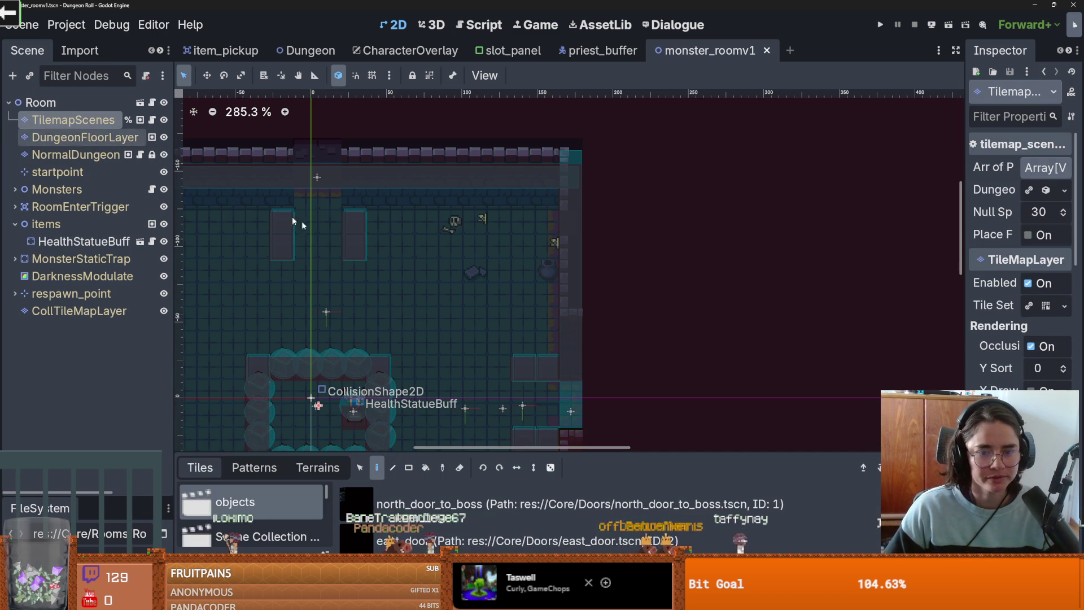
Step: Paint new_walls terrain onto the NormalDungeon layer's room walls and save the scene
left_click(83, 155)
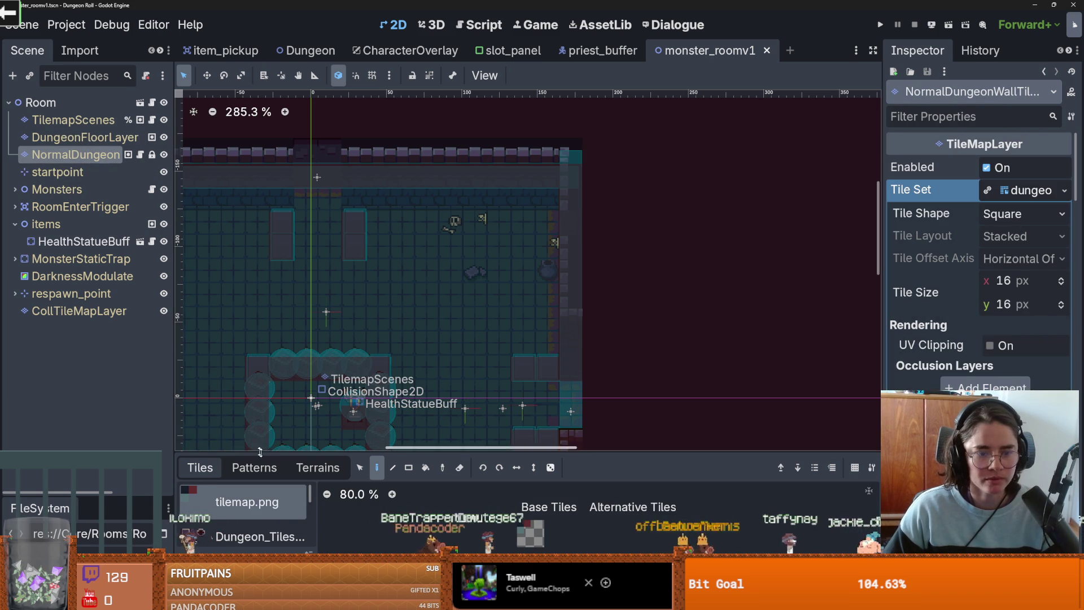
left_click(318, 468)
scroll(278, 525, "down", 2)
left_click(254, 534)
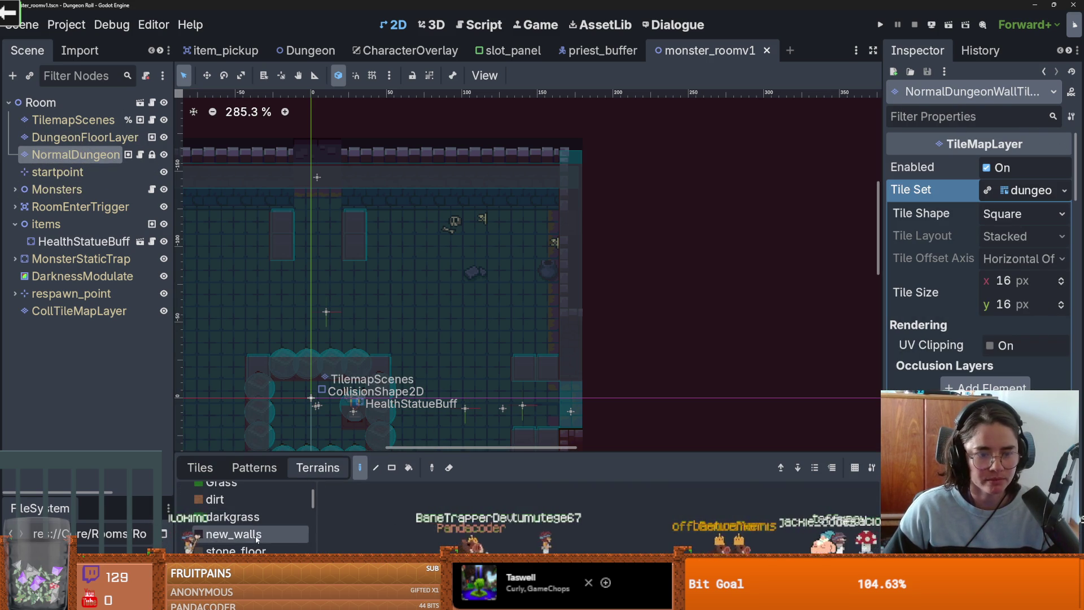
left_click(561, 237)
key("ctrl+s")
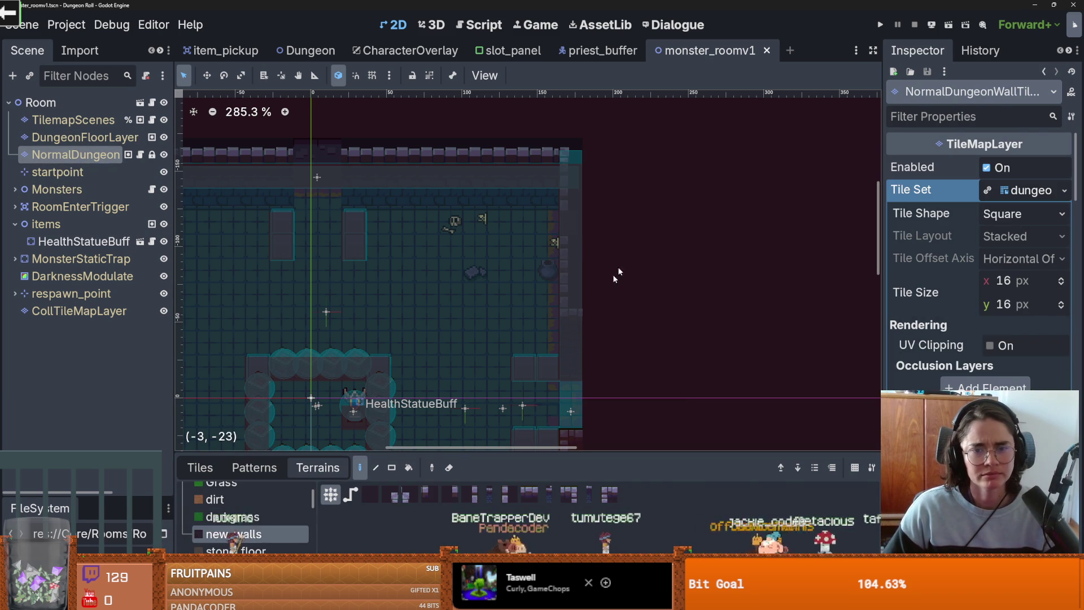
left_click(570, 296)
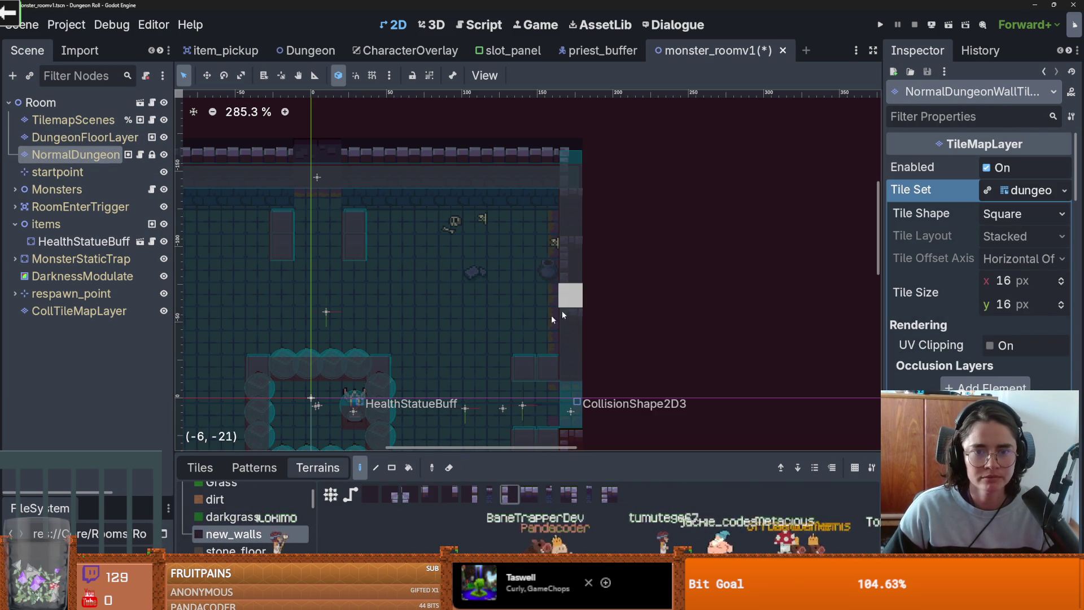
key("ctrl+s")
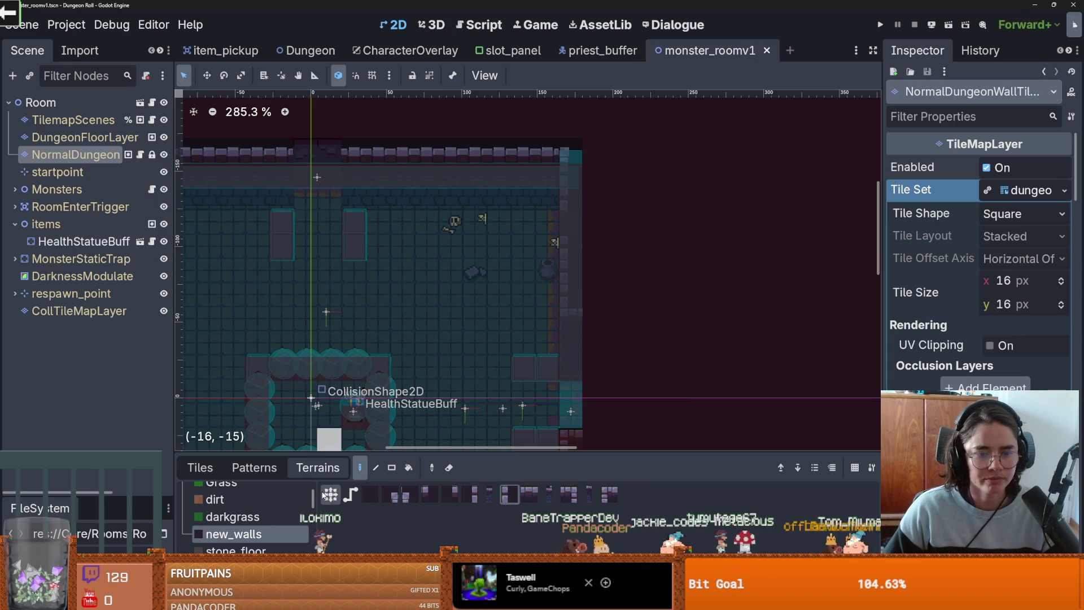
Step: Choose the dungeon tiles atlas from the tile sources and paint a pot tile into the room
left_click(201, 467)
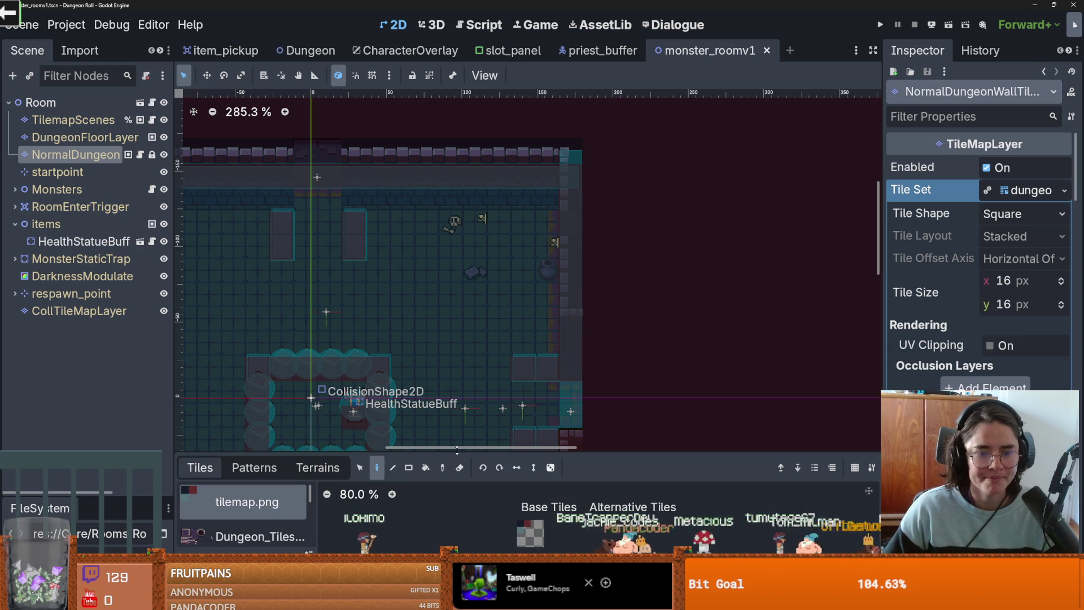
left_click_drag(461, 451, 461, 326)
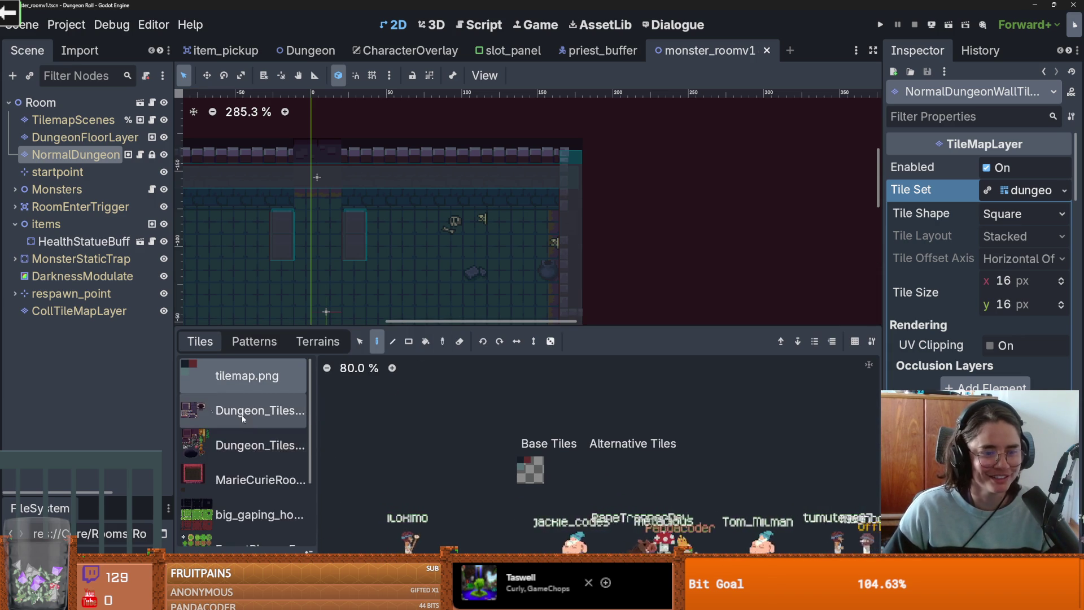
scroll(241, 416, "down", 4)
left_click(257, 518)
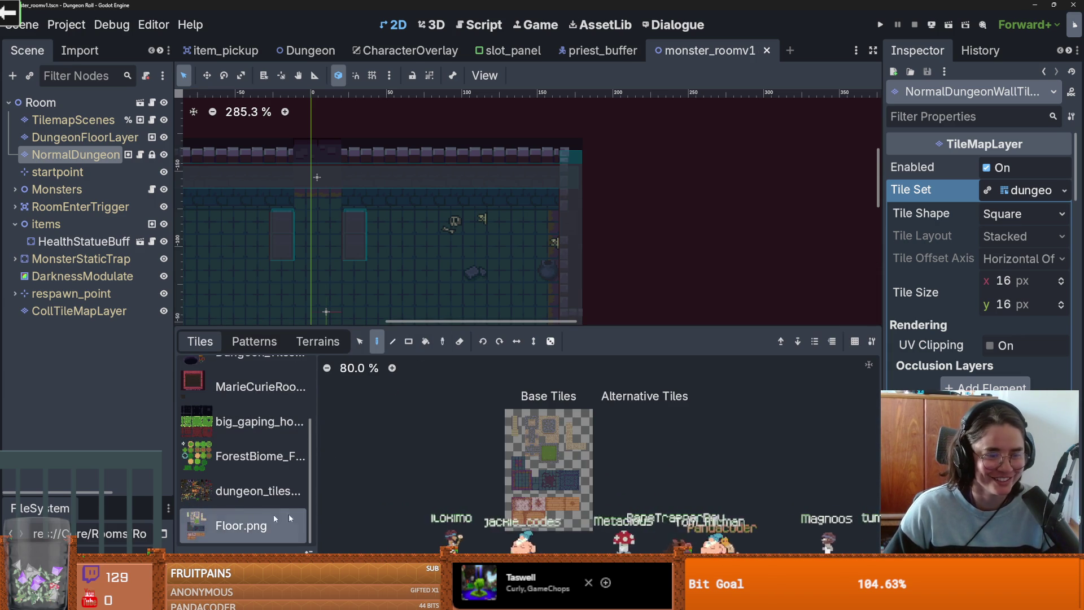
left_click(256, 499)
scroll(503, 425, "up", 6)
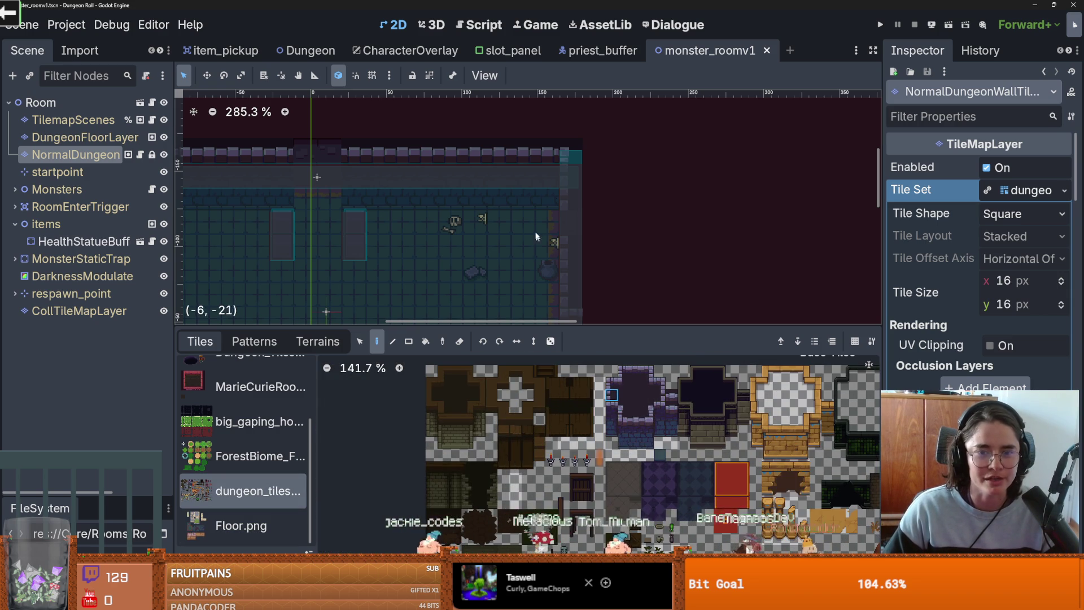
left_click(546, 269)
Step: Paint another atlas tile into the room, saving monster_roomv1 and panning to its lower half
left_click(659, 395)
scroll(424, 213, "left", 5)
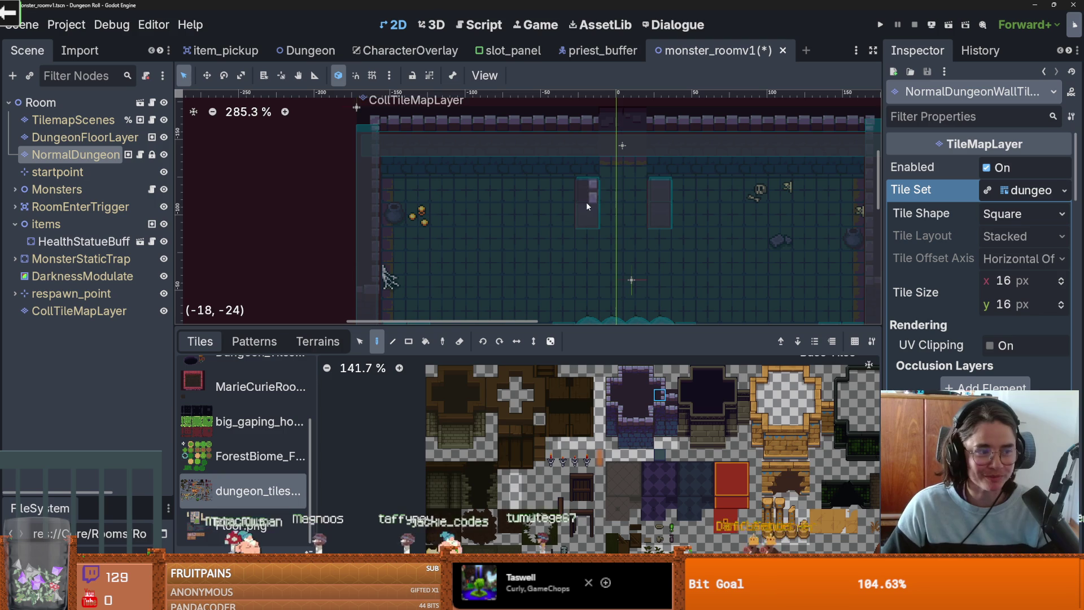
scroll(509, 165, "down", 3)
key("ctrl+s")
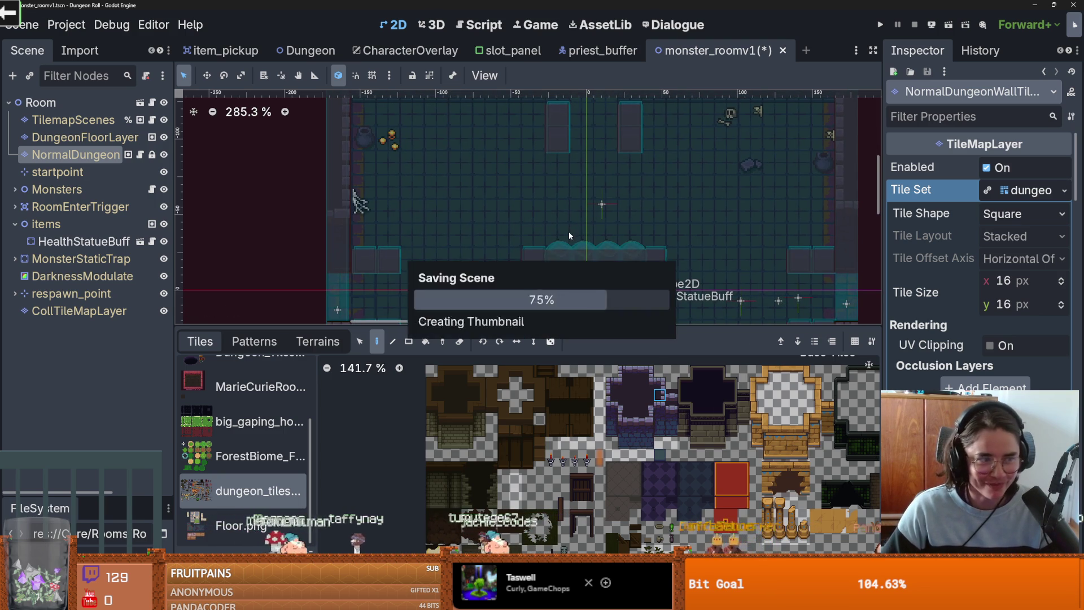
scroll(566, 217, "down", 1)
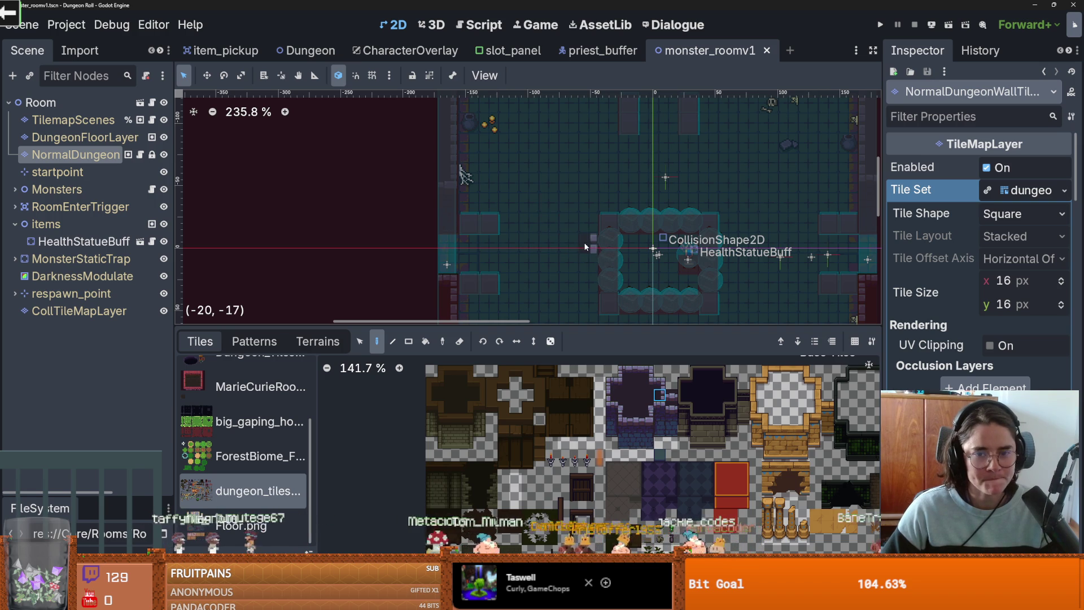
scroll(595, 248, "down", 1)
key("ctrl+s")
left_click_drag(451, 223, 484, 164)
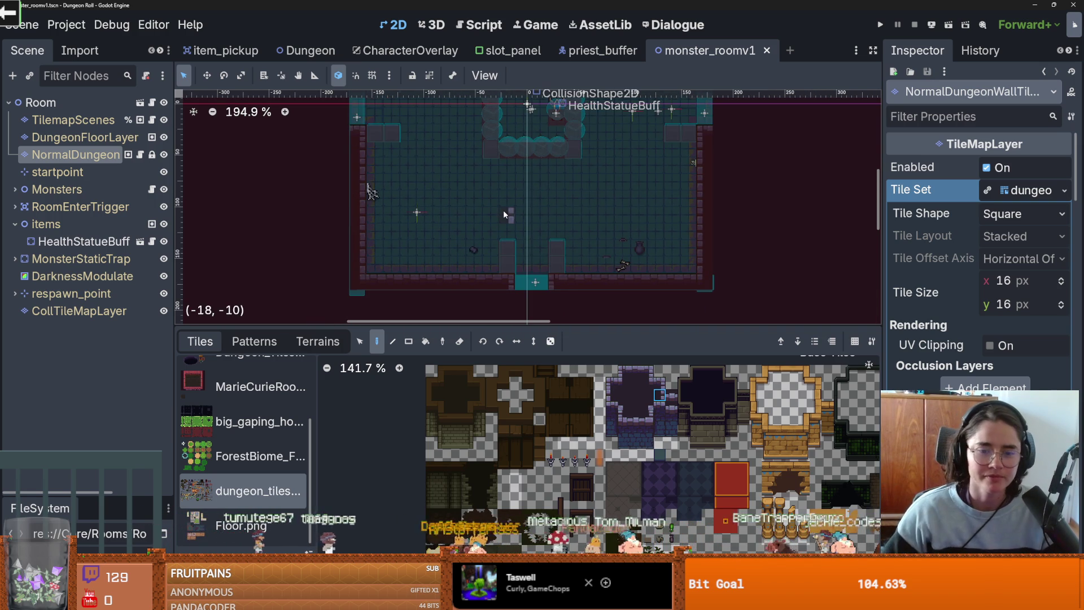
key("ctrl+s")
mouse_move(572, 249)
left_mouse_down()
mouse_move(557, 311)
mouse_move(565, 452)
left_mouse_up()
scroll(581, 379, "down", 1)
scroll(495, 323, "up", 1)
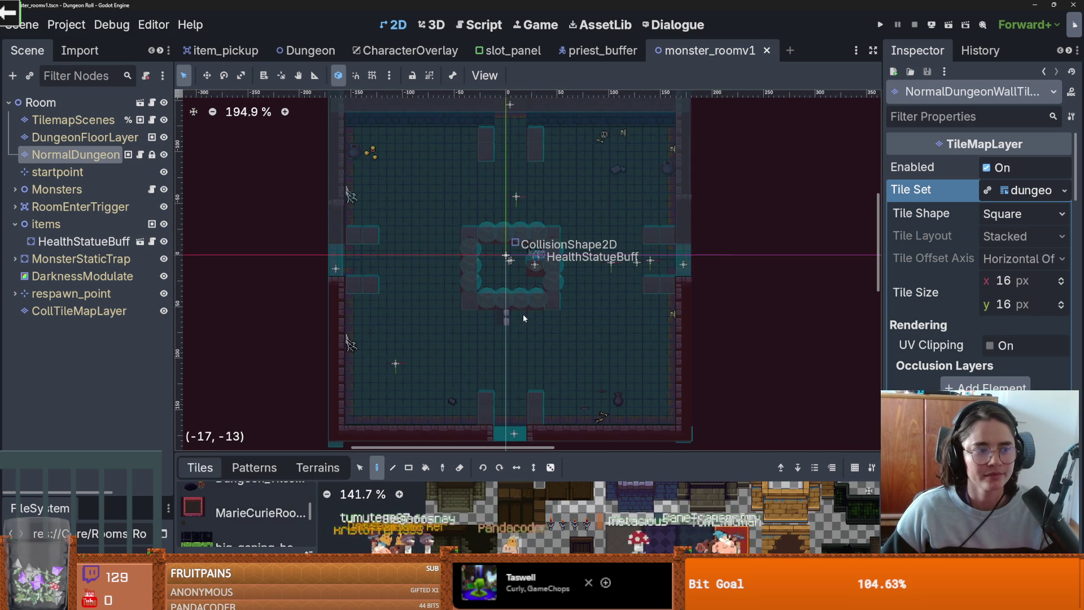
left_click(880, 25)
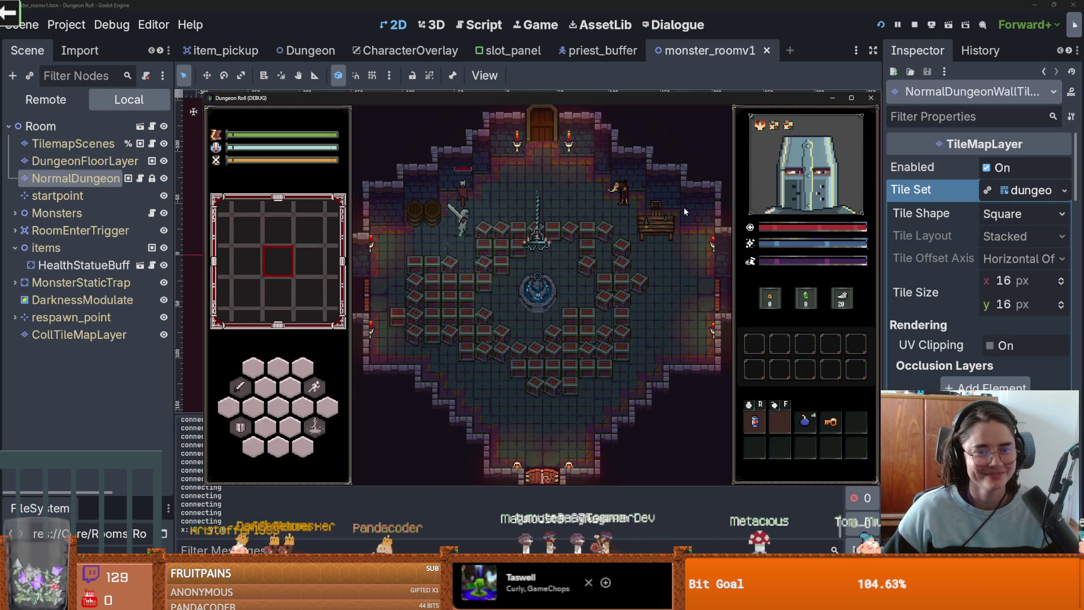
key("w")
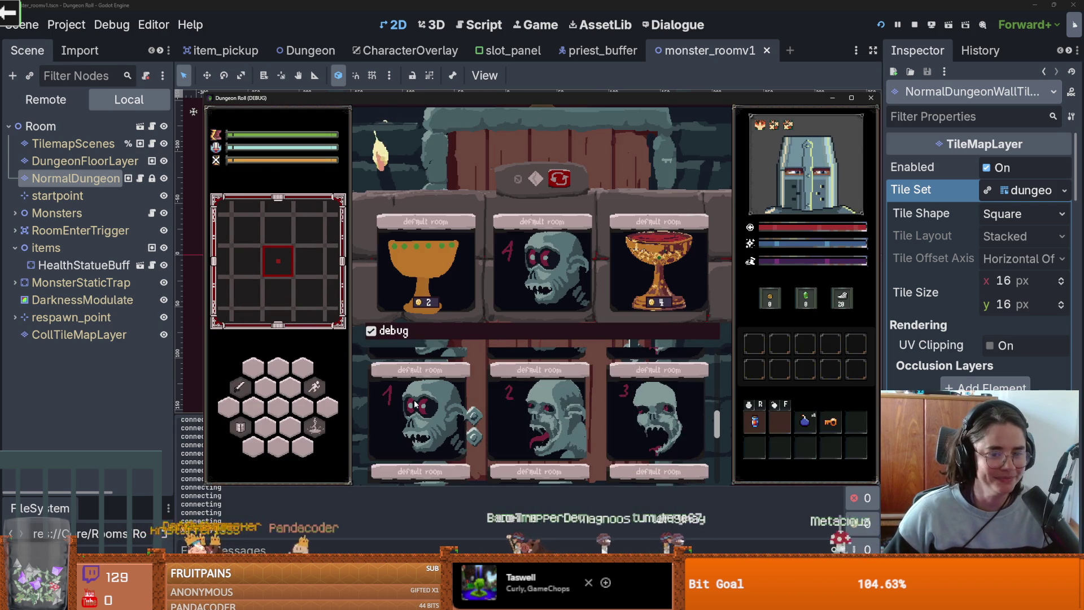
left_click(405, 382)
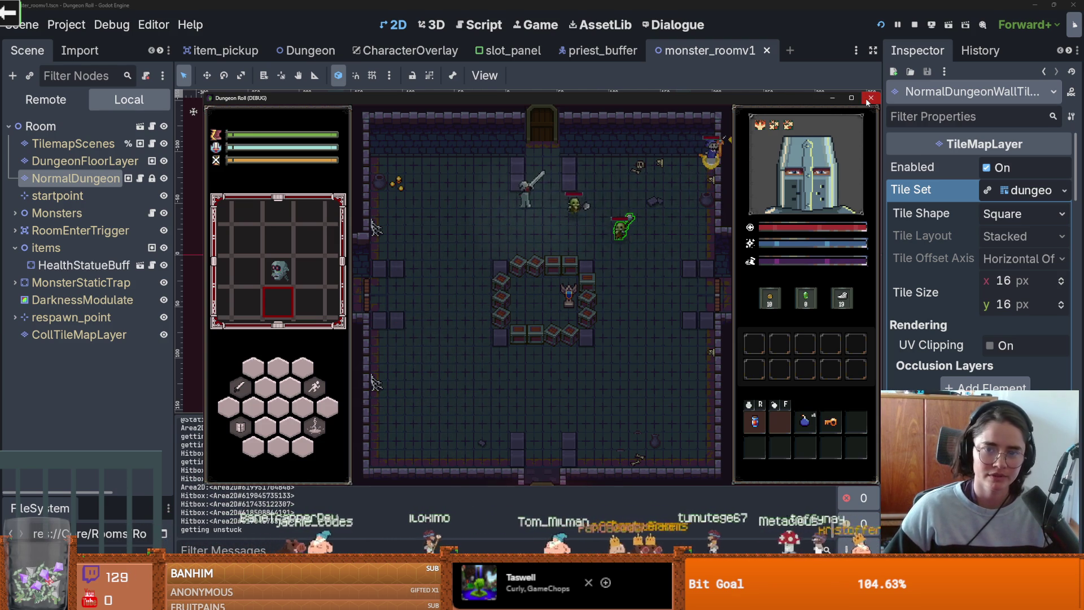
key("F8")
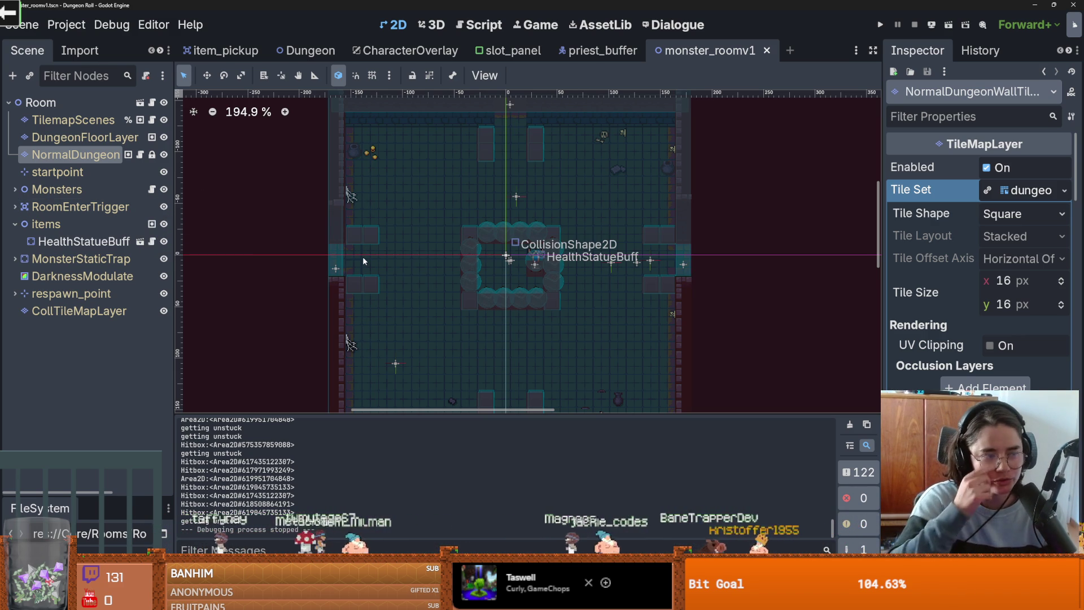
scroll(455, 234, "down", 1)
scroll(490, 252, "up", 1)
scroll(490, 252, "down", 1)
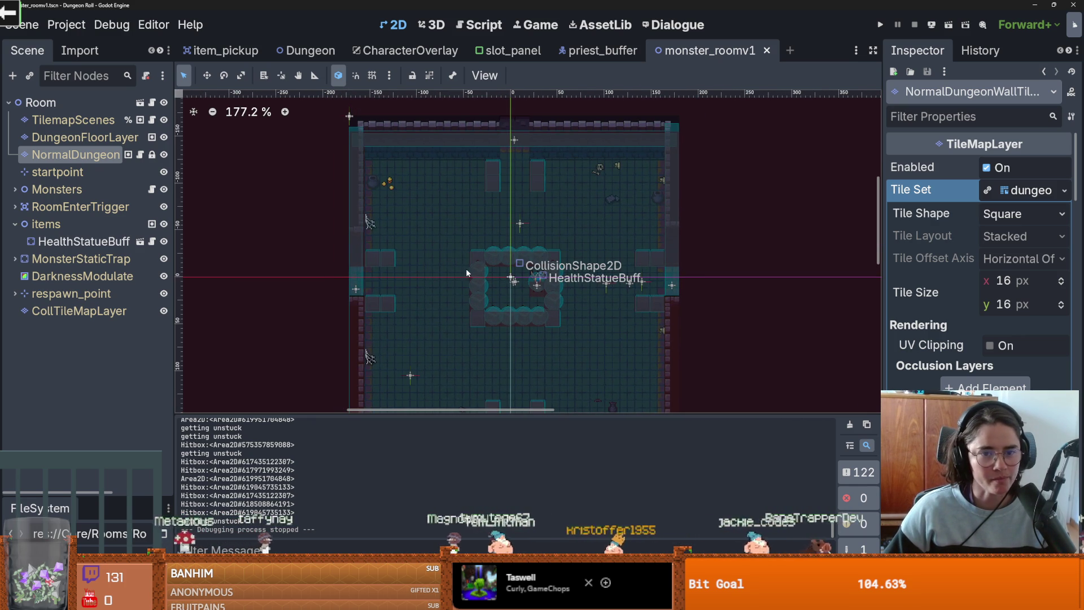
scroll(465, 269, "up", 1)
scroll(482, 226, "up", 1)
scroll(398, 262, "down", 4)
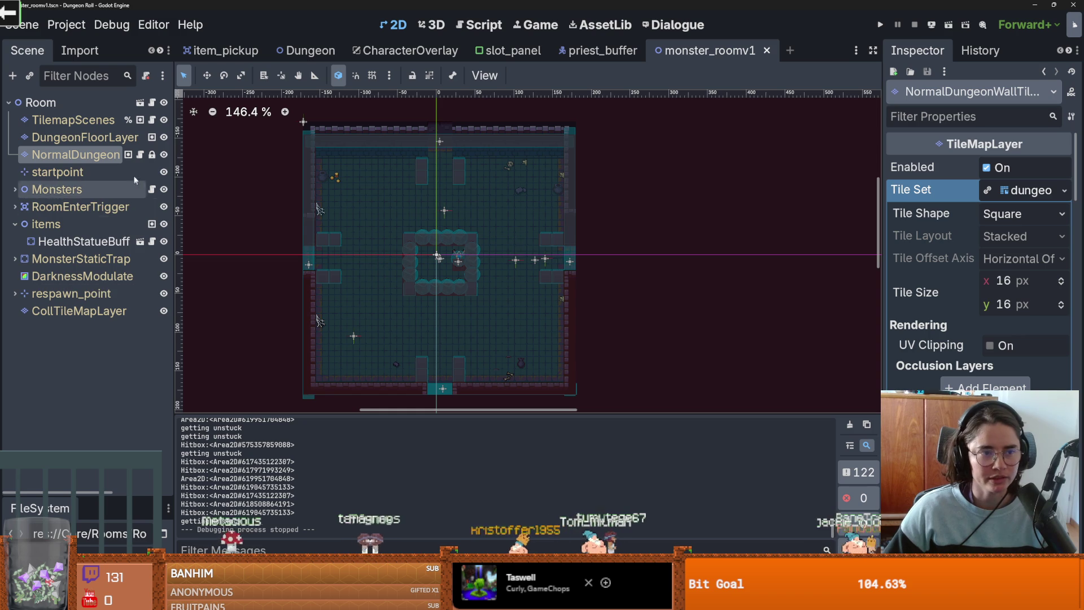
Step: Add a breakpoint on line 20 of priest_buffer's flee_state.gd and run the project
left_click(602, 51)
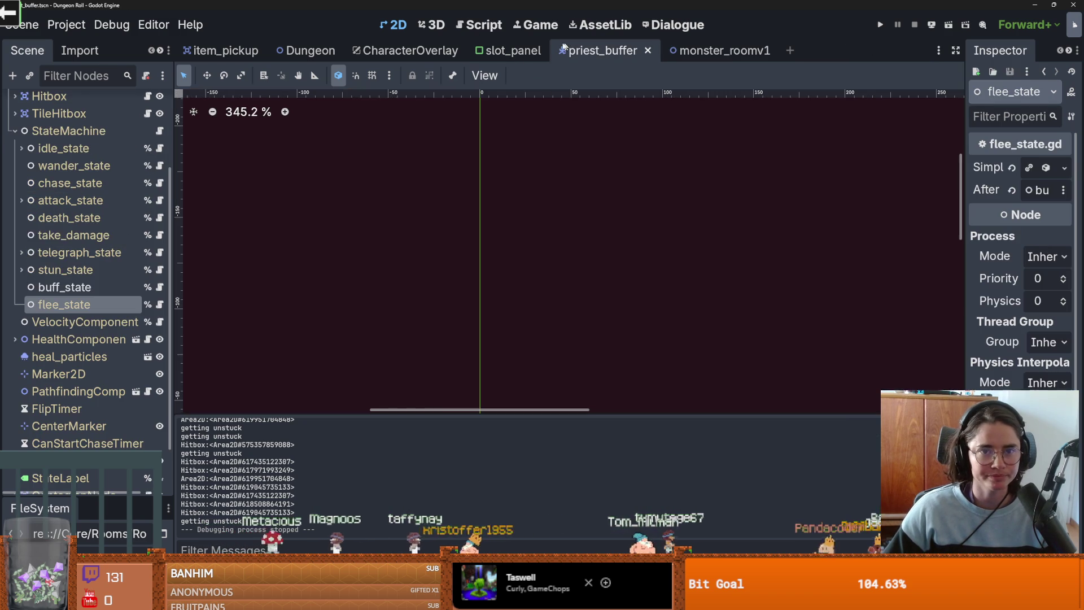
left_click(159, 305)
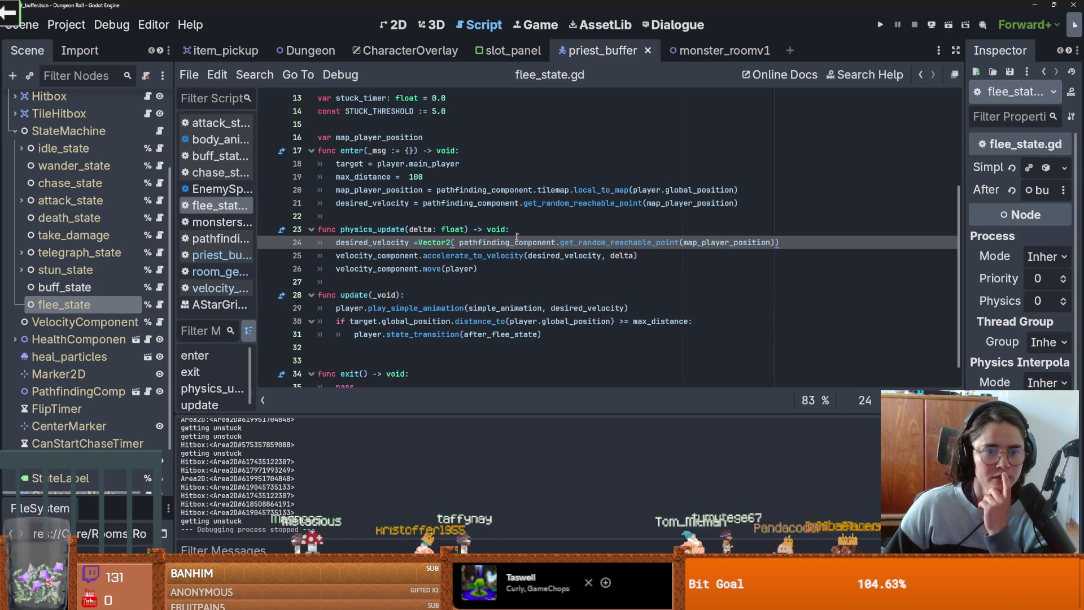
double_click(536, 205)
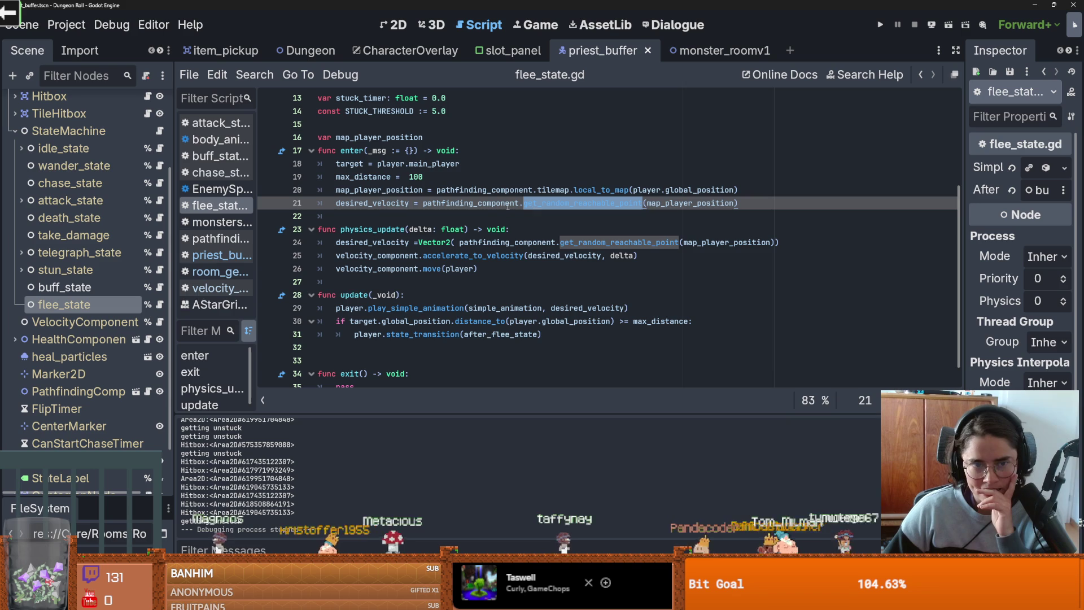
left_click(388, 189)
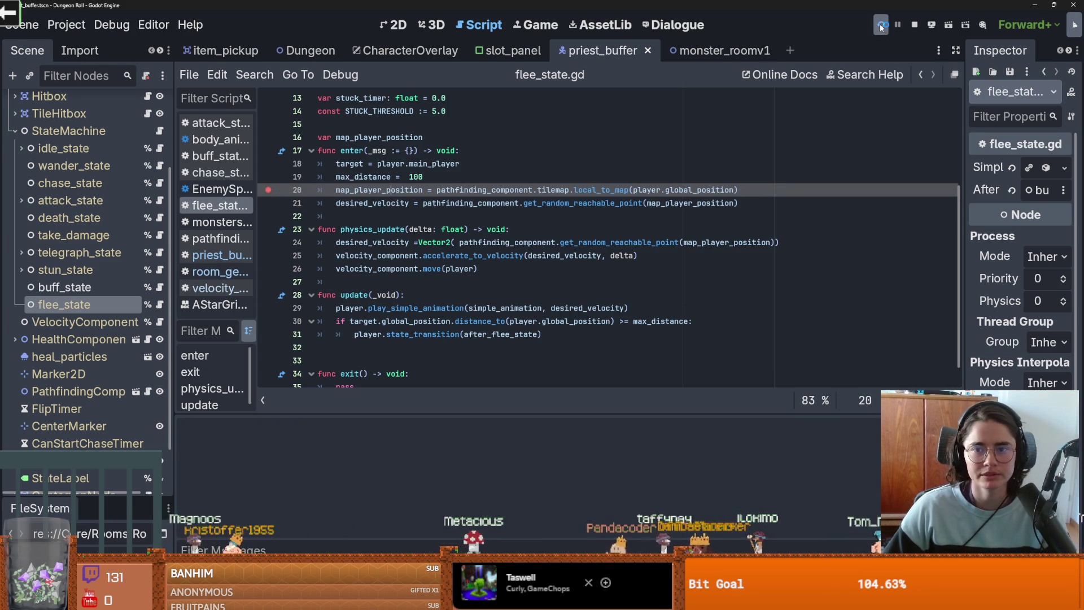
left_click(879, 24)
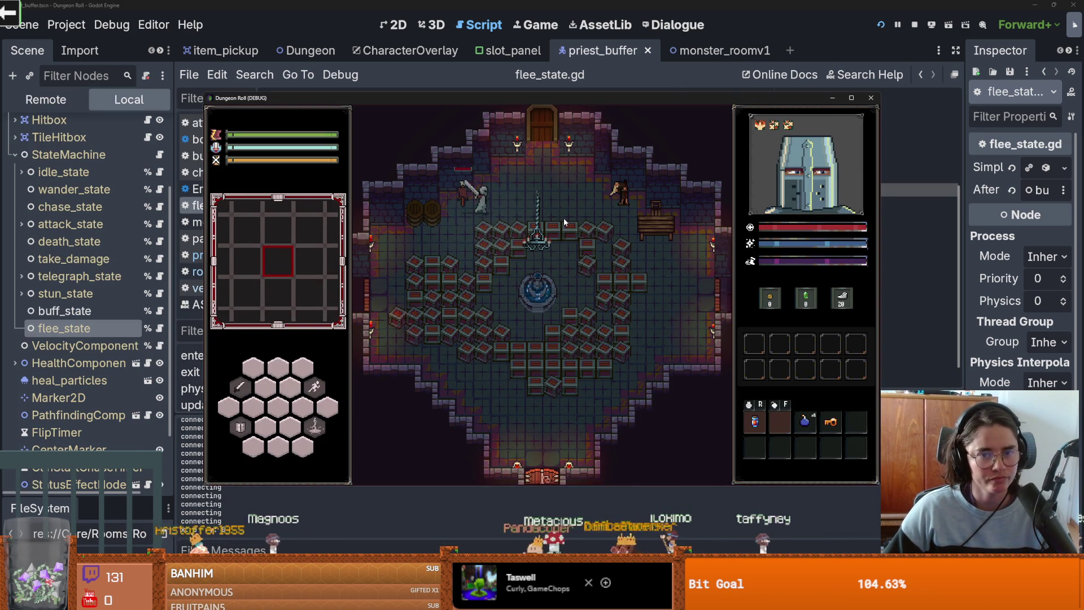
Step: Turn on debug room selection, enter a monster room, and walk the knight until the breakpoint hits
left_click(495, 328)
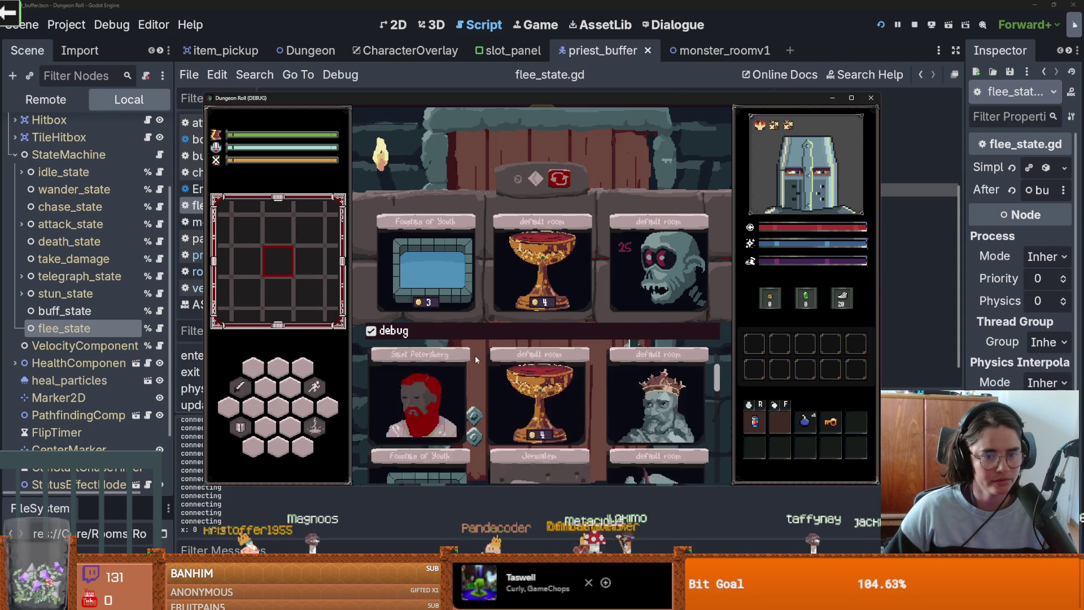
left_click(413, 427)
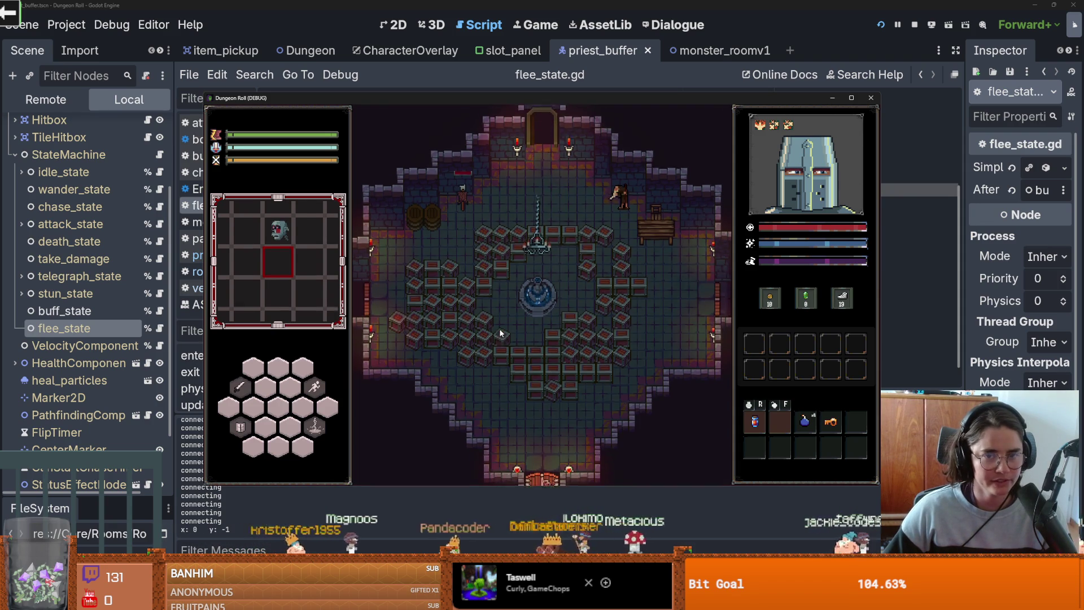
key("a")
key("w")
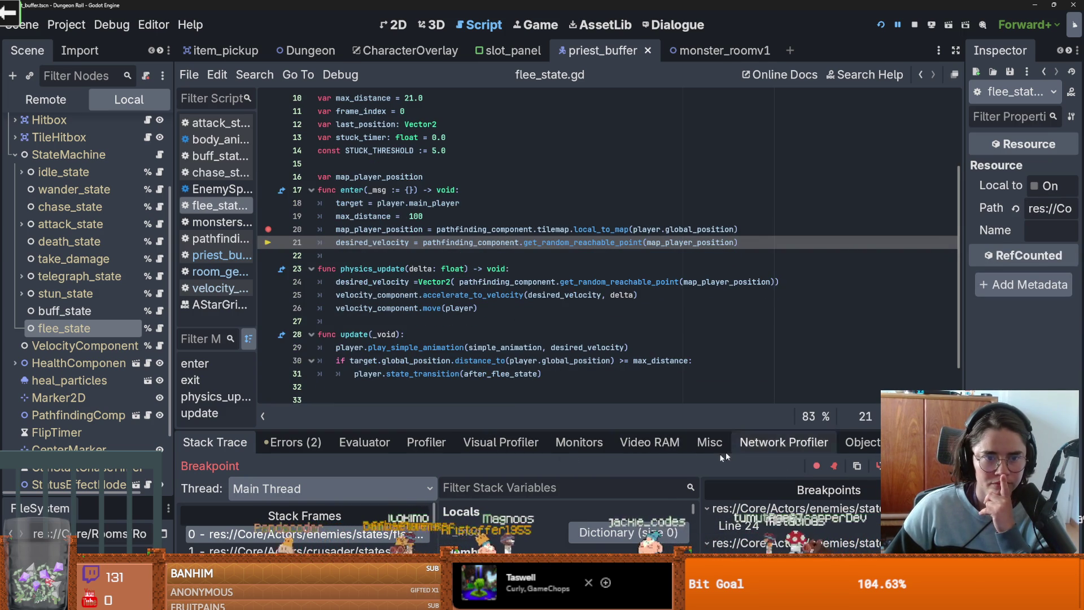
Step: Enlarge the debugger to read map_player_position, then return to the monster_roomv1 scene
left_click_drag(565, 427, 531, 227)
scroll(528, 371, "down", 10)
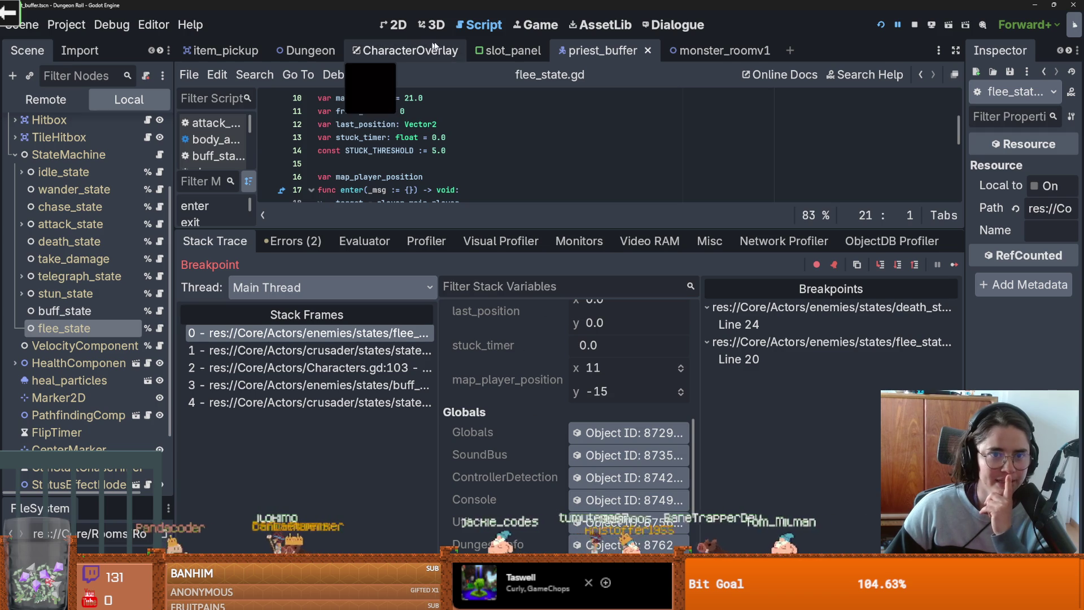
key("ctrl+Tab")
left_click(397, 26)
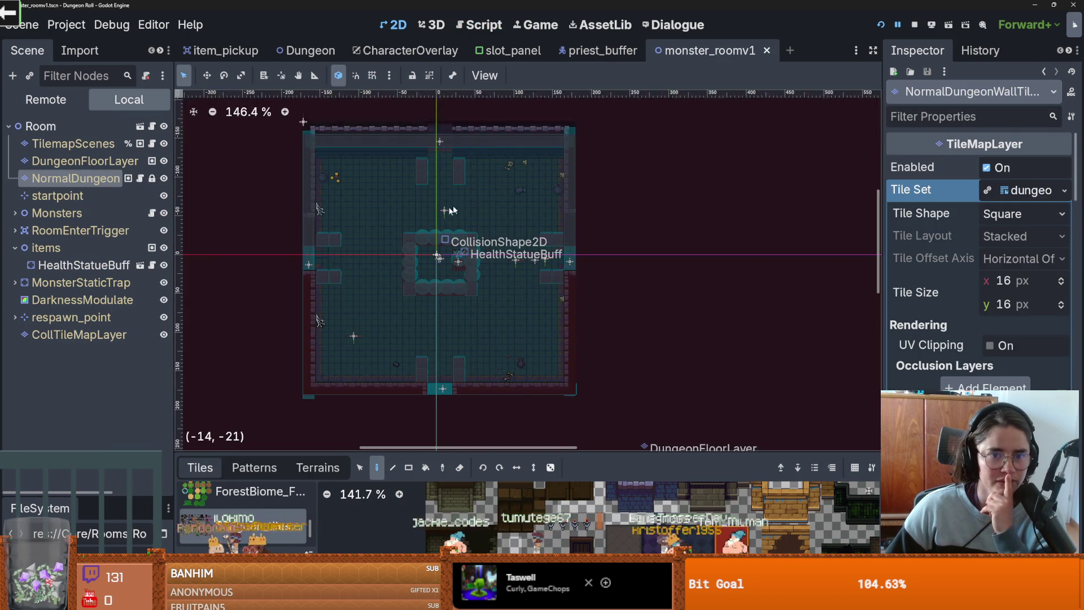
Step: Select TilemapScenes, browse the dungeon objects atlas, zoom around the room, and reopen the bottom panel
scroll(402, 186, "up", 4)
left_click(72, 144)
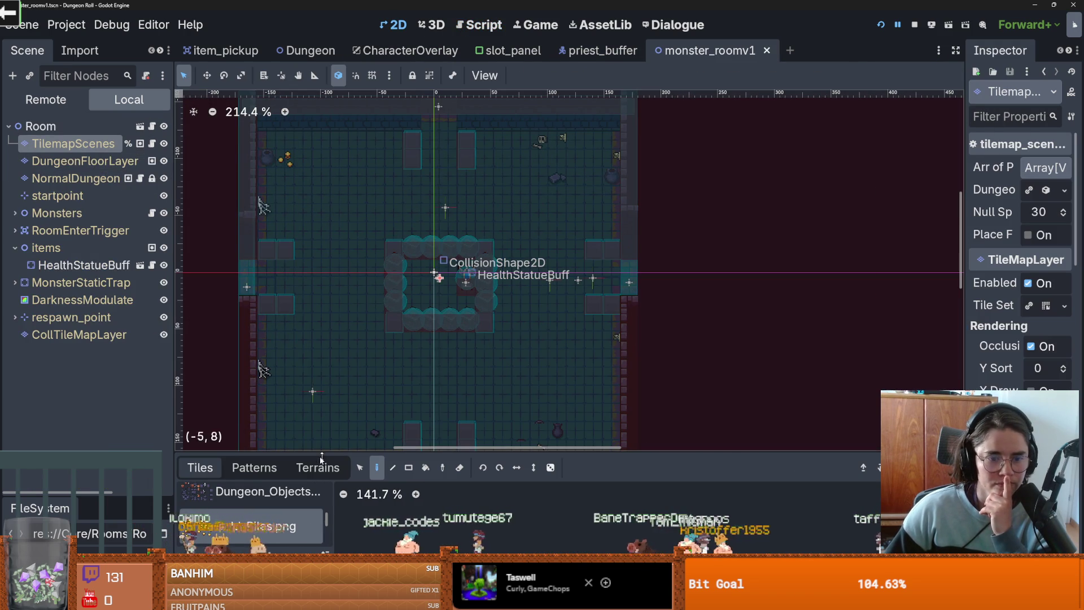
left_click(250, 491)
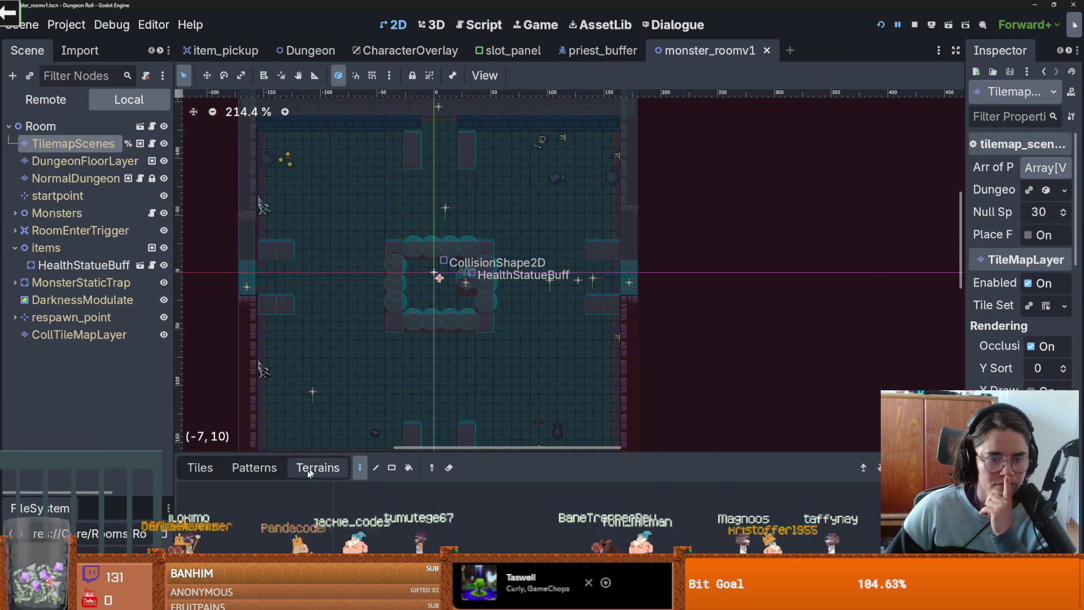
left_click_drag(427, 453, 429, 282)
scroll(621, 451, "down", 1)
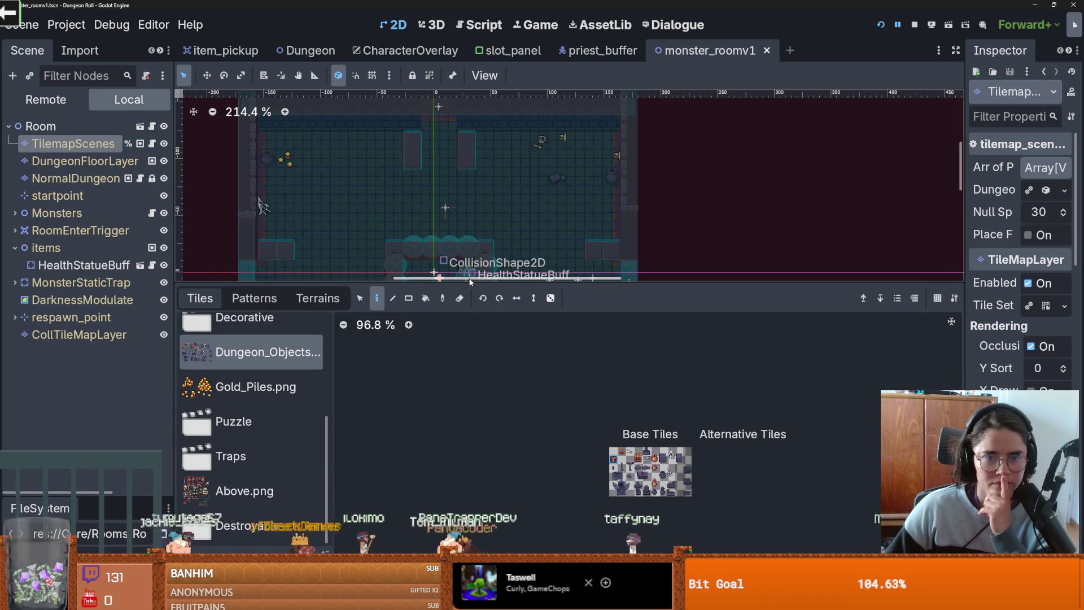
left_click_drag(442, 282, 442, 451)
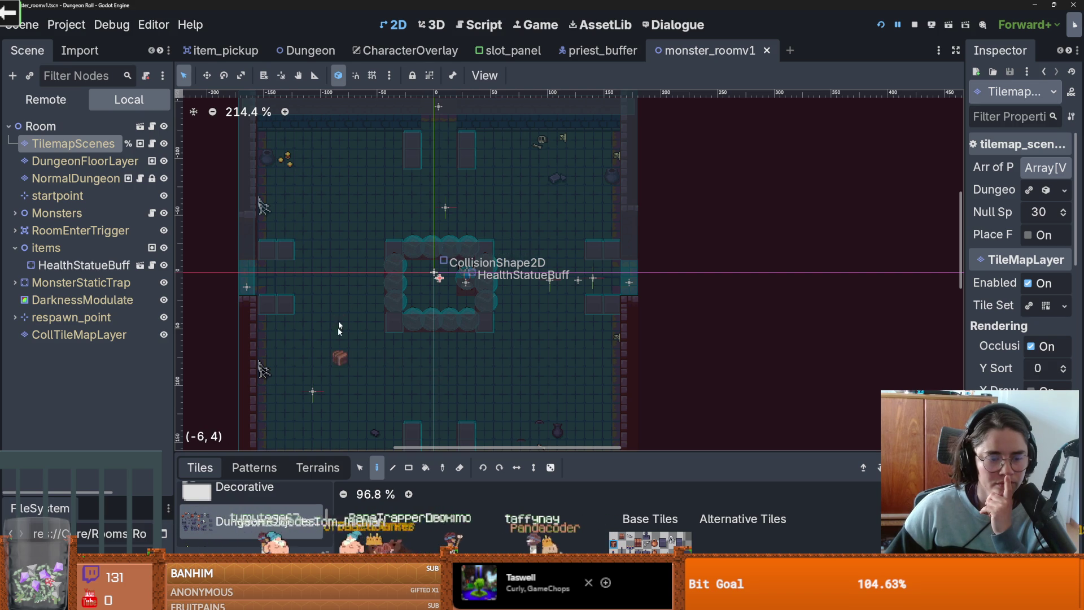
scroll(351, 256, "down", 4)
scroll(347, 305, "up", 3)
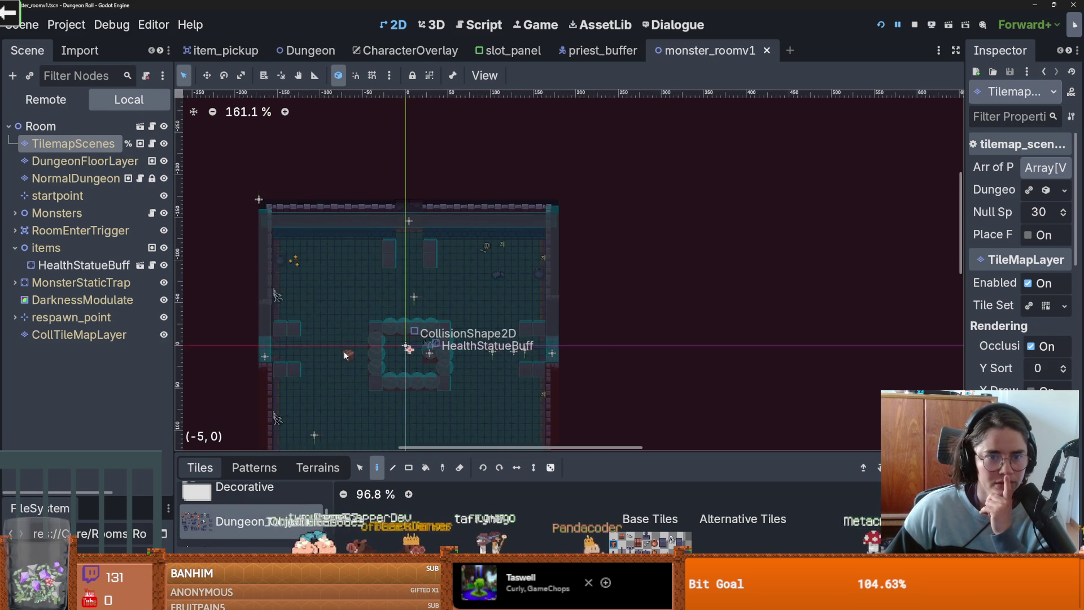
scroll(344, 347, "down", 3)
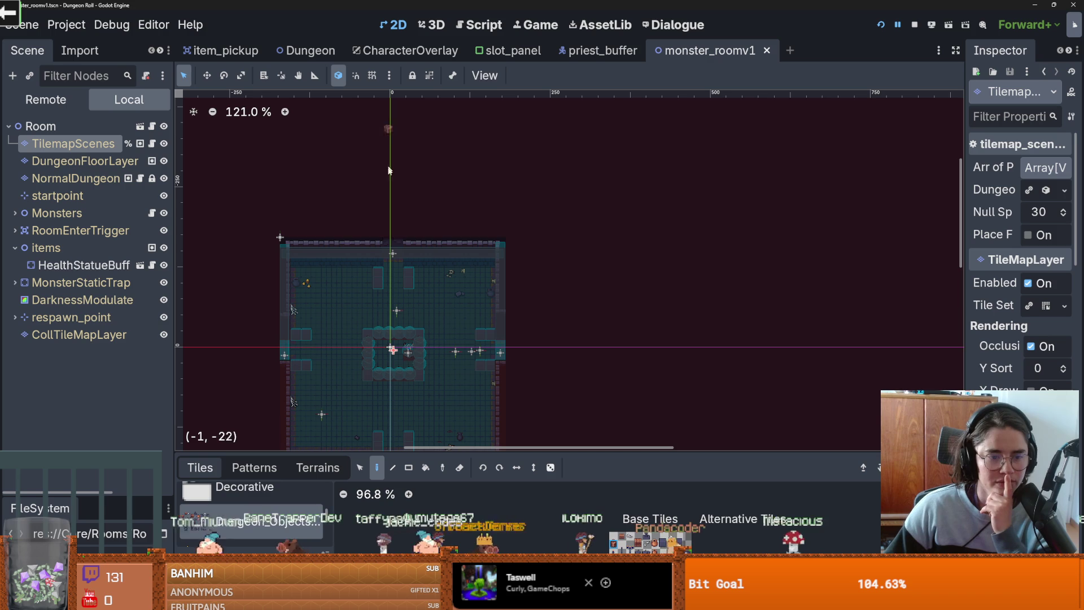
scroll(394, 352, "up", 3)
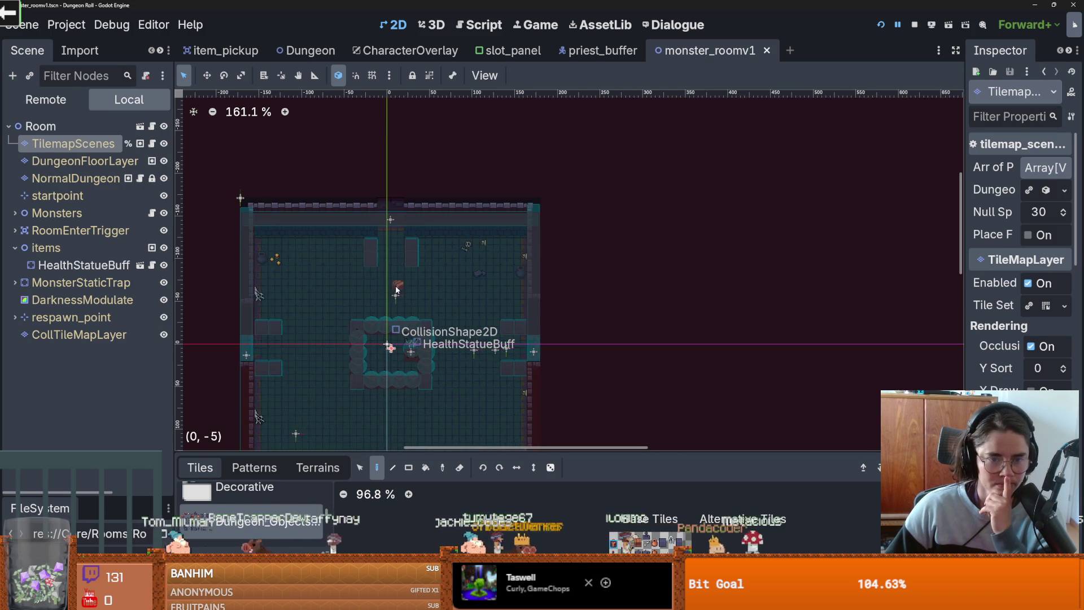
scroll(461, 370, "down", 4)
scroll(466, 376, "down", 4)
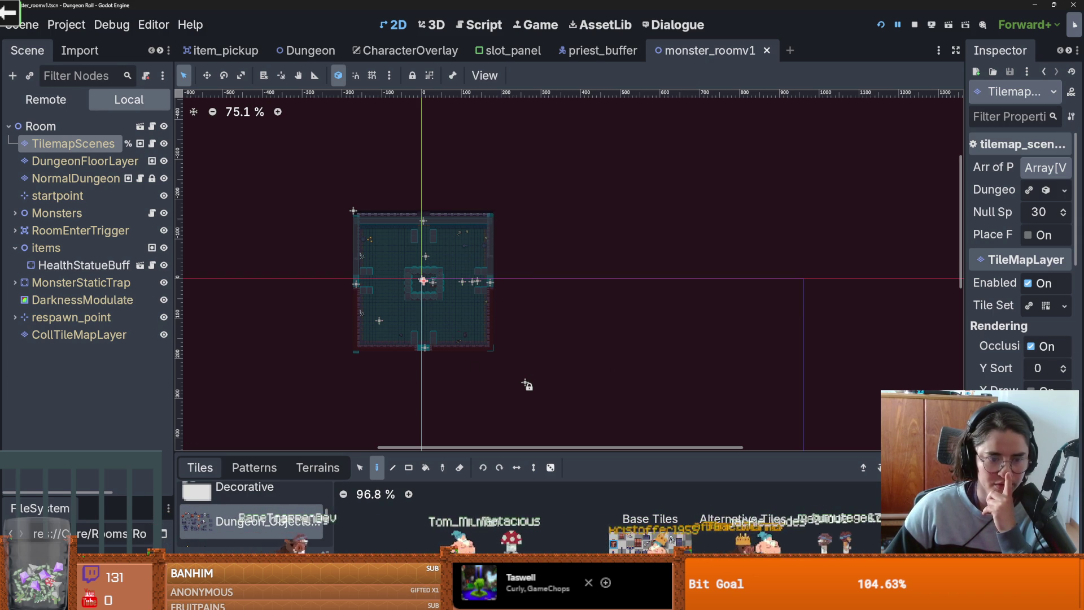
left_click(226, 567)
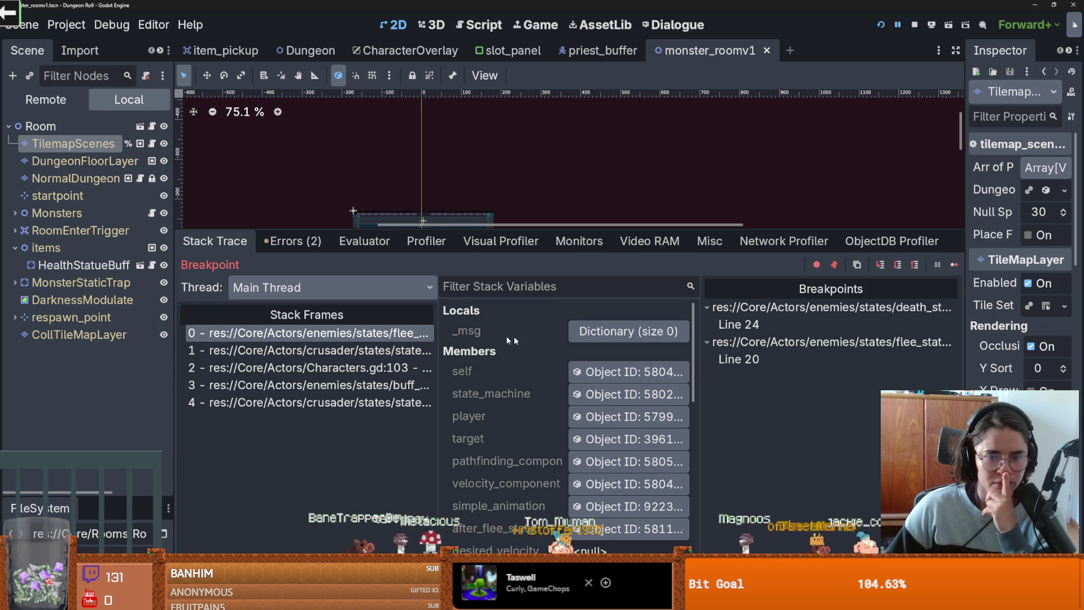
Step: From the paused stack frame, change line 20's player.global_position to player.position and save flee_state.gd
left_click(361, 333)
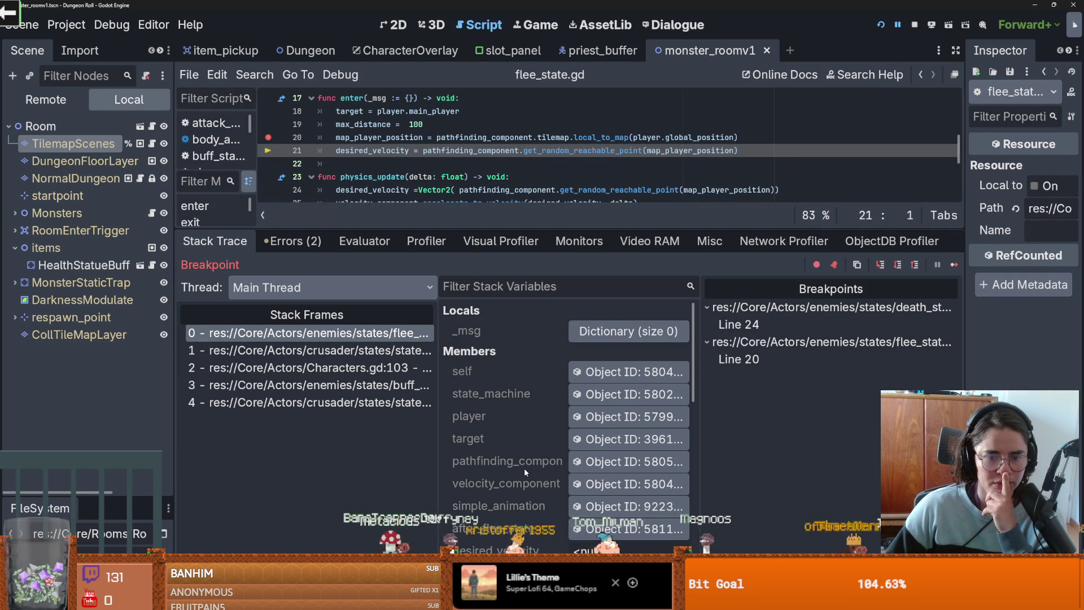
scroll(525, 470, "down", 5)
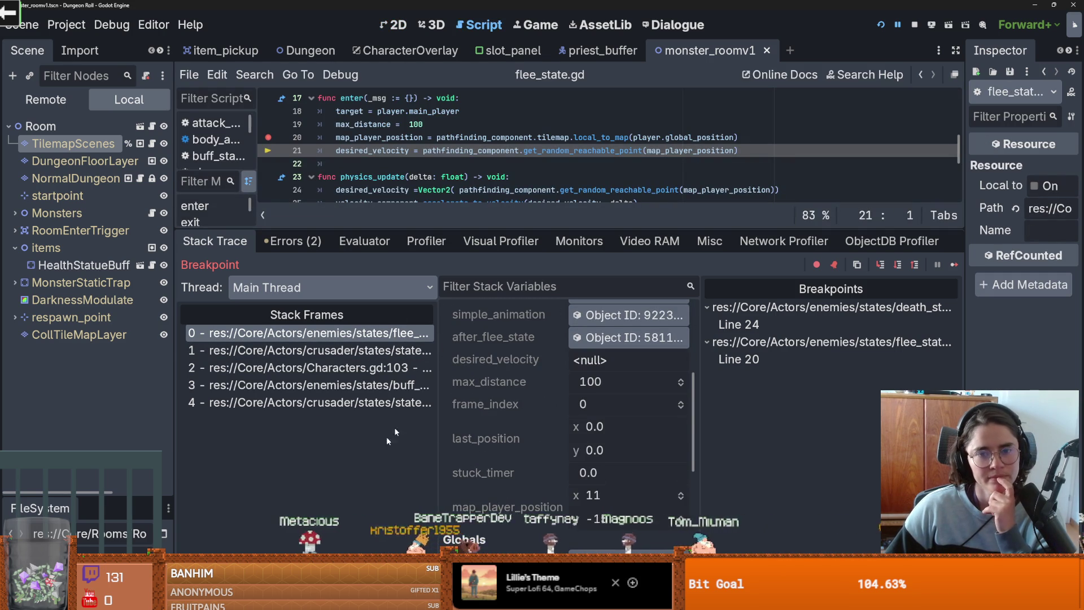
left_click_drag(472, 227, 473, 428)
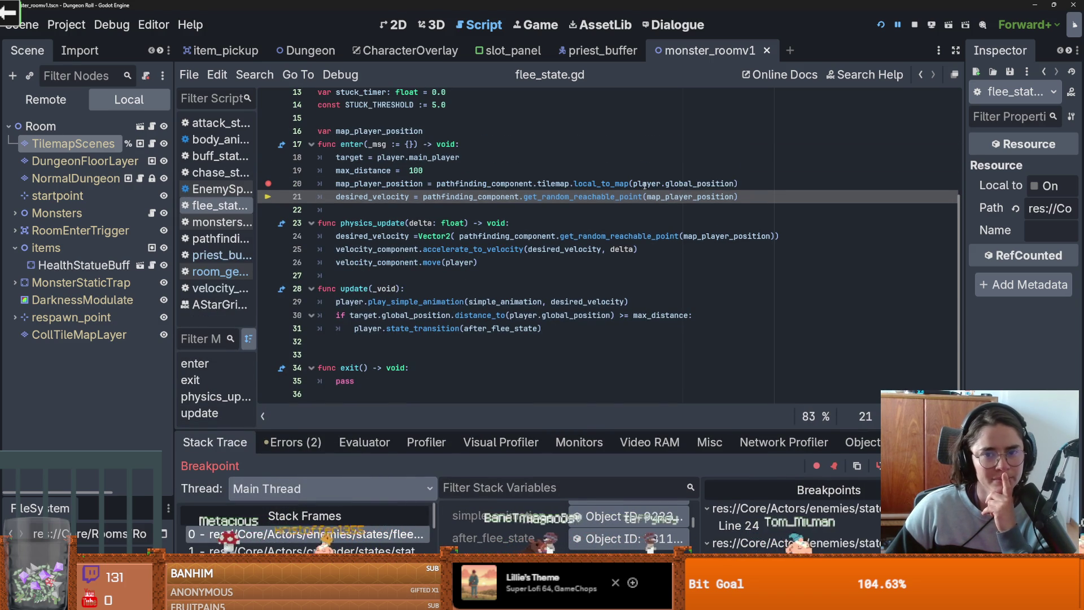
double_click(645, 183)
mouse_move(645, 185)
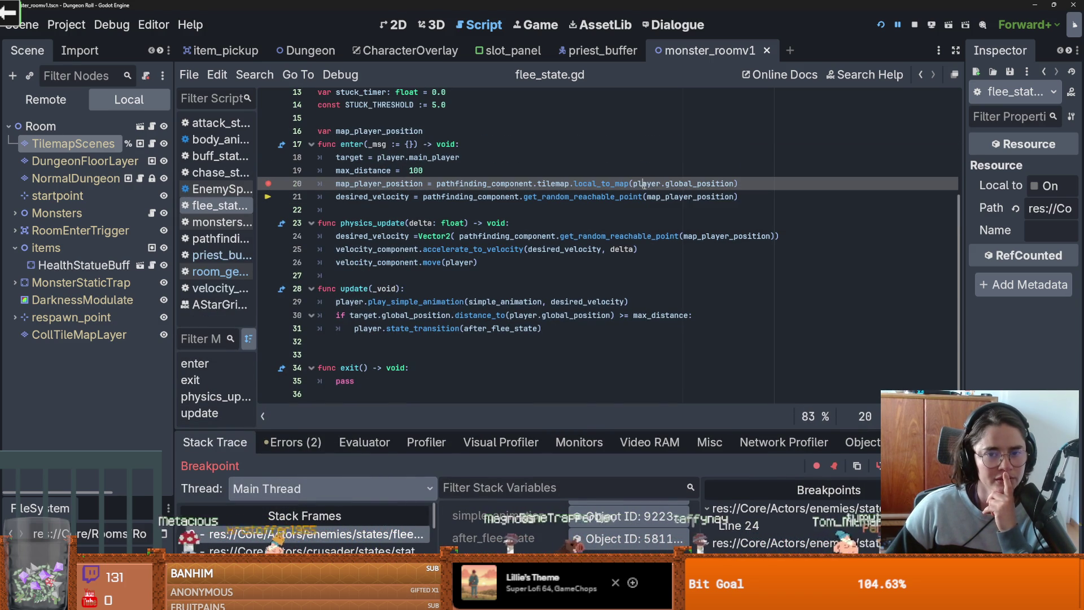
left_click(700, 184)
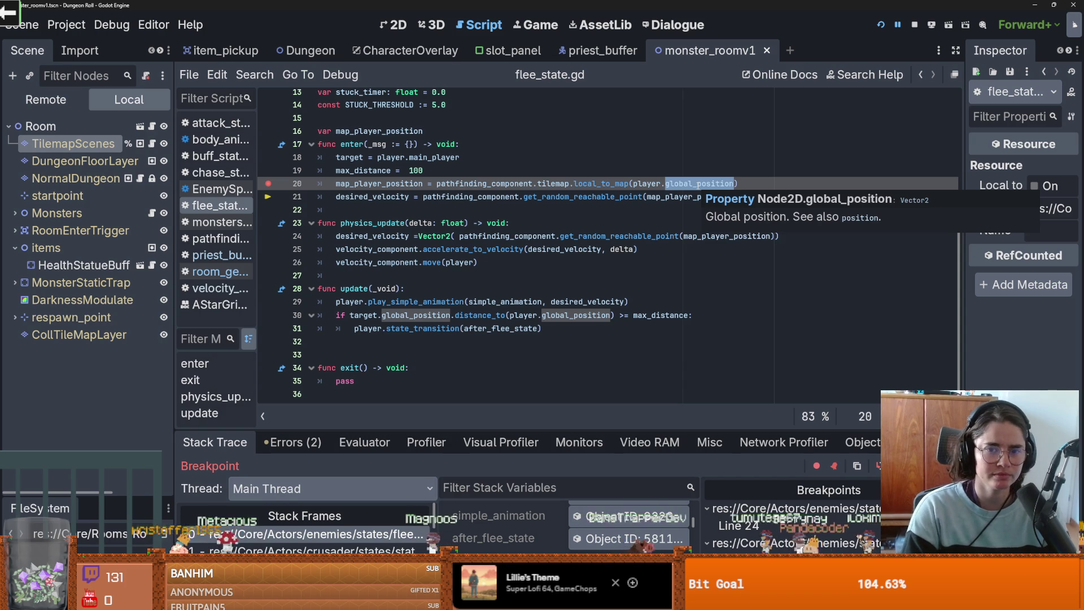
type("position")
key("ctrl+s")
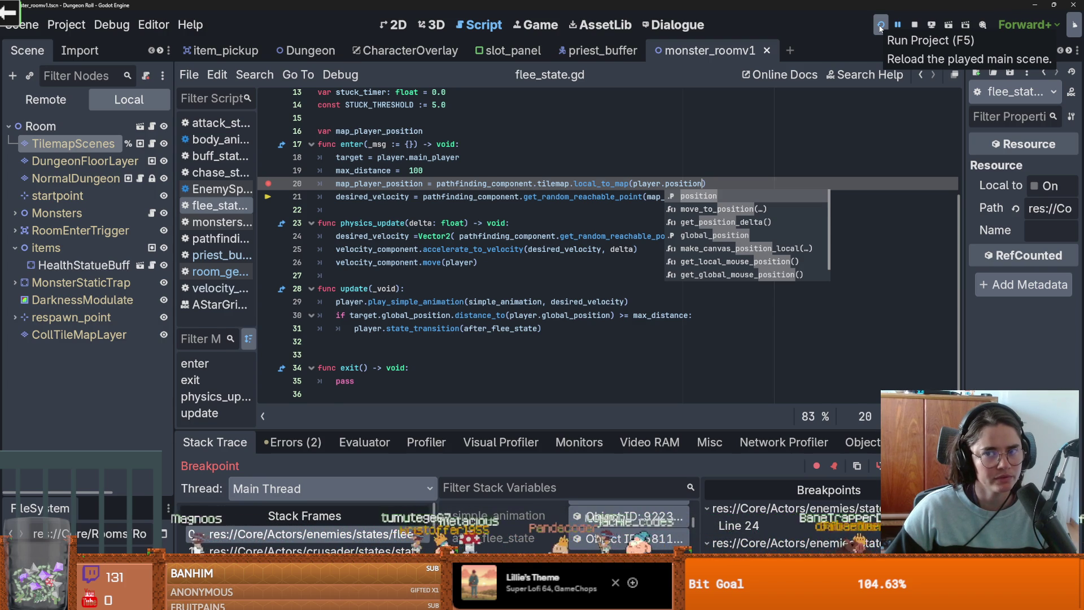
Step: Relaunch Dungeon Roll and enter a neighbouring monster room to hit the line 20 breakpoint
left_click(880, 26)
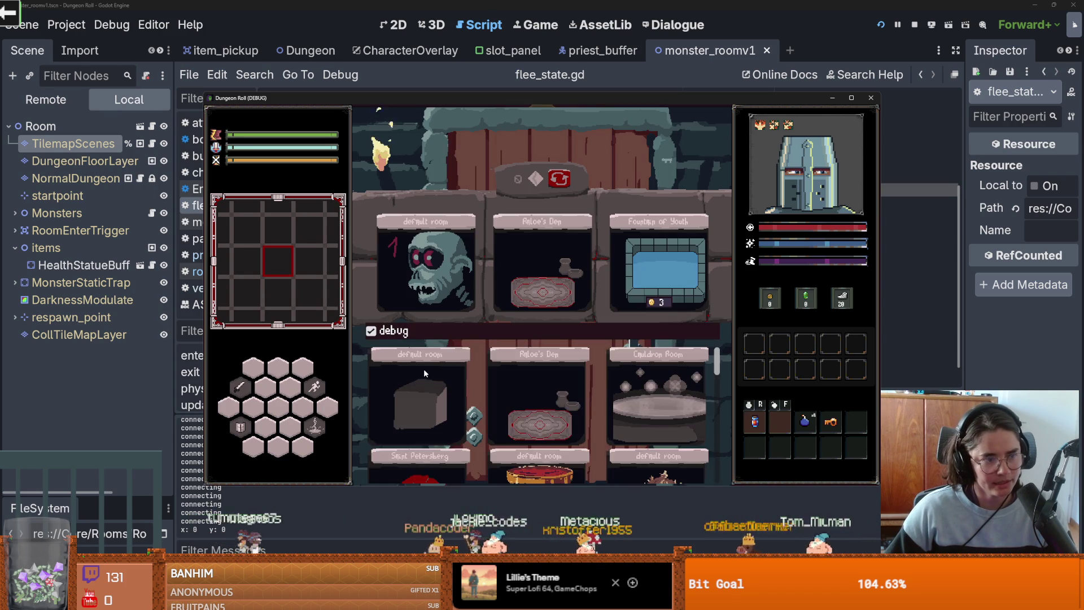
left_click(524, 279)
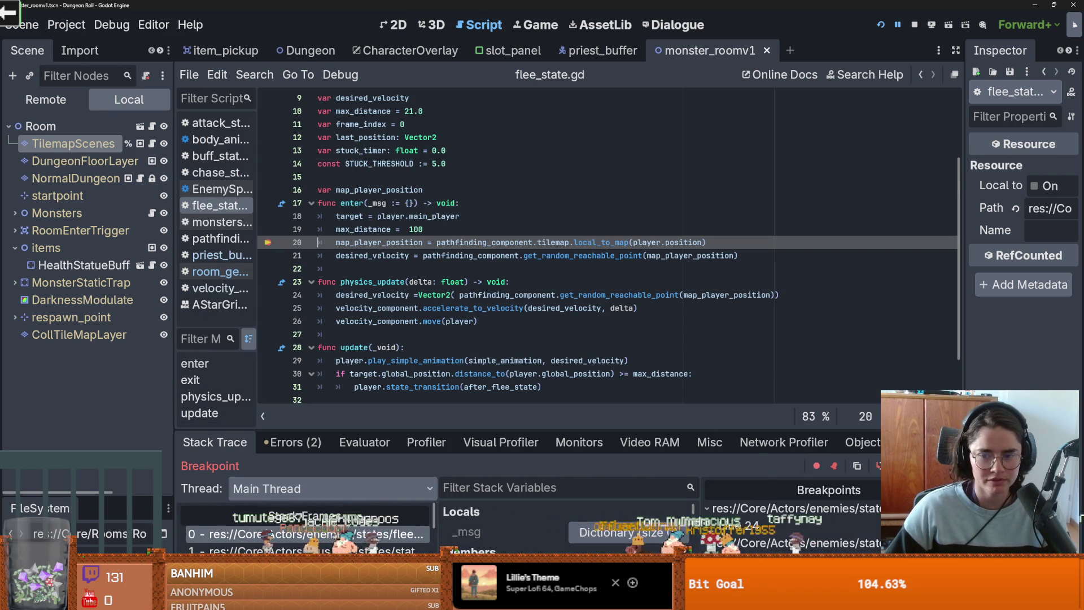
Step: Step past line 20 and check map_player_position in the enlarged debugger, which reads (0, 0)
key("F10")
left_click_drag(619, 430, 618, 288)
scroll(581, 471, "down", 5)
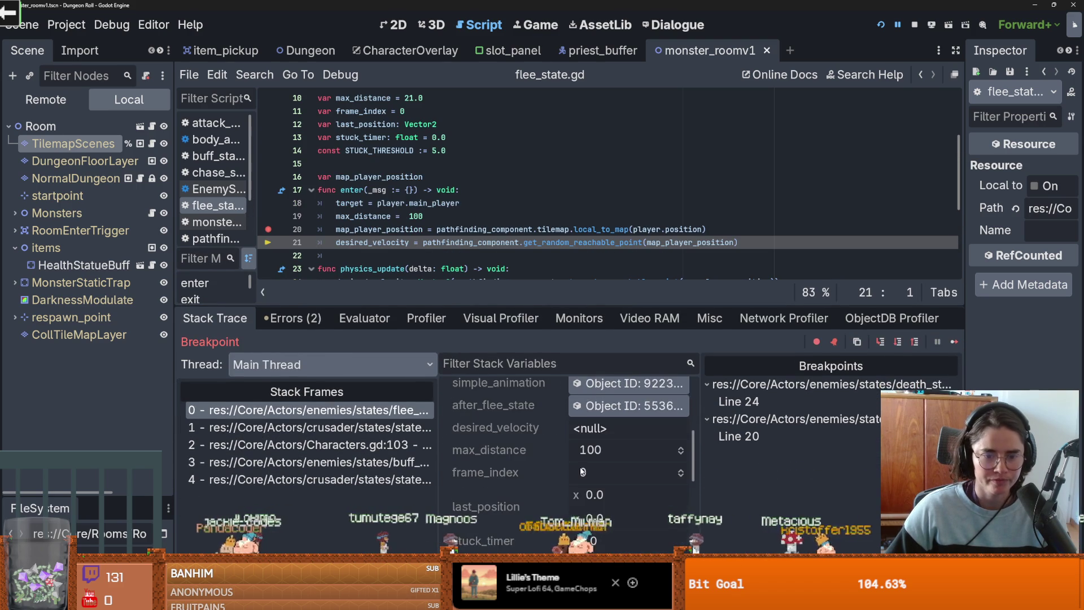
scroll(581, 471, "down", 3)
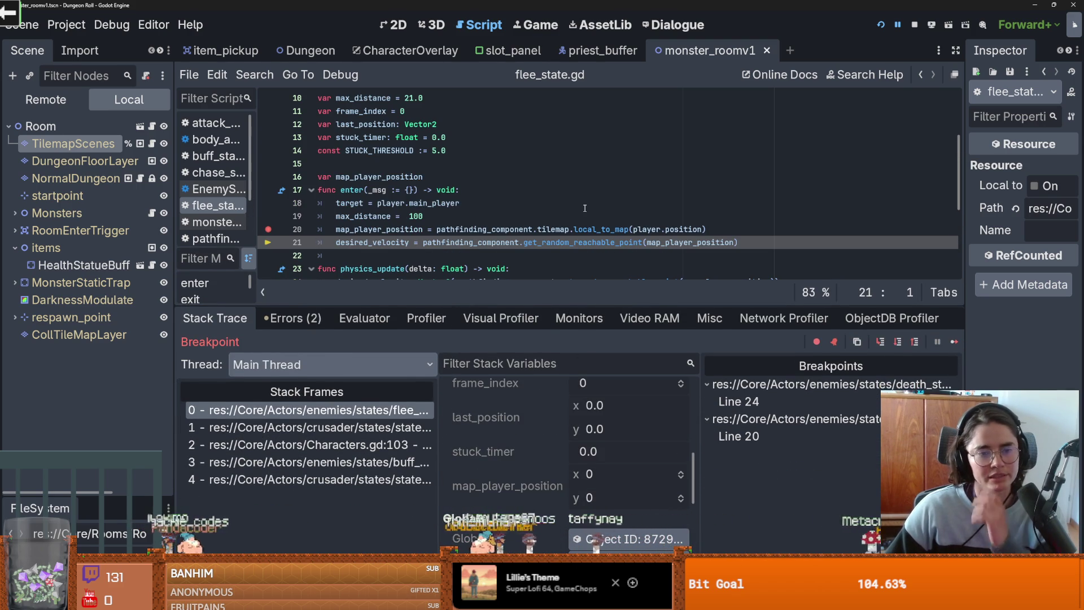
Step: Replace position with global_position on line 20 via autocomplete
double_click(686, 228)
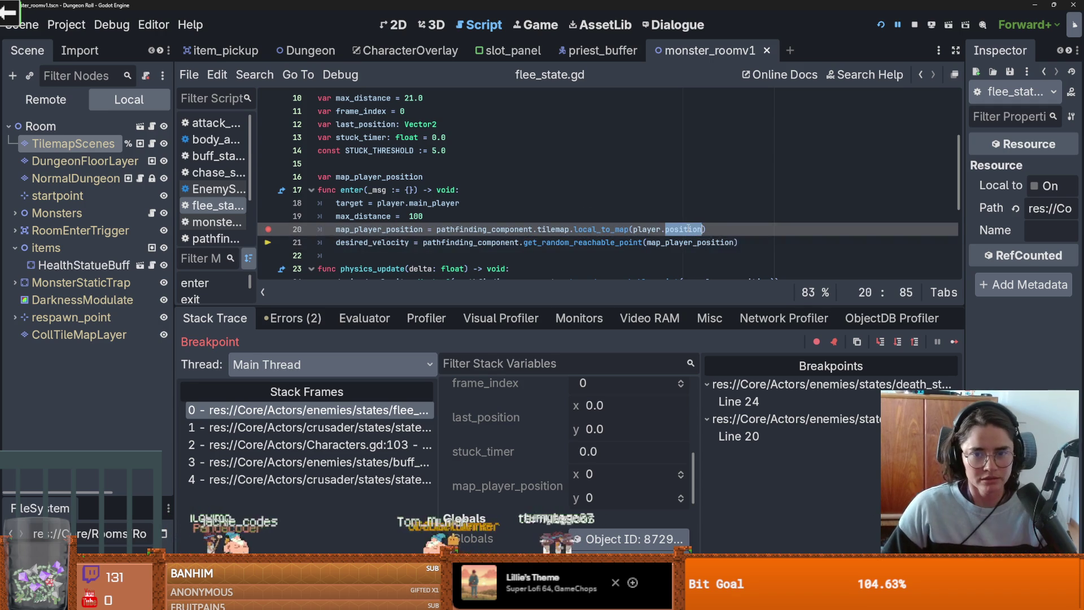
type("glob")
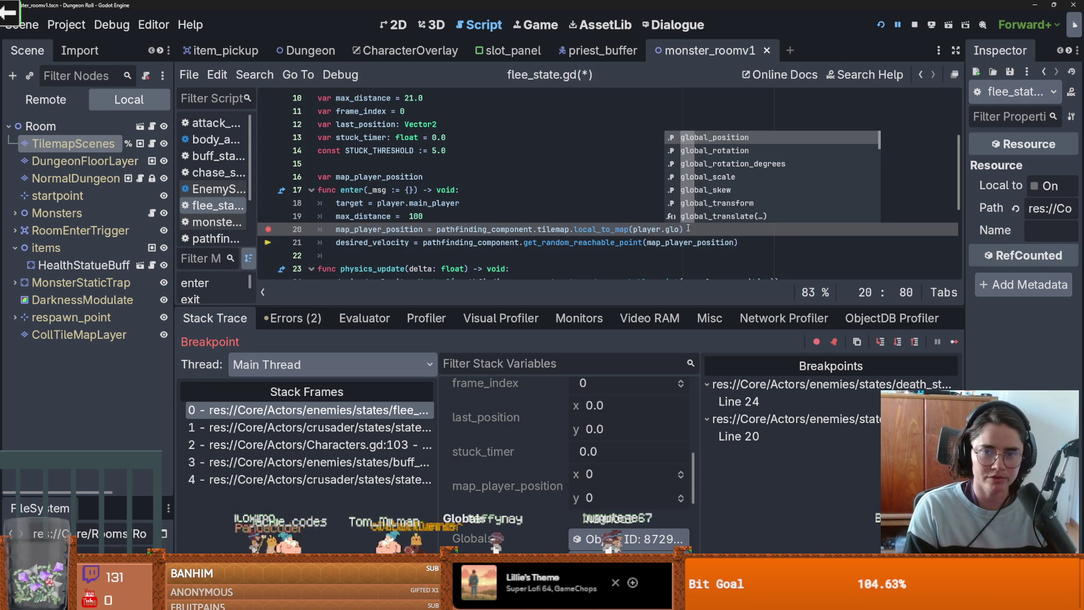
key("Return")
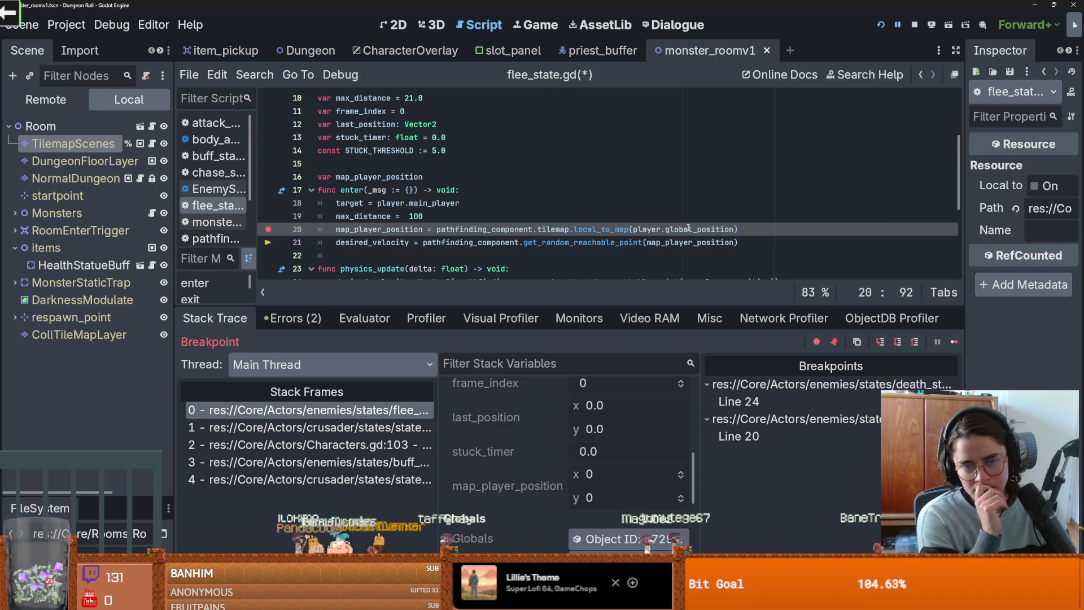
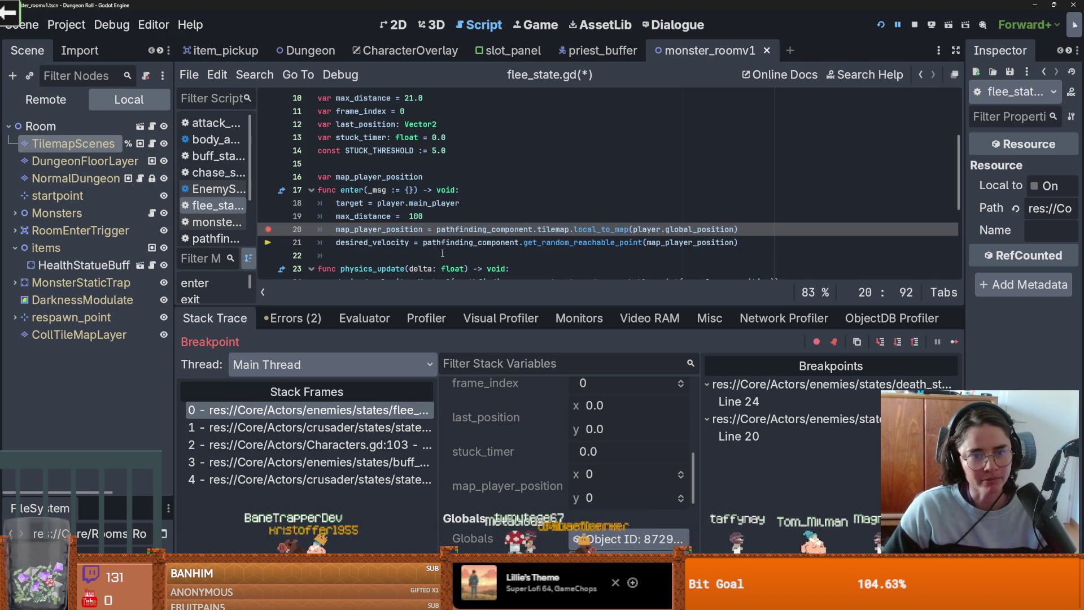
Step: Look up the local_to_map documentation and its note about local positions
mouse_move(404, 242)
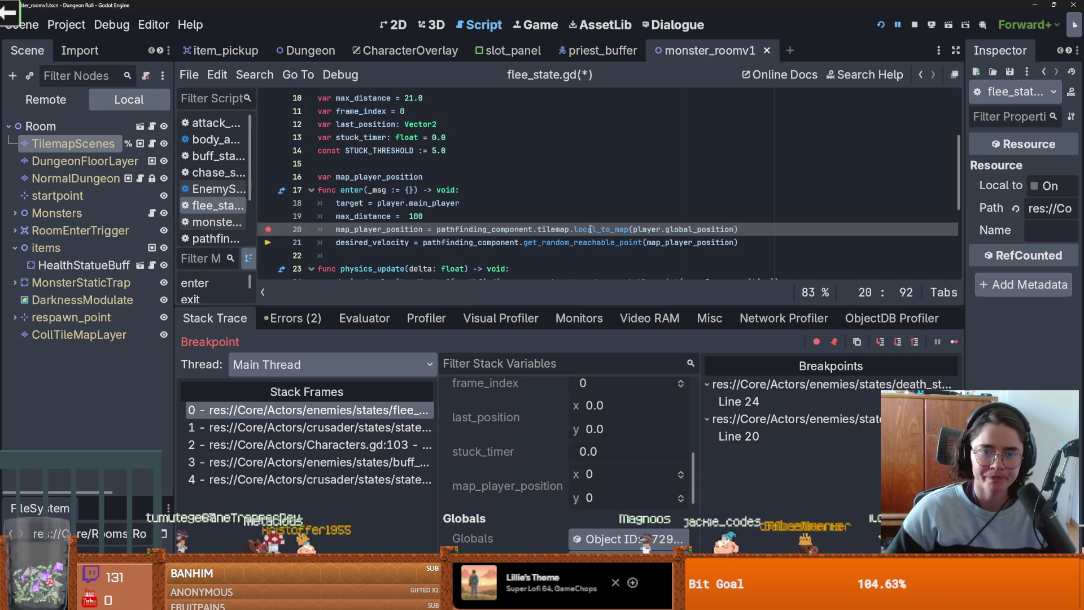
double_click(591, 229)
left_click(864, 75)
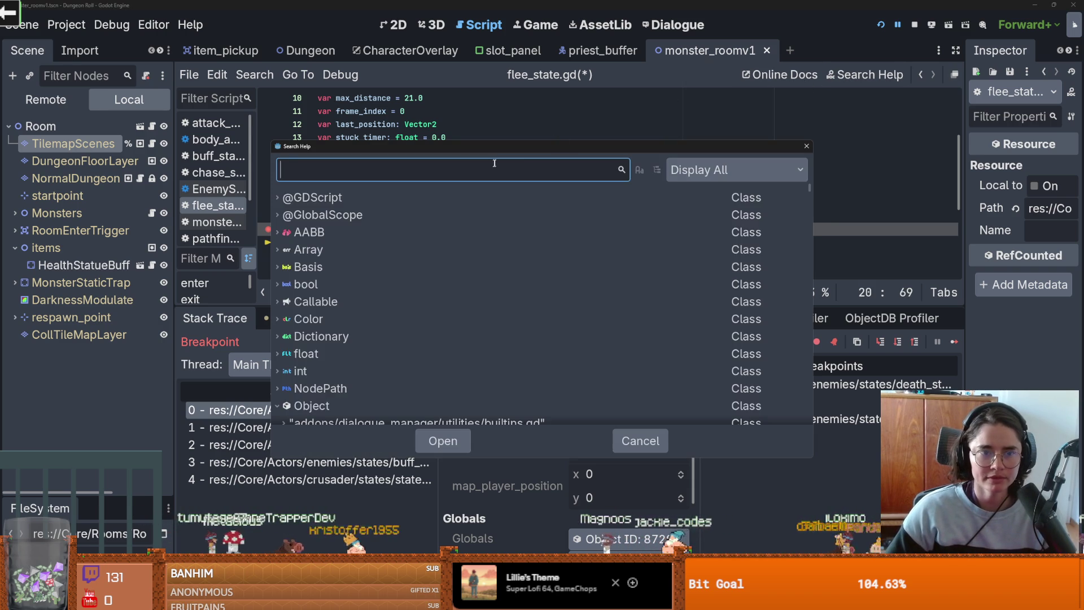
double_click(365, 286)
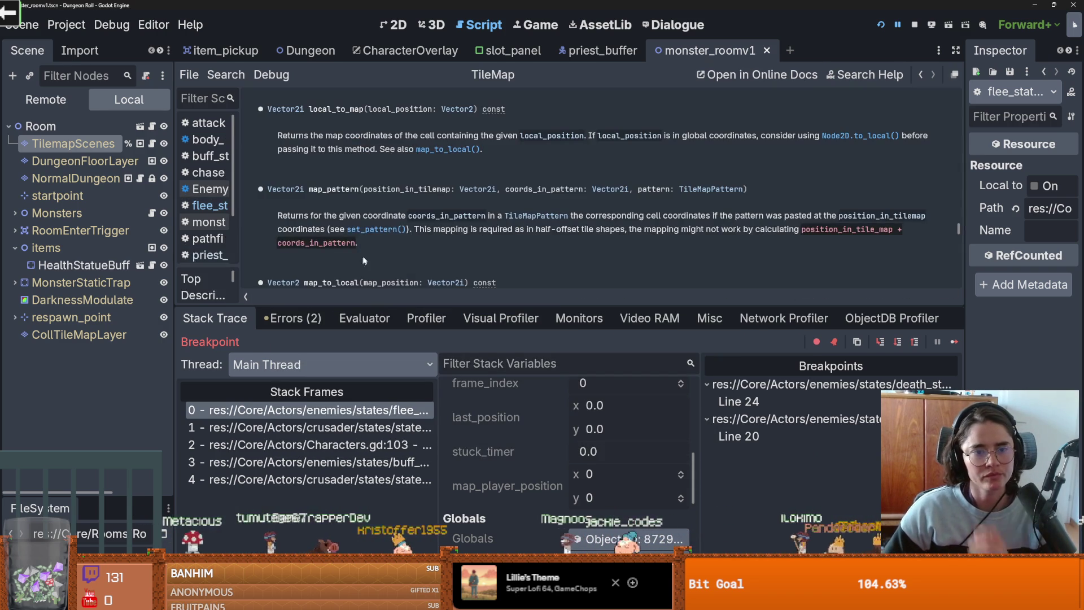
left_click_drag(299, 135, 482, 138)
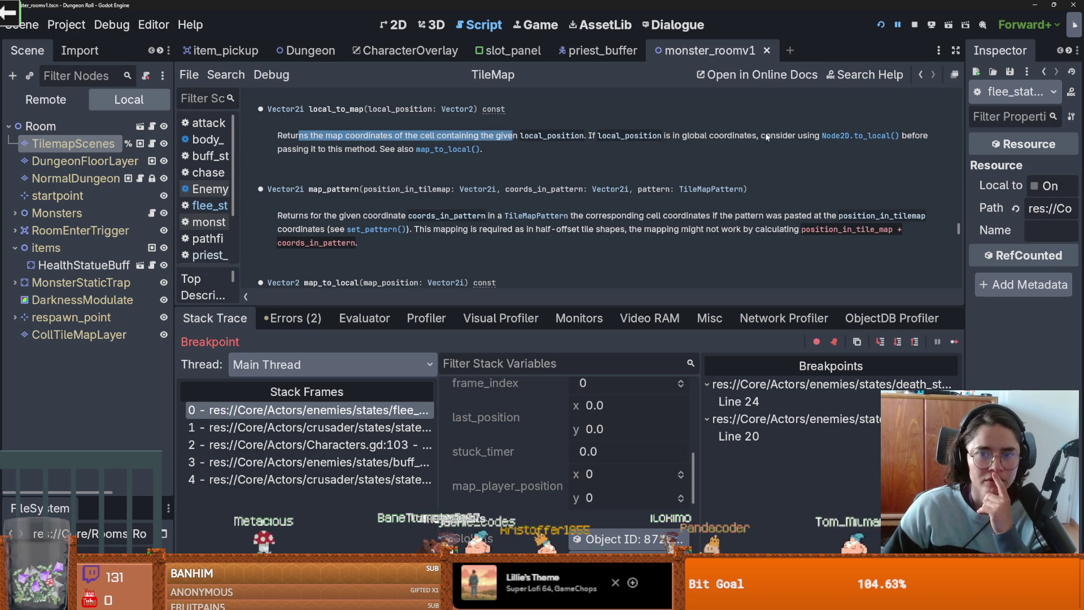
left_click_drag(591, 135, 623, 136)
double_click(533, 137)
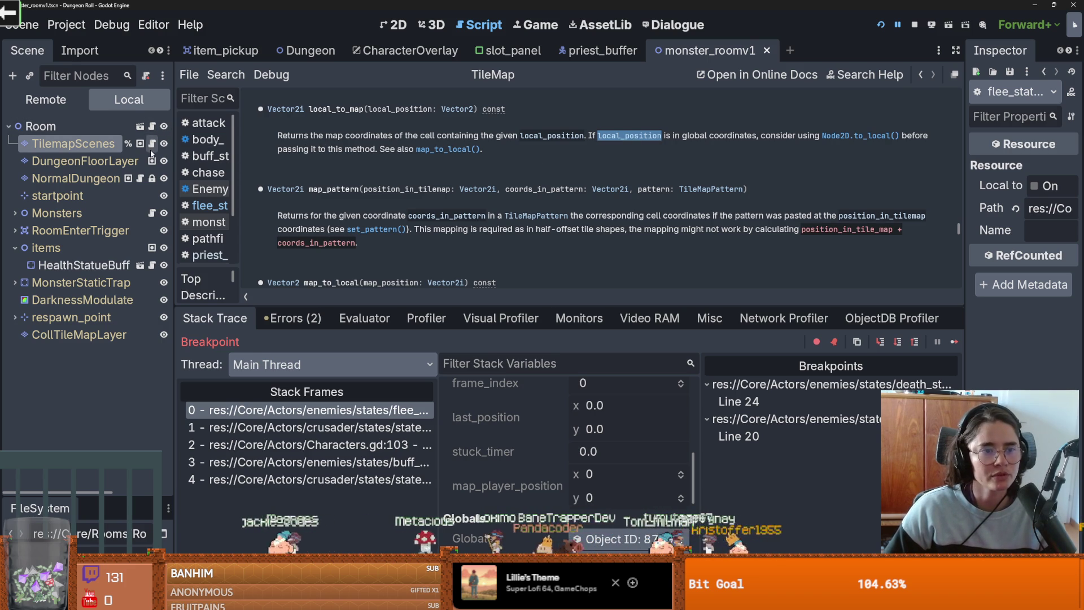
left_click(310, 411)
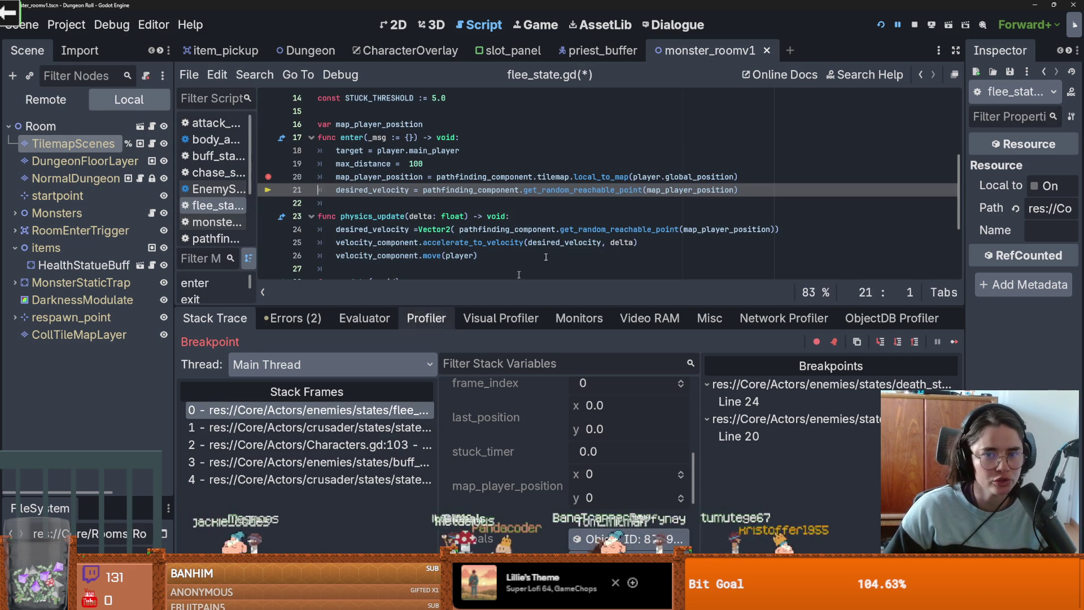
Step: Wrap line 20's global_position in a player.to_local call and save flee_state.gd
left_click(658, 176)
type(".to_loc")
key("Return")
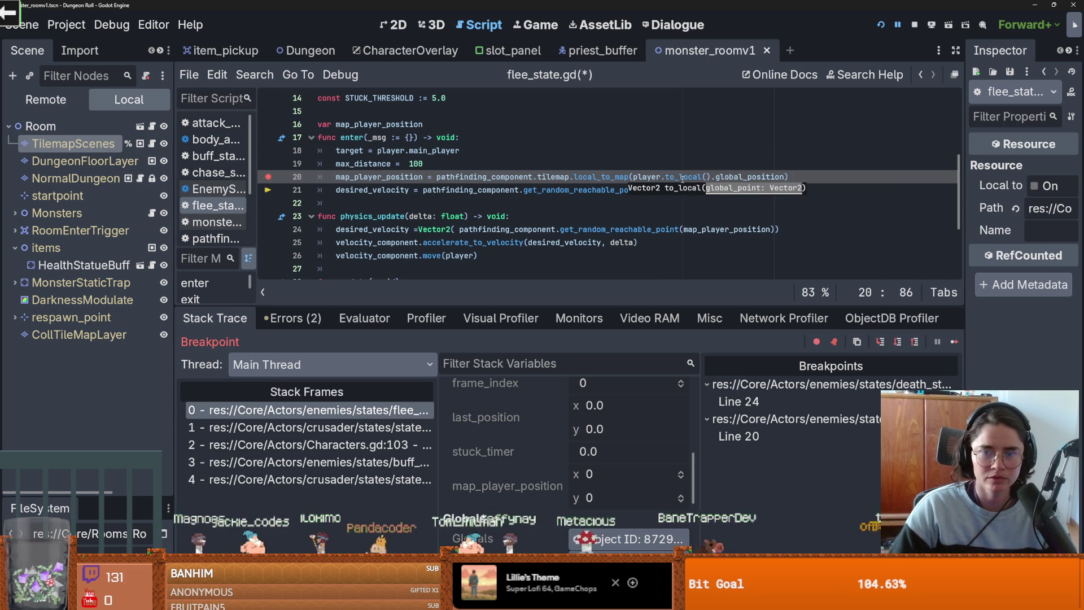
key("BackSpace")
key("Delete")
key("ctrl+shift+Right")
type("(")
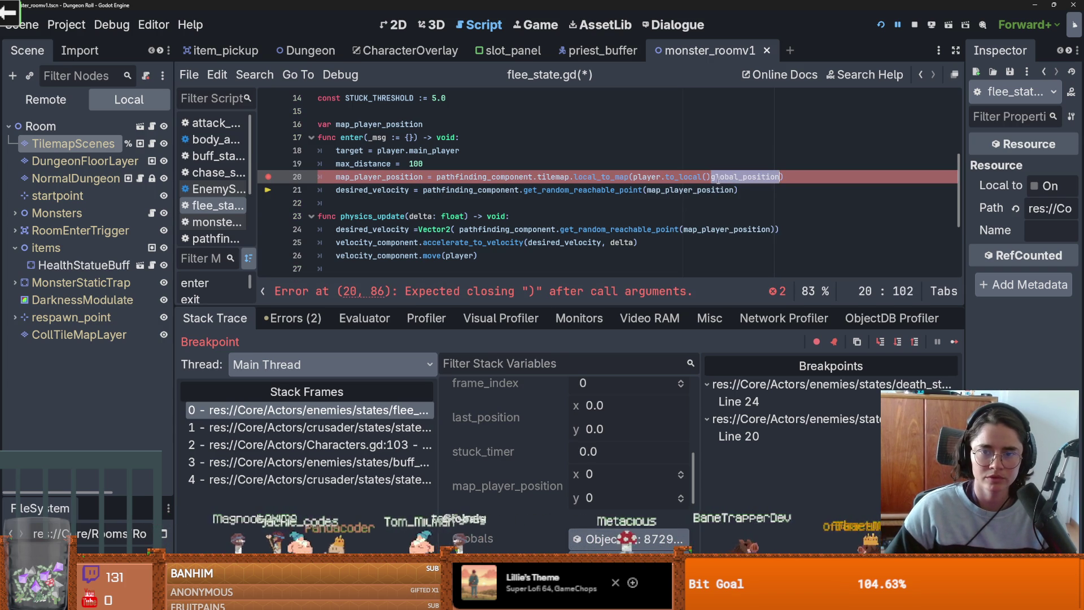
key("ctrl+s")
Step: Make the argument player.global_position so line 20 reads player.to_local(player.global_position), then relaunch the game
scroll(693, 209, "down", 1)
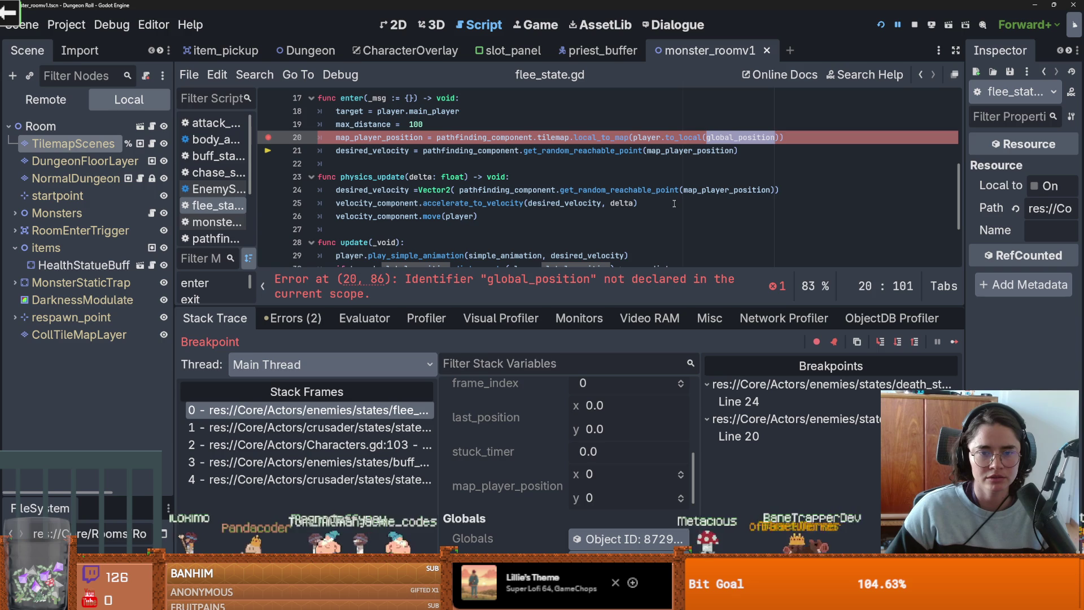
left_click(707, 138)
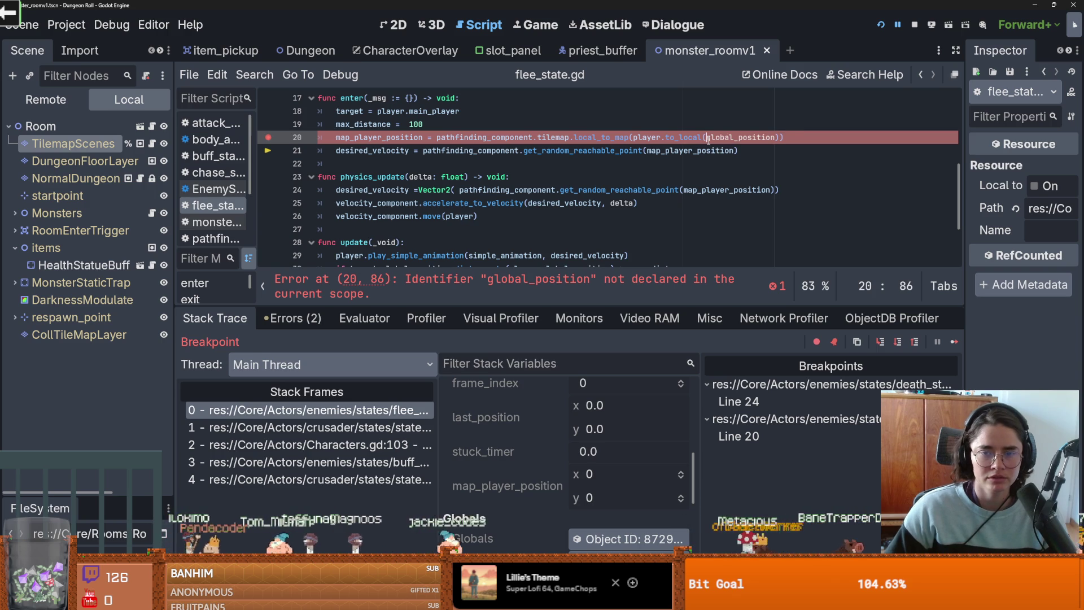
type("player.")
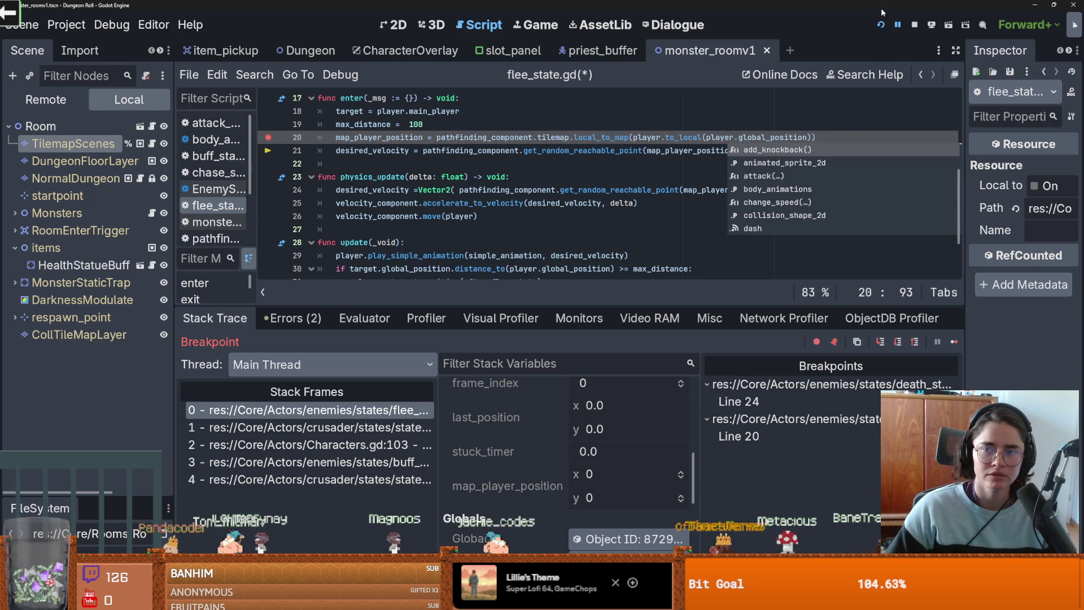
left_click(879, 25)
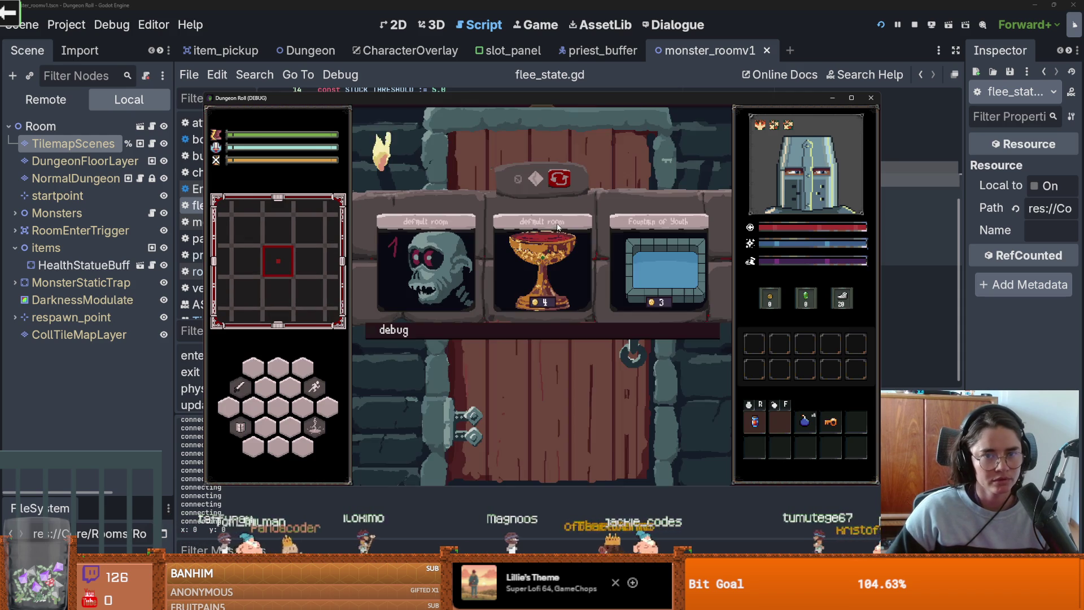
Step: Enter a dungeon room in the game so the flee_state.gd breakpoint pauses execution
left_click(499, 276)
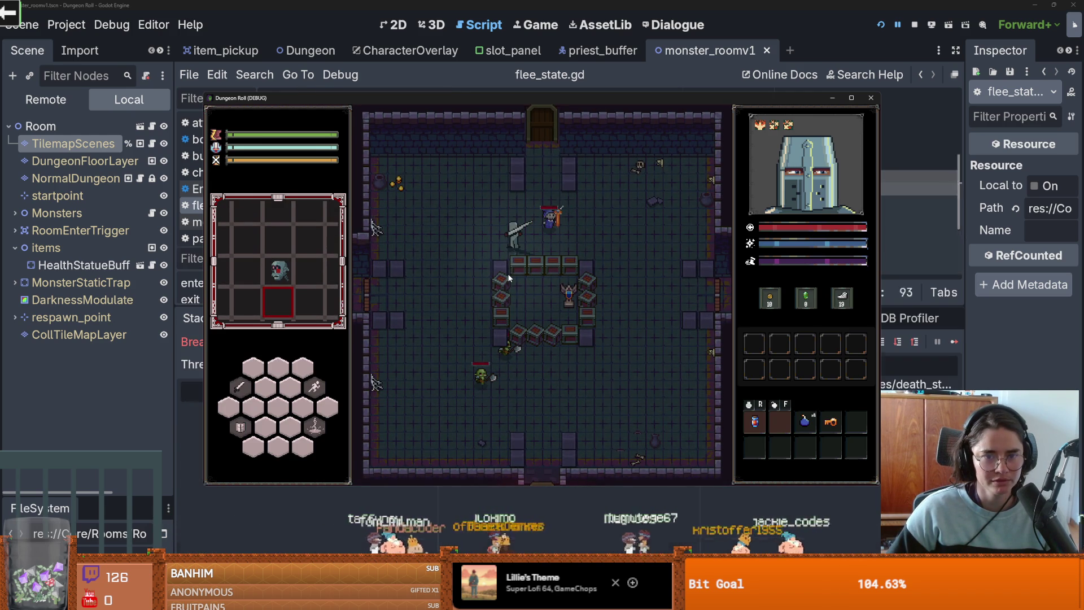
scroll(500, 446, "down", 5)
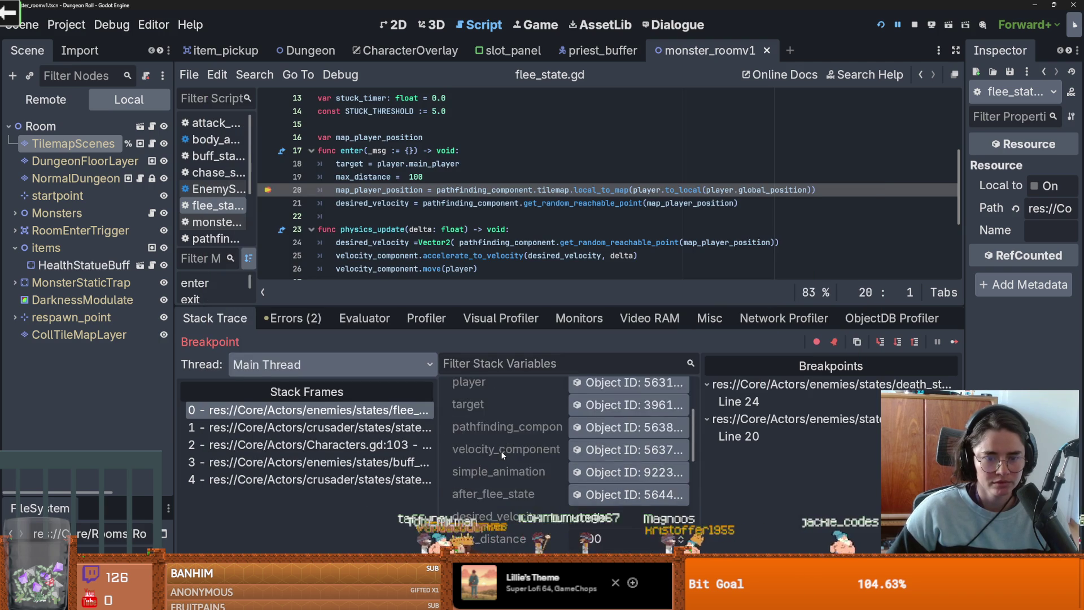
scroll(502, 448, "down", 10)
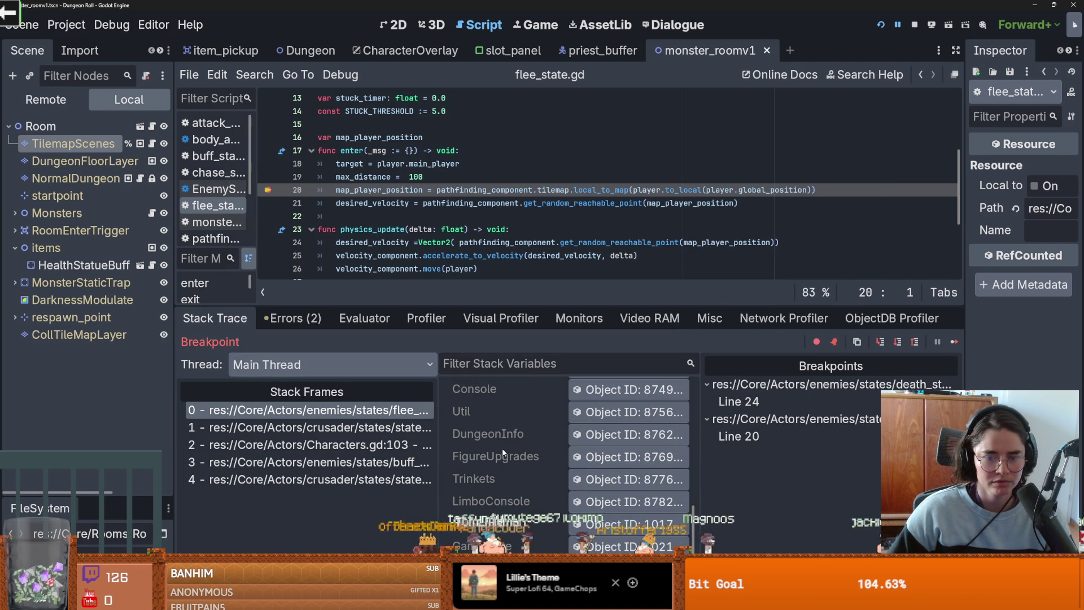
scroll(502, 448, "up", 5)
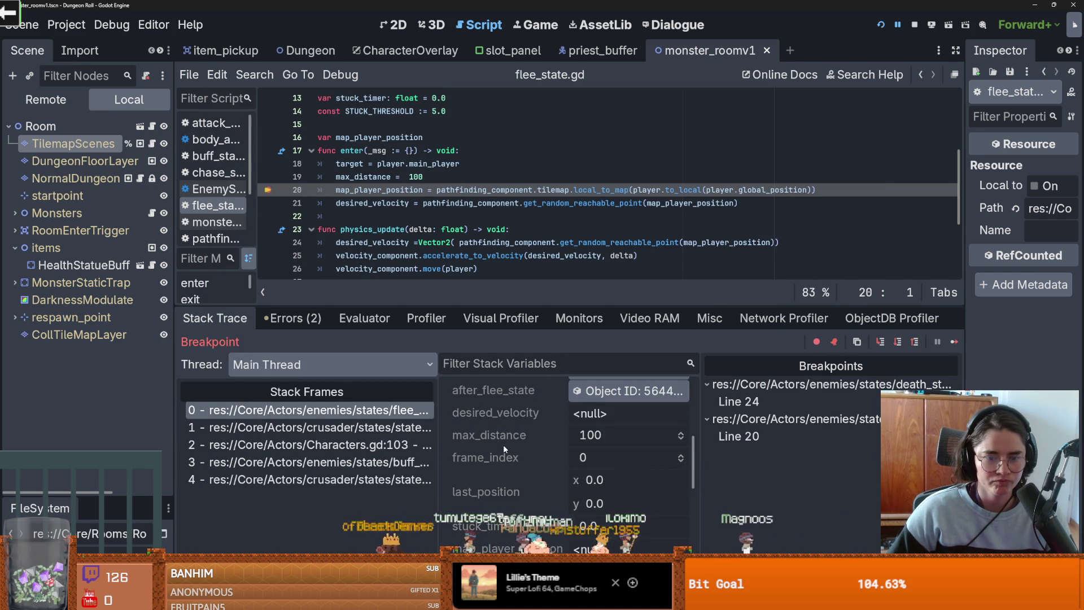
Step: Step over to line 21 and inspect map_player_position, which still reads (0, 0)
left_click(898, 342)
scroll(482, 479, "down", 6)
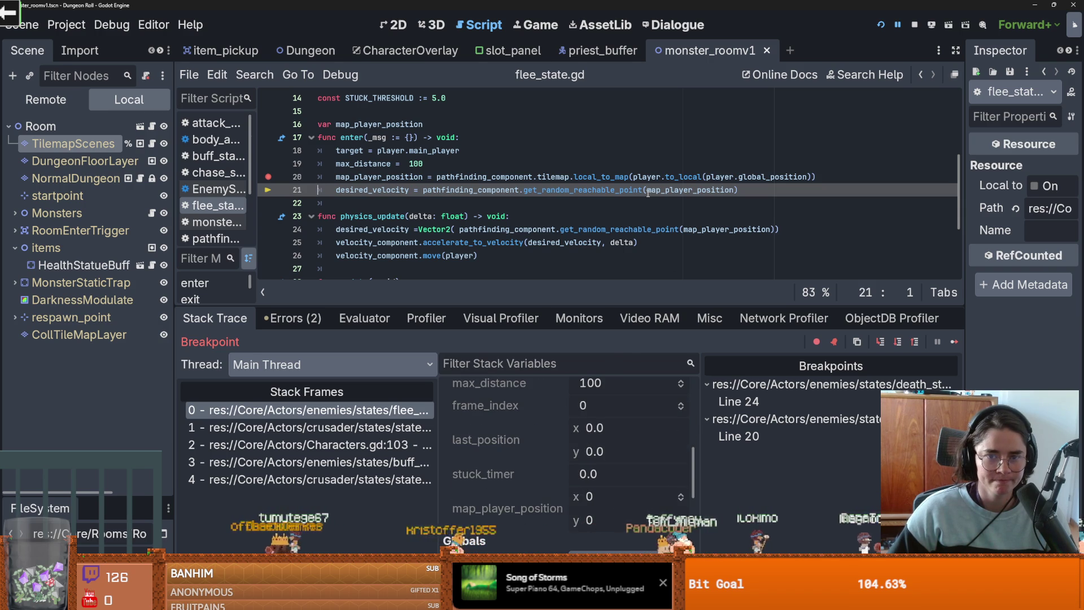
mouse_move(648, 194)
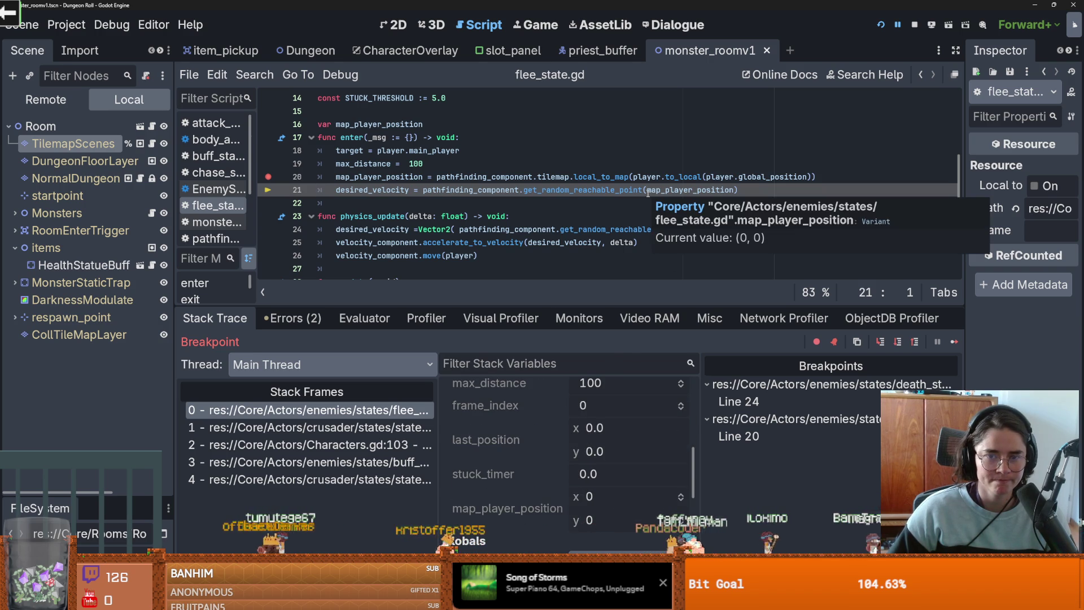
double_click(748, 177)
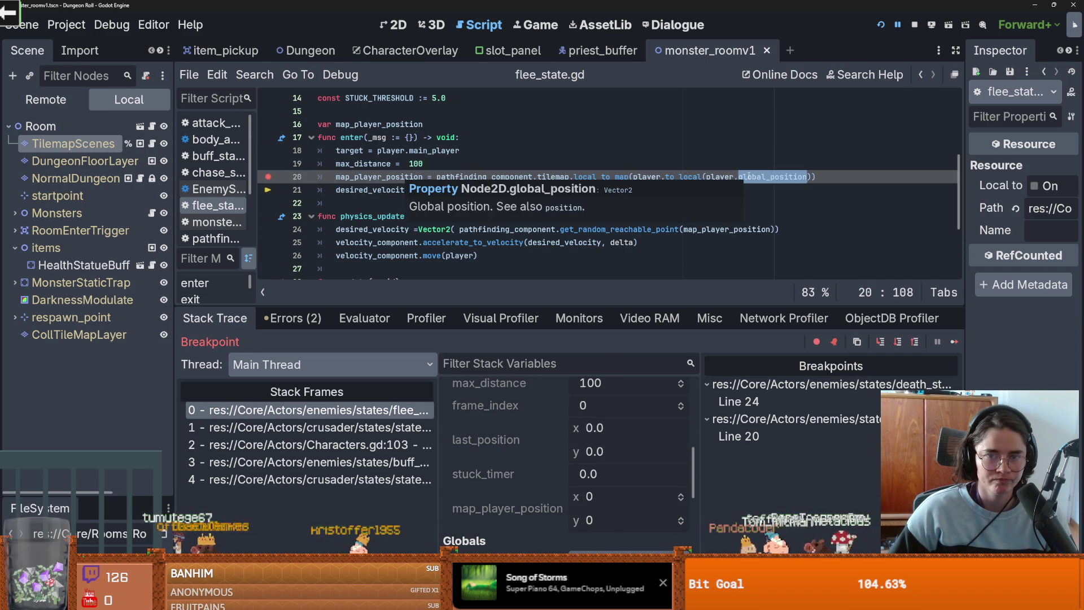
left_click(703, 176)
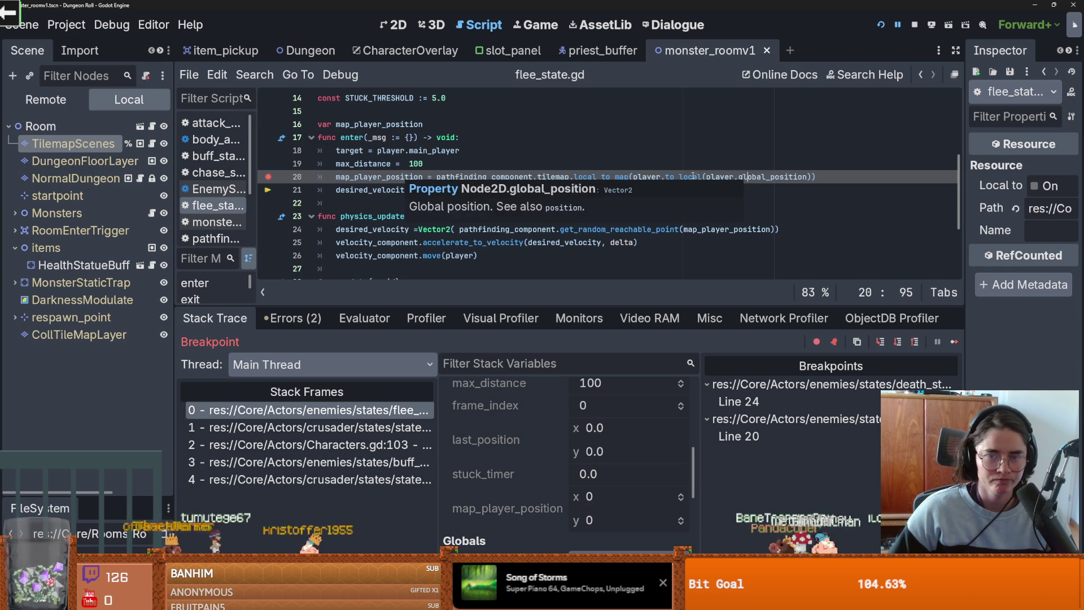
scroll(607, 243, "up", 5)
scroll(607, 243, "down", 2)
scroll(607, 243, "down", 2)
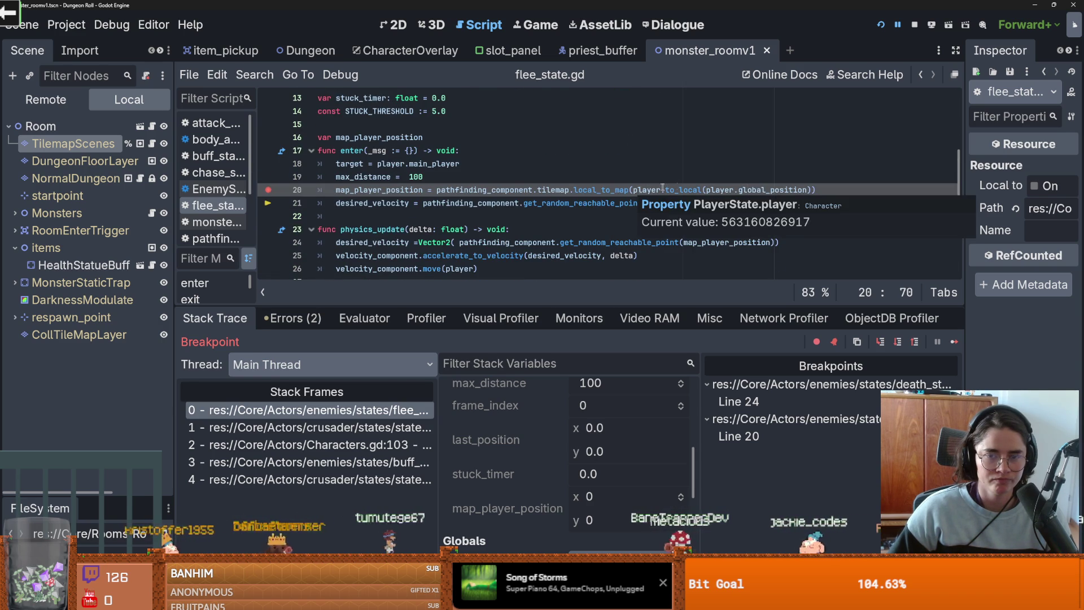
Step: Insert .owner.owner after player on line 20 and save the script
left_click(734, 189)
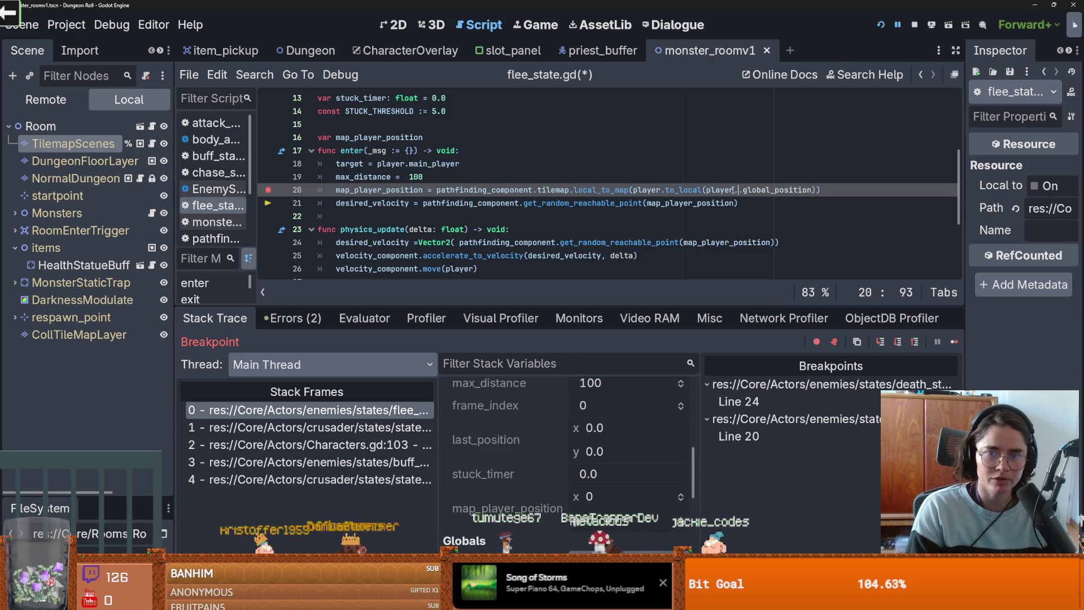
type(".owner.owner.")
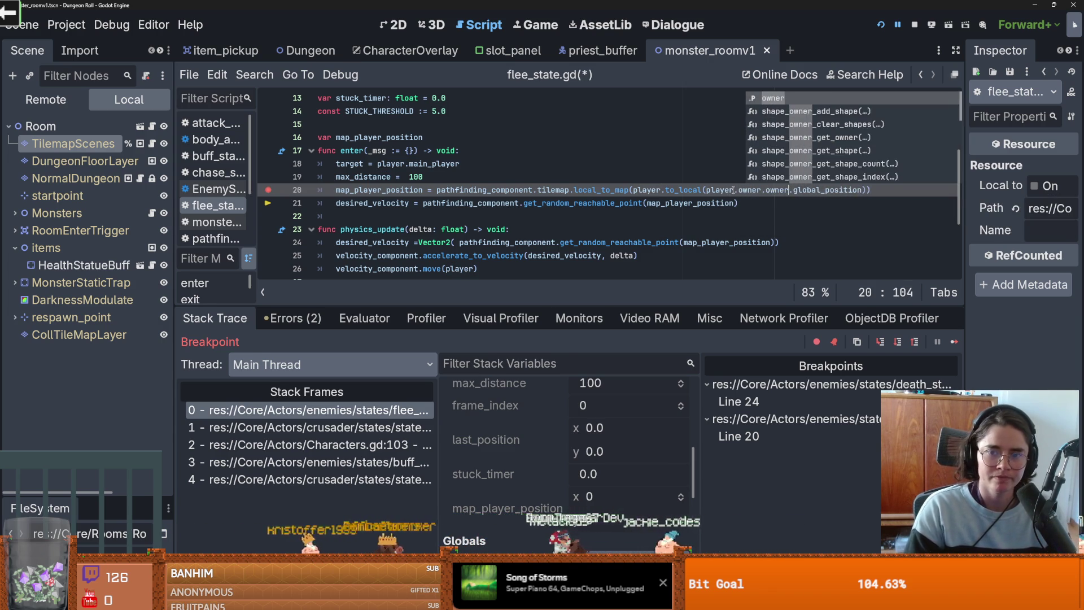
key("ctrl+s")
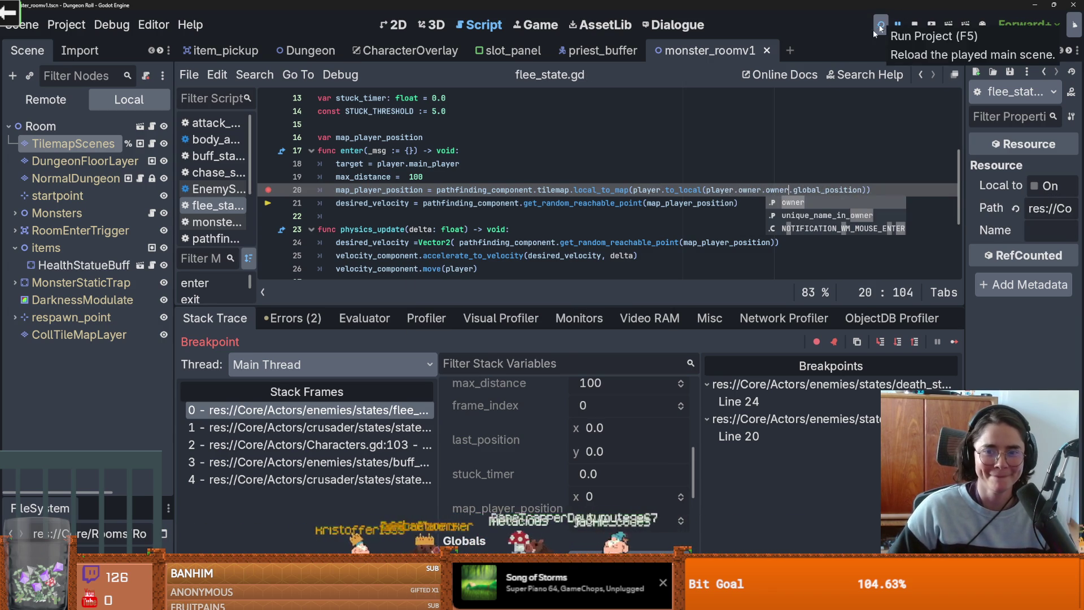
Step: Confirm map_player_position still reads (0, 0), then widen the Scene dock to show full node names
left_click_drag(720, 190, 783, 192)
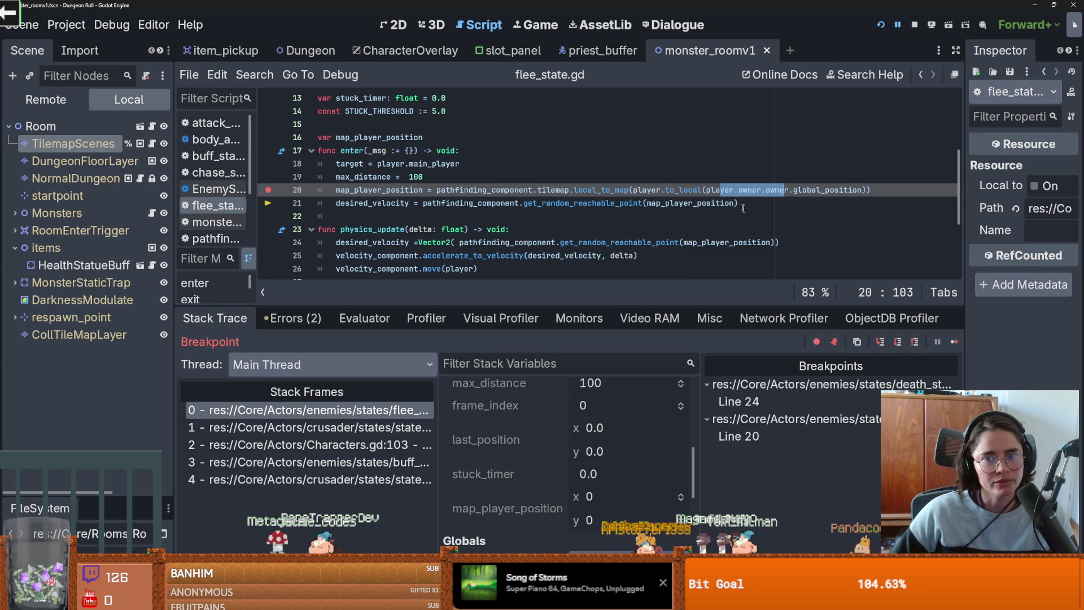
mouse_move(724, 191)
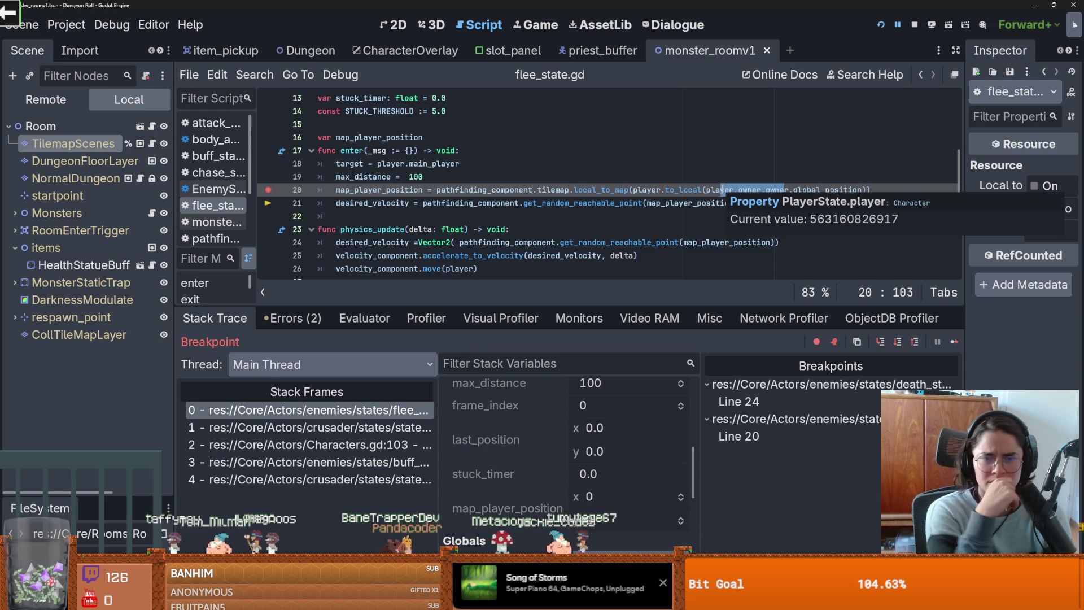
double_click(553, 189)
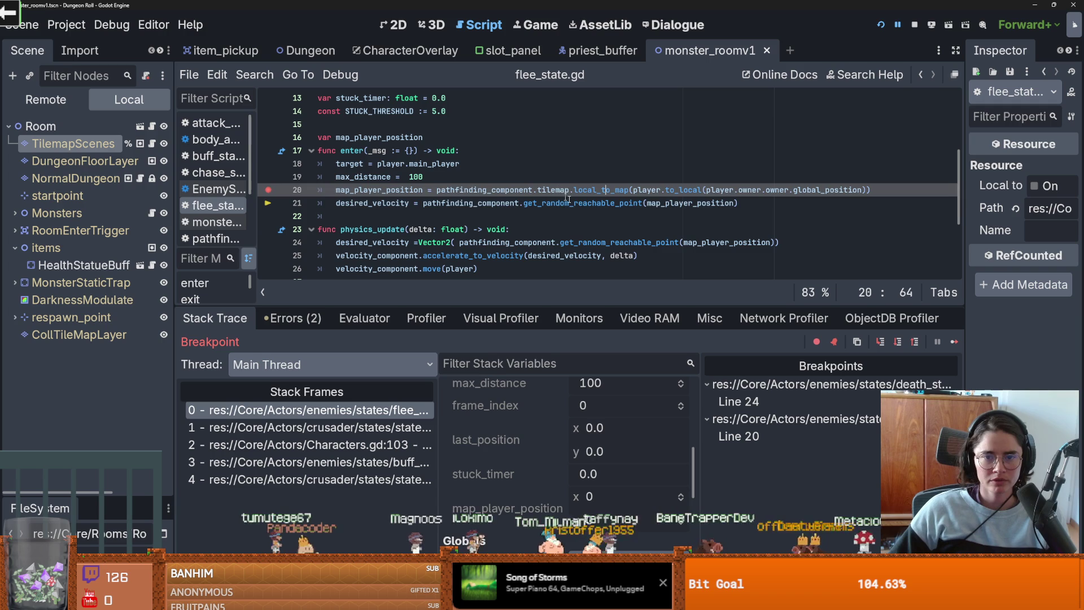
double_click(612, 203)
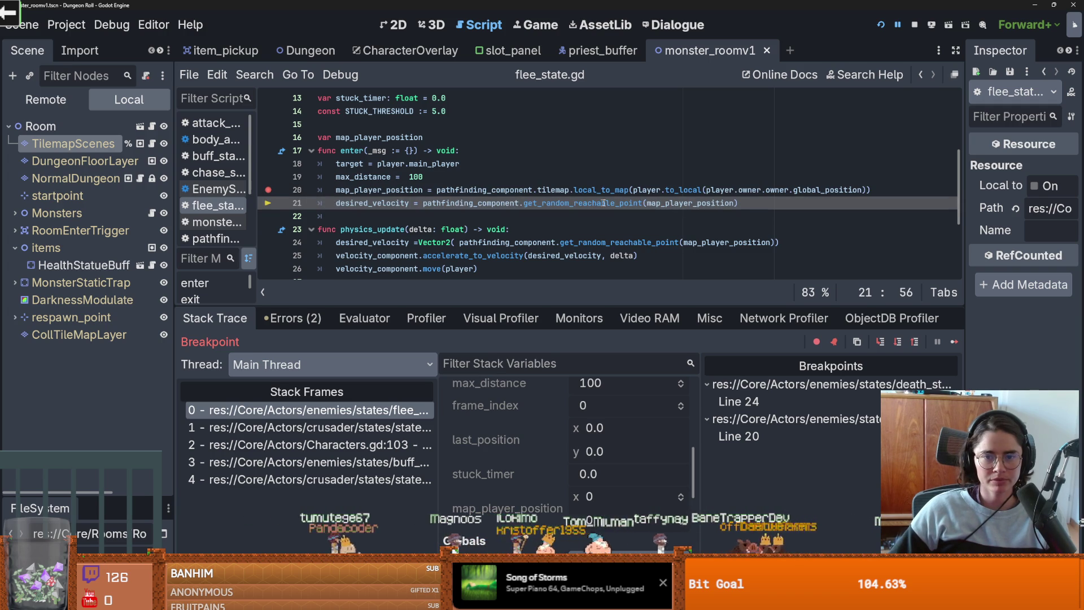
double_click(659, 203)
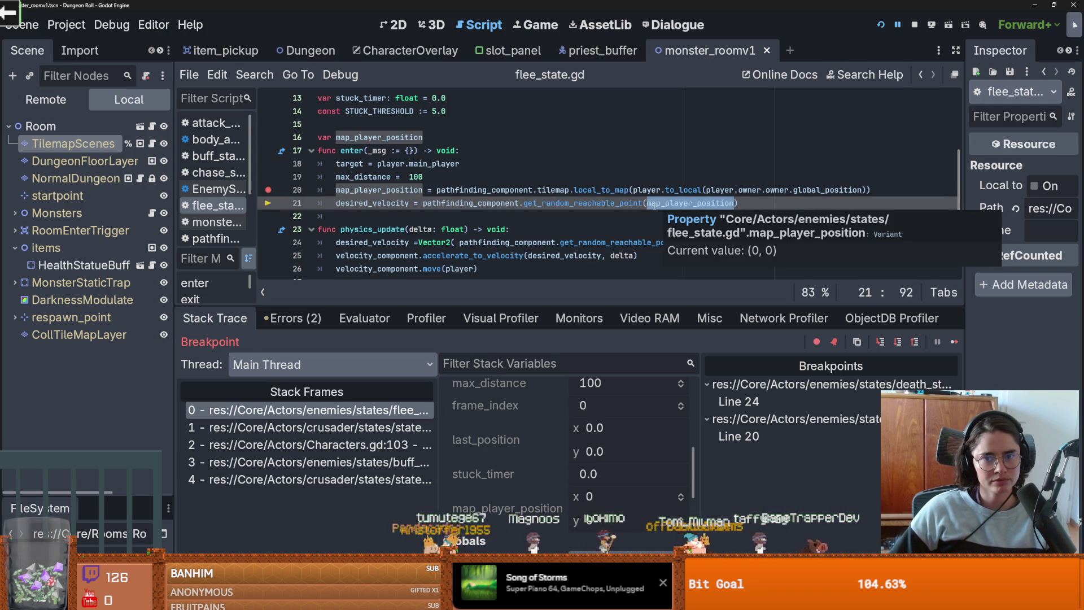
left_click(653, 204)
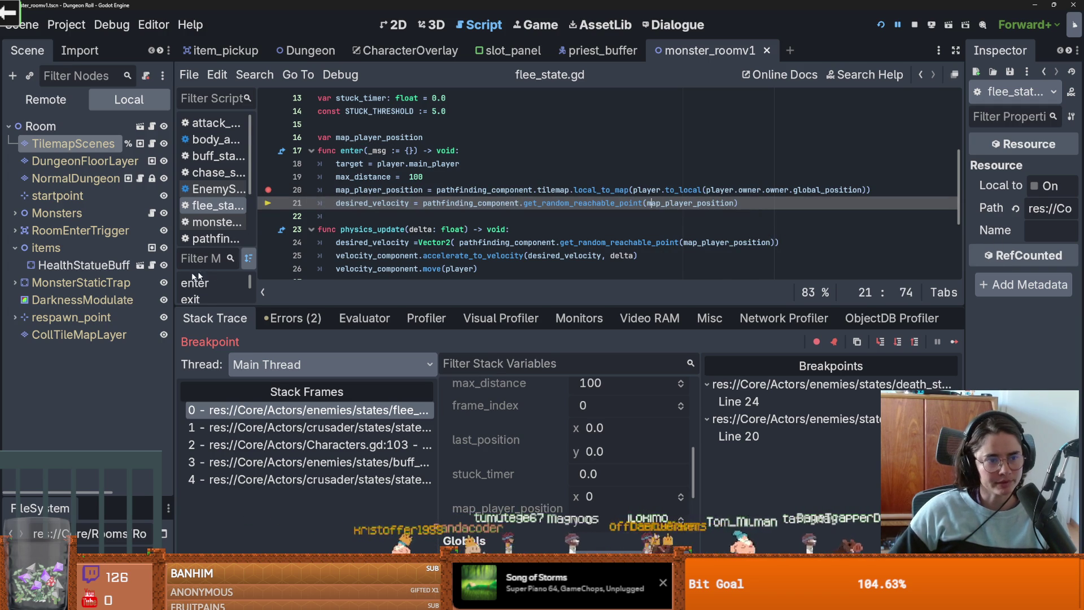
left_click_drag(174, 291, 224, 292)
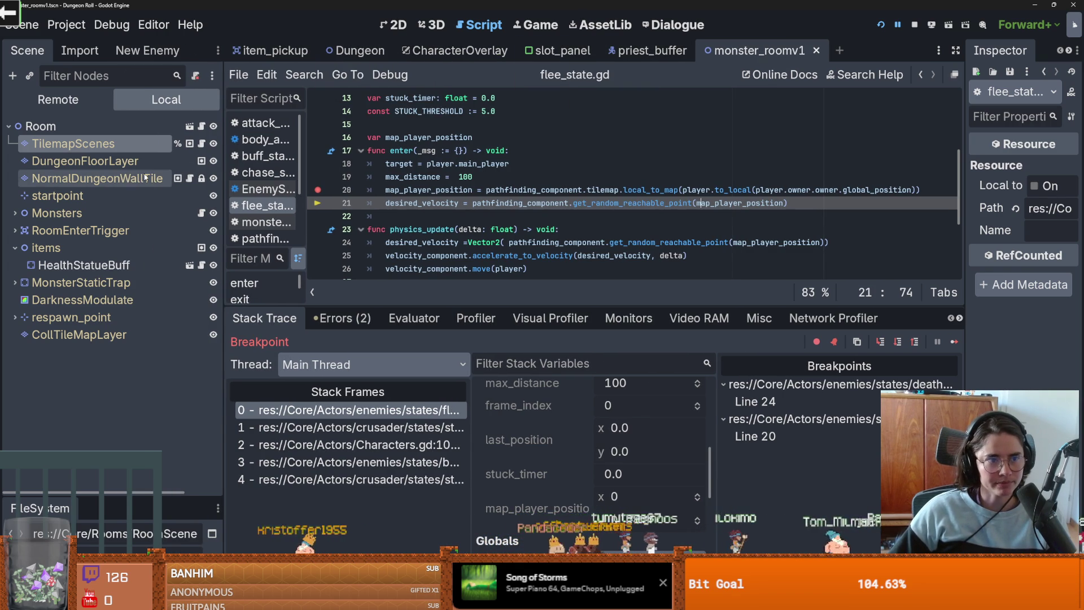
Step: Open pathfinding_component.gd from the priest_buffer scene and enlarge the code view
left_click(652, 50)
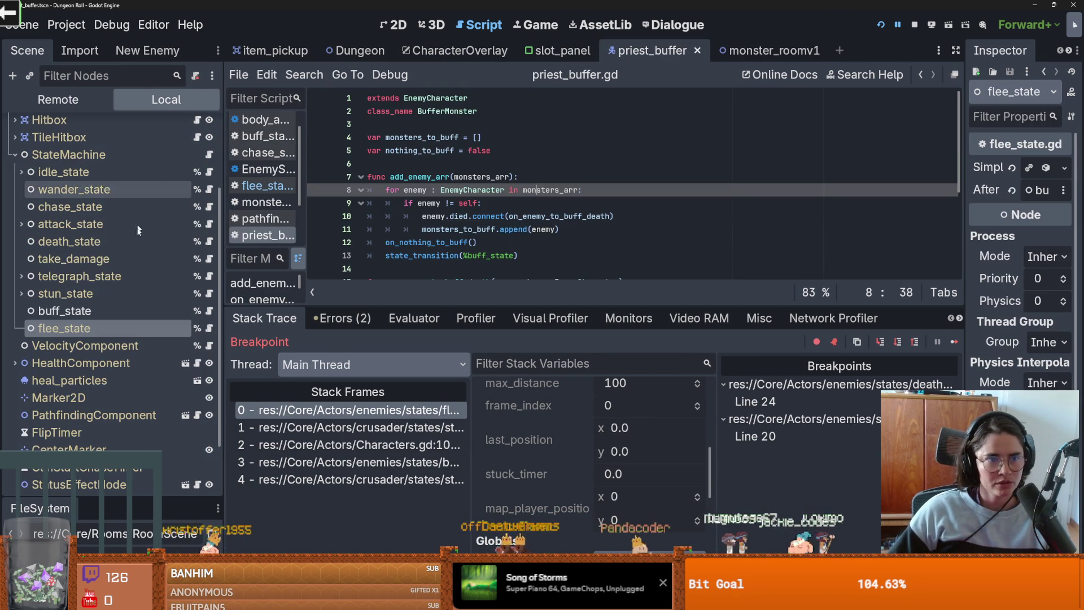
left_click(198, 415)
scroll(392, 199, "down", 10)
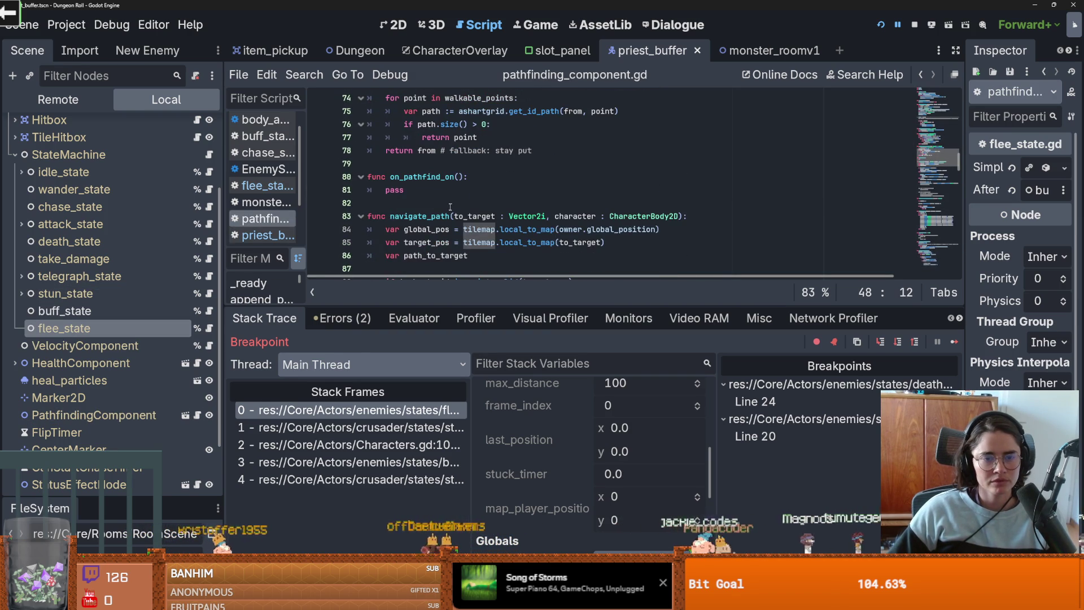
left_click_drag(507, 306, 506, 430)
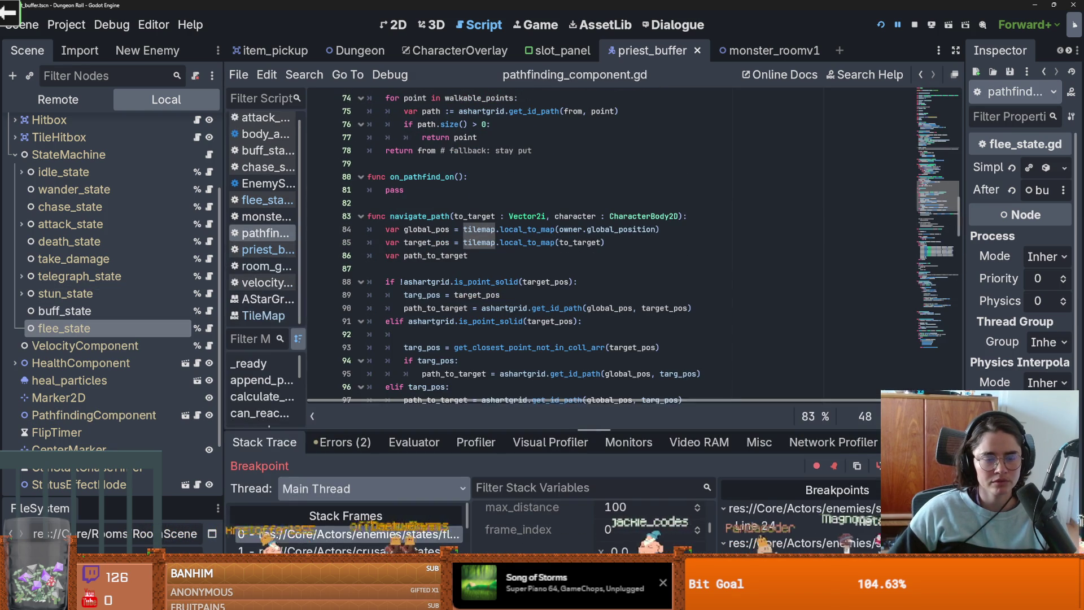
Step: Examine navigate_path's tilemap.local_to_map(to_target) conversion into target_pos on line 85
double_click(574, 216)
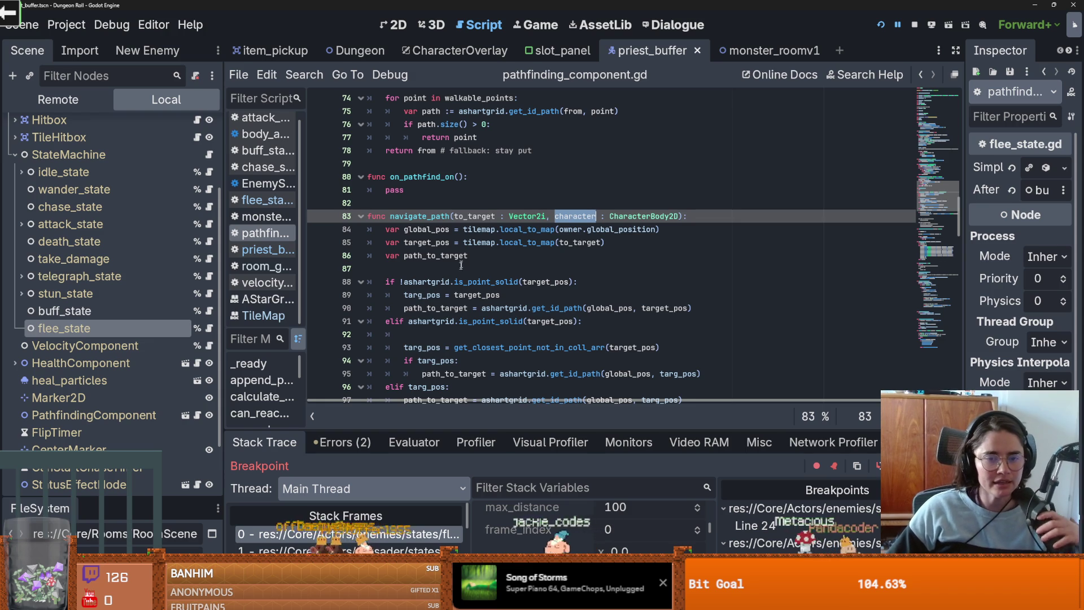
double_click(426, 229)
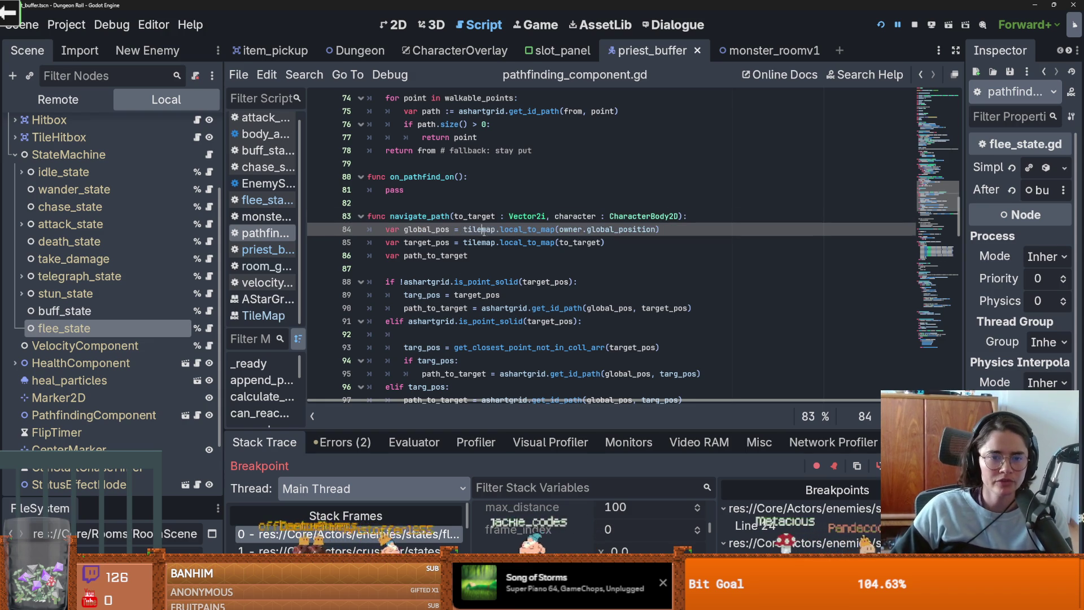
double_click(427, 242)
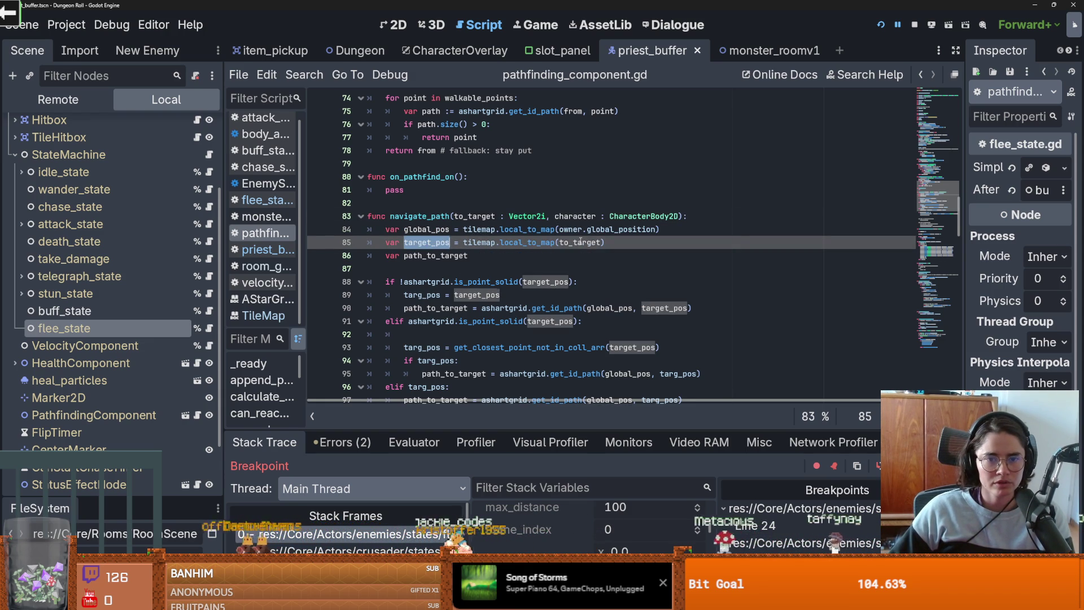
double_click(514, 242)
left_click_drag(613, 244, 464, 242)
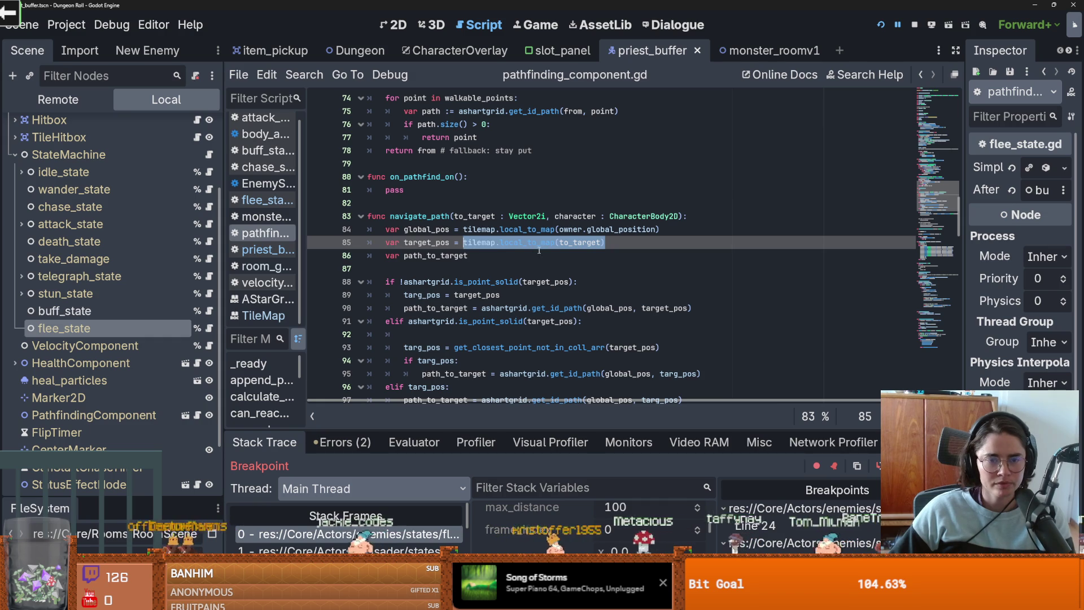
left_click(424, 202)
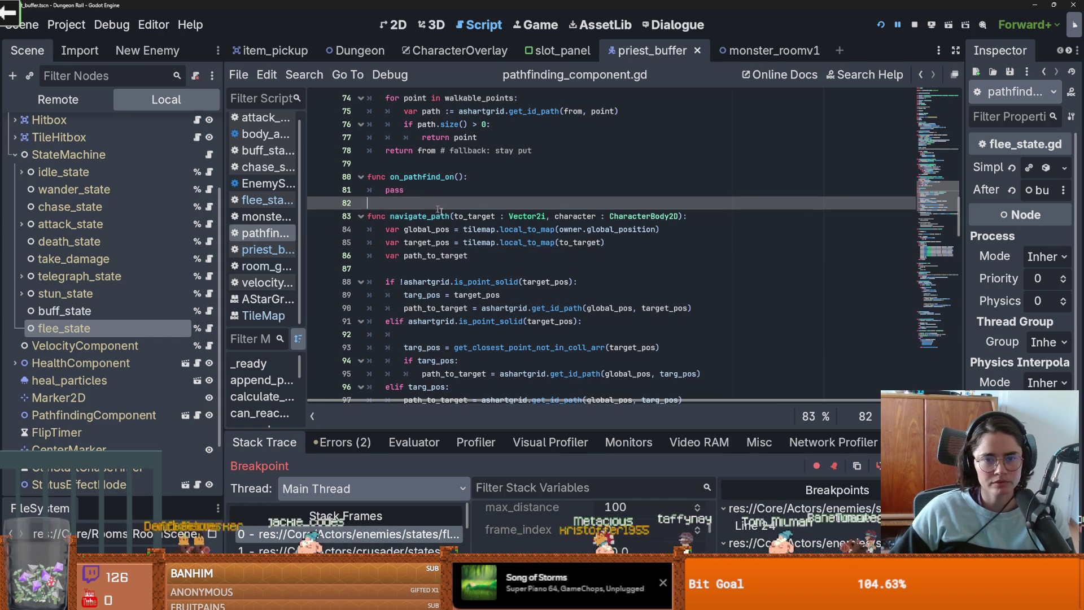
left_click(541, 242)
left_click_drag(521, 241, 457, 243)
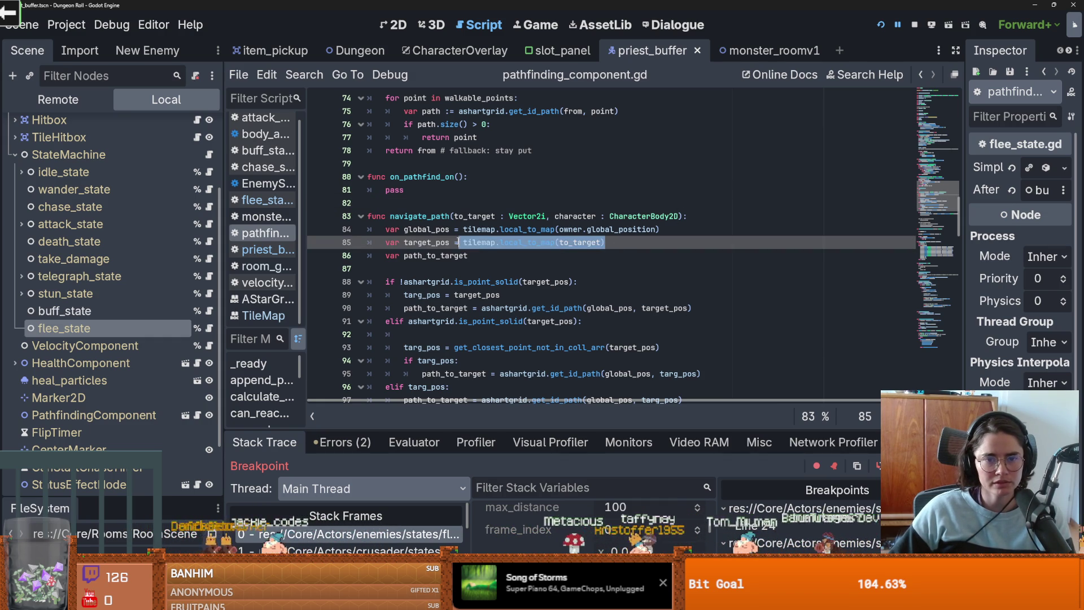
Step: Declare func convert_to_map(pos) -> Vector2i: above navigate_path
left_click(404, 204)
key("Return")
key("Return")
key("Up")
type("func convert_to_map() -:>")
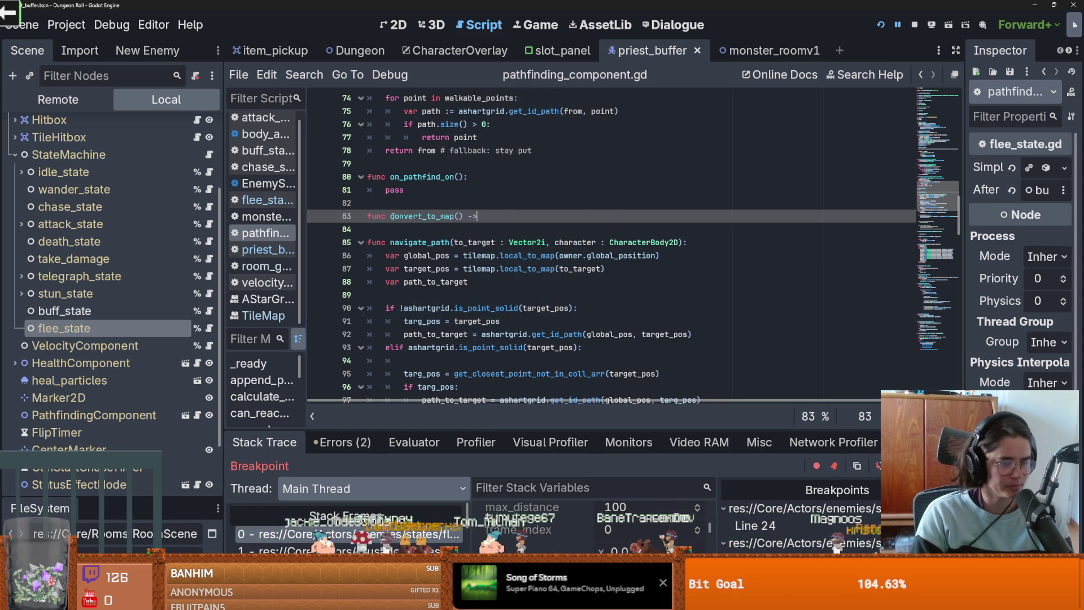
type("2i::")
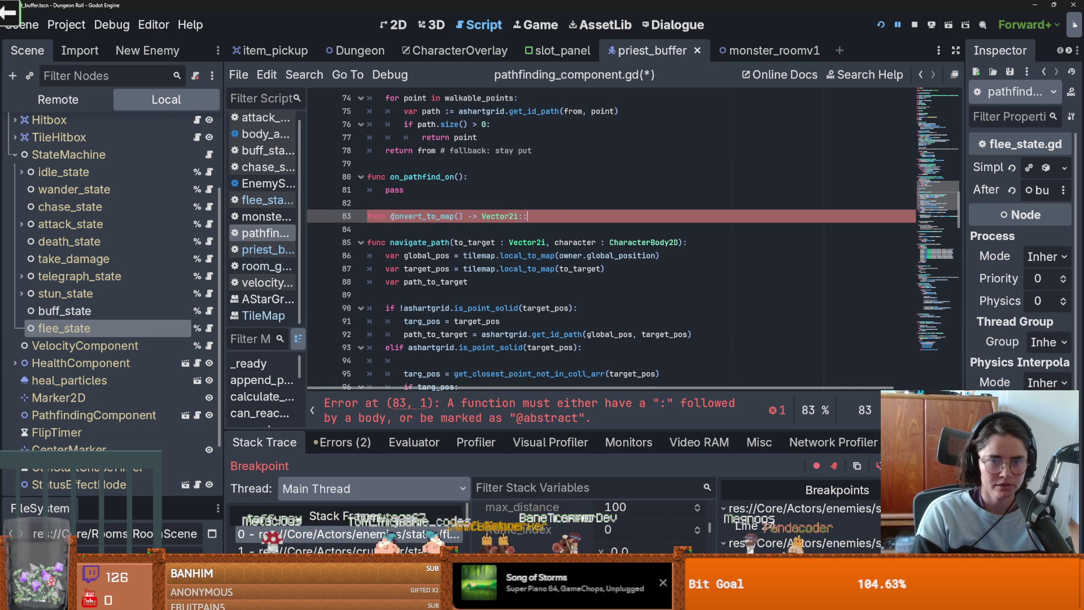
key("BackSpace")
key("Return")
type("return")
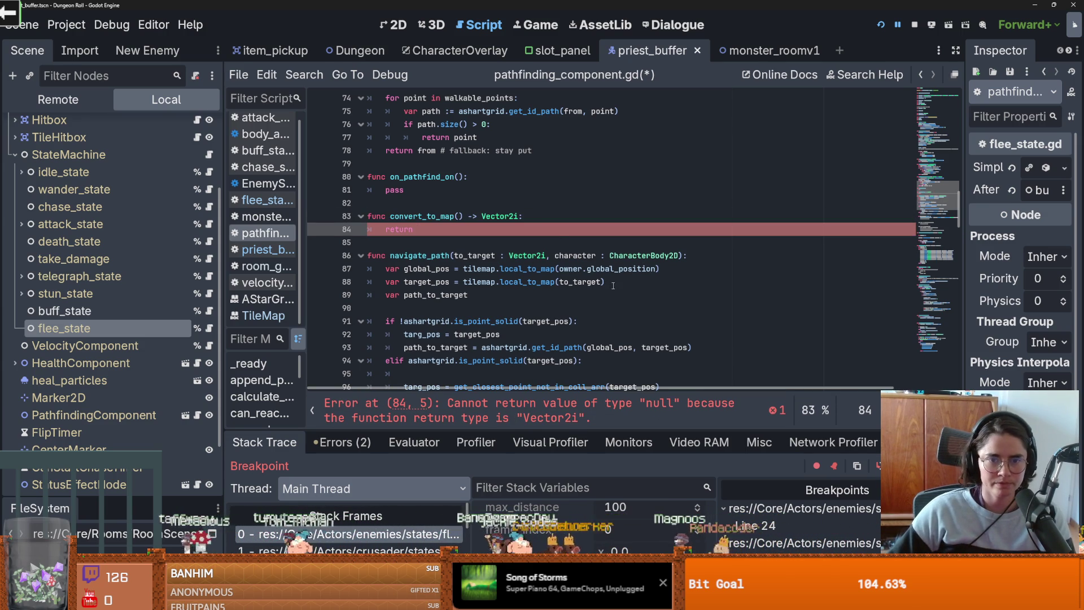
double_click(570, 255)
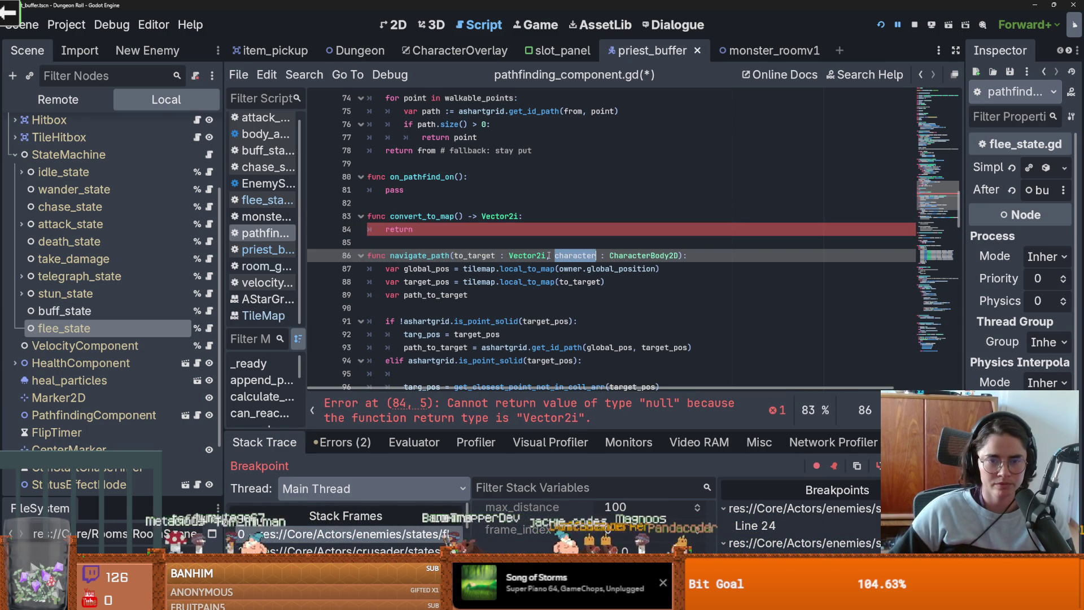
left_click(458, 216)
type("pos")
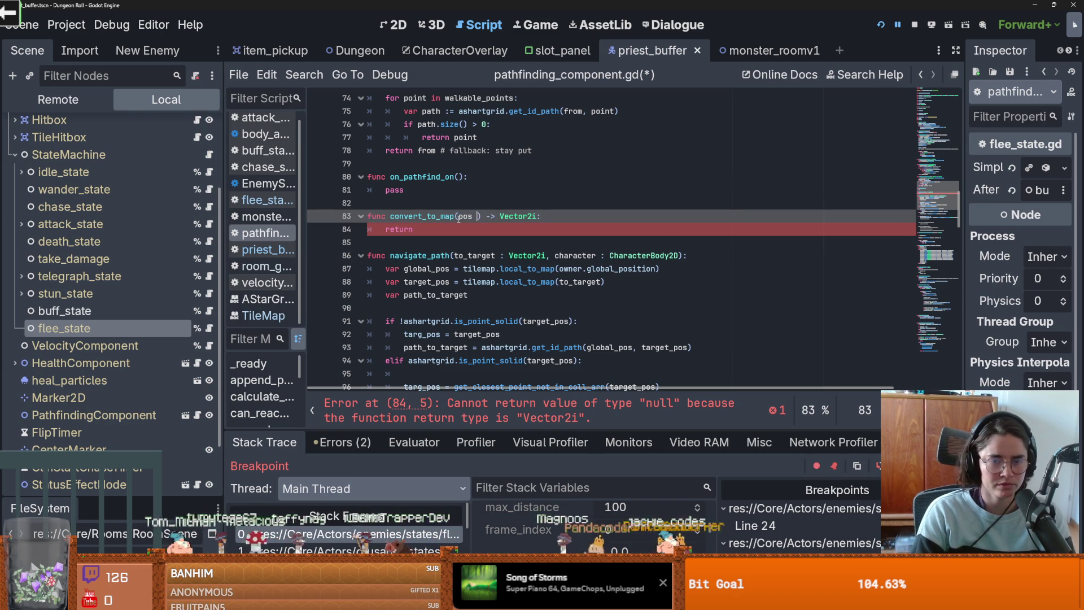
Step: Fill convert_to_map's body with target_pos = tilemap.local_to_map(pos) and return target_pos
left_click(604, 283)
left_click(386, 284, "shift")
key("ctrl+c")
left_click(554, 216)
key("Return")
key("ctrl+v")
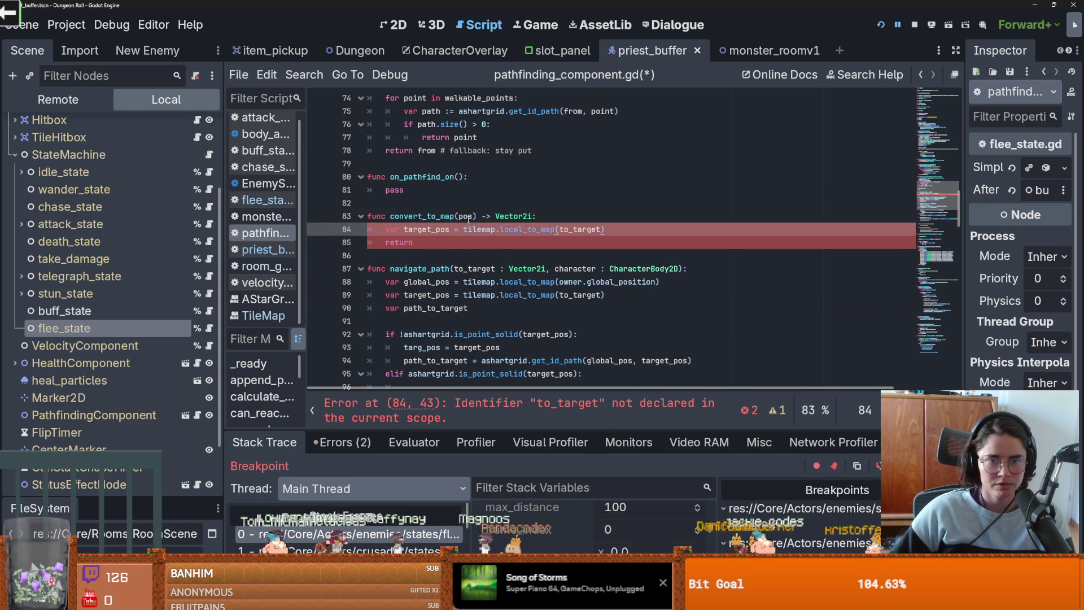
double_click(571, 229)
type("pos")
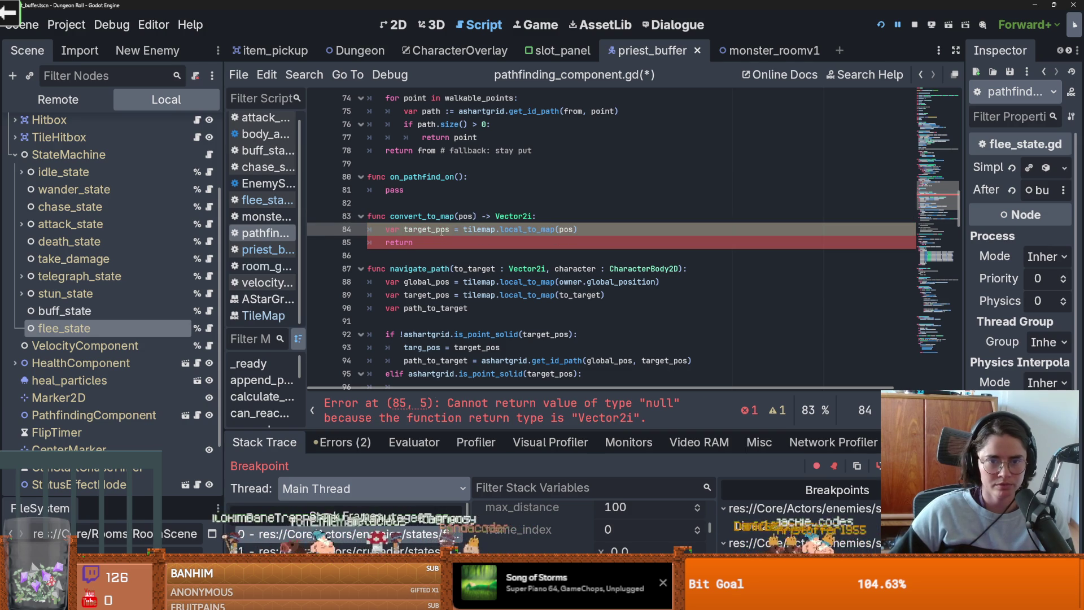
left_click(442, 243)
type("target_pos")
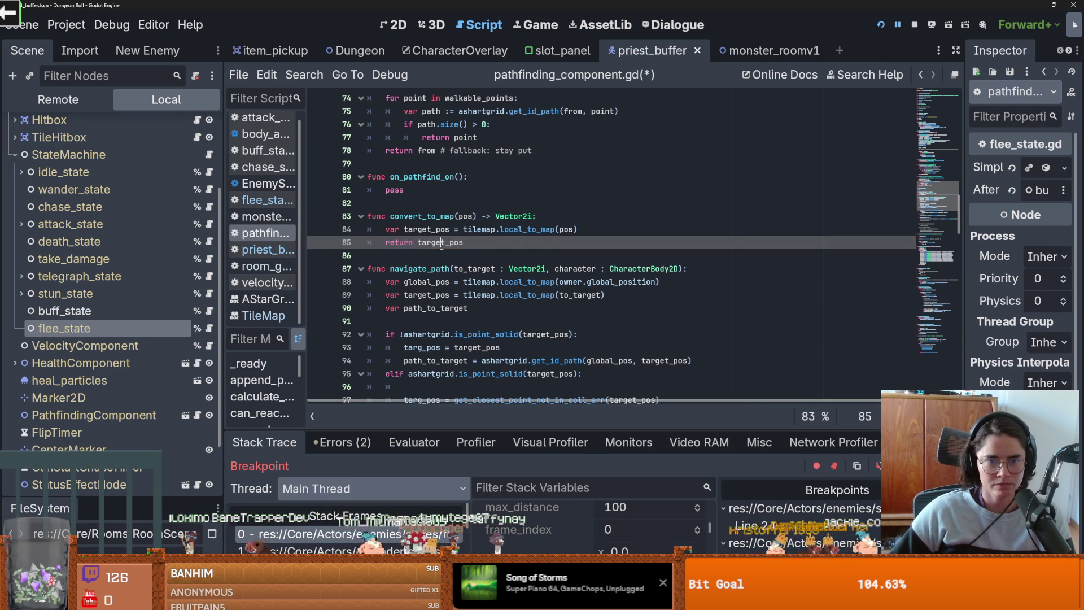
Step: Review the new function and select the convert_to_map(pos) signature for reuse
left_click_drag(476, 217, 389, 217)
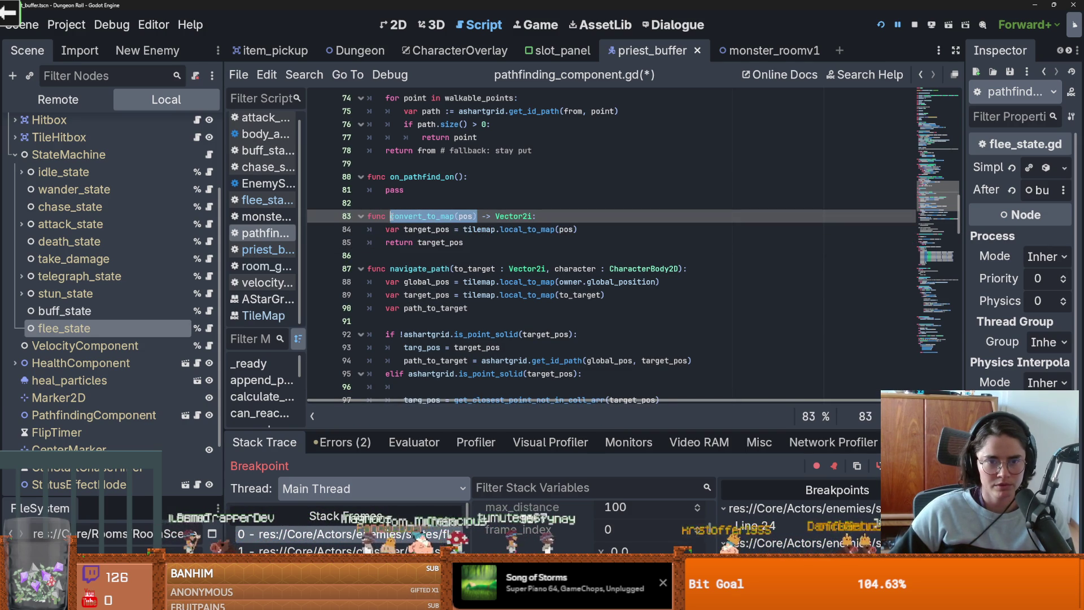
double_click(510, 295)
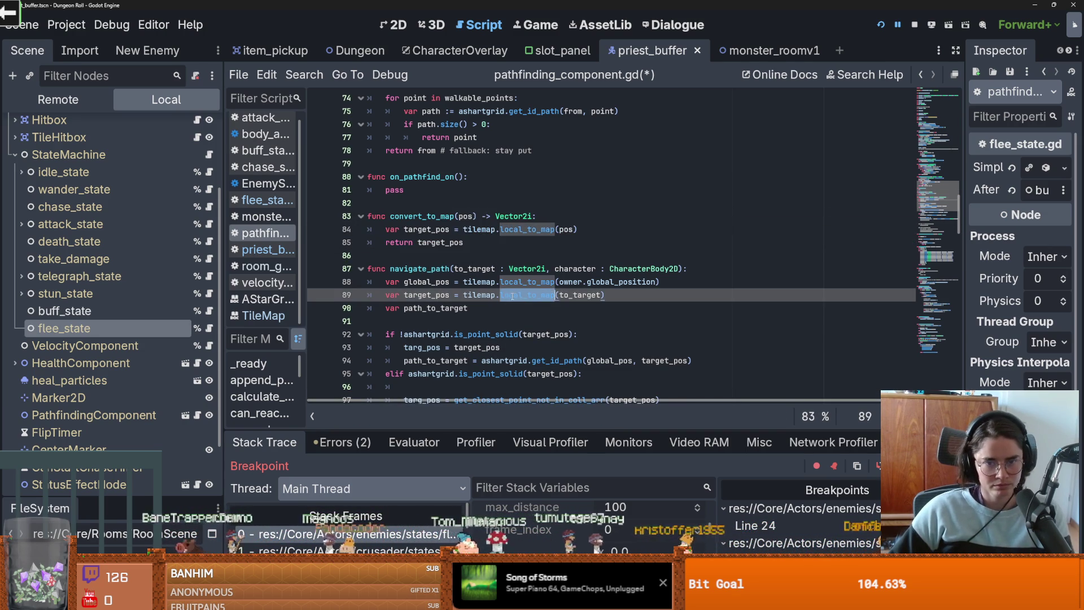
left_click(573, 295)
double_click(426, 295)
scroll(426, 294, "down", 1)
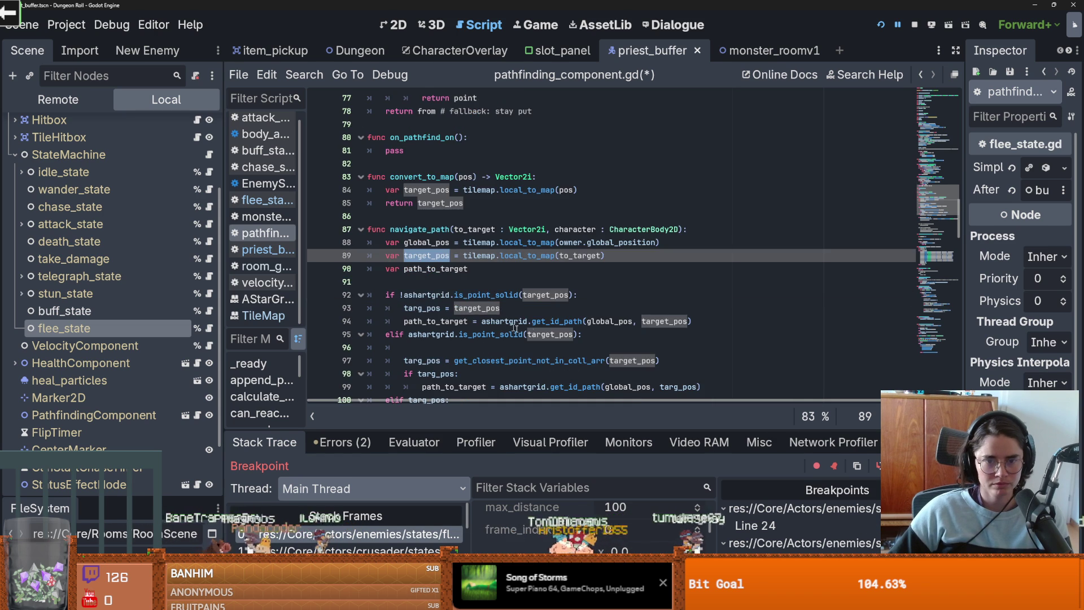
left_click_drag(390, 176, 477, 177)
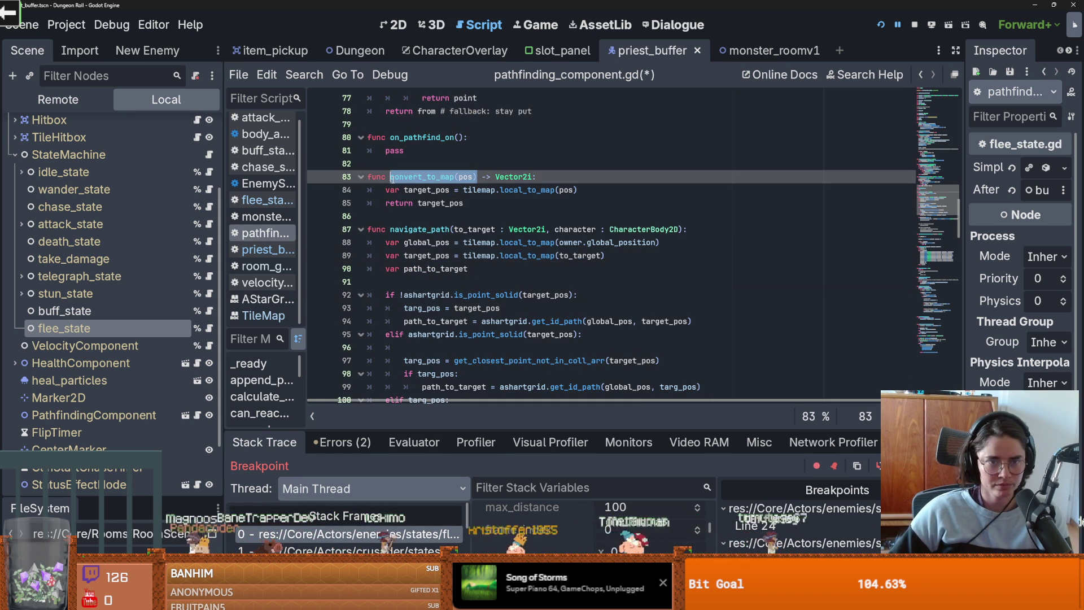
Step: In flee_state.gd, replace line 20's old to_local conversion with a convert_to_map call
left_click(208, 329)
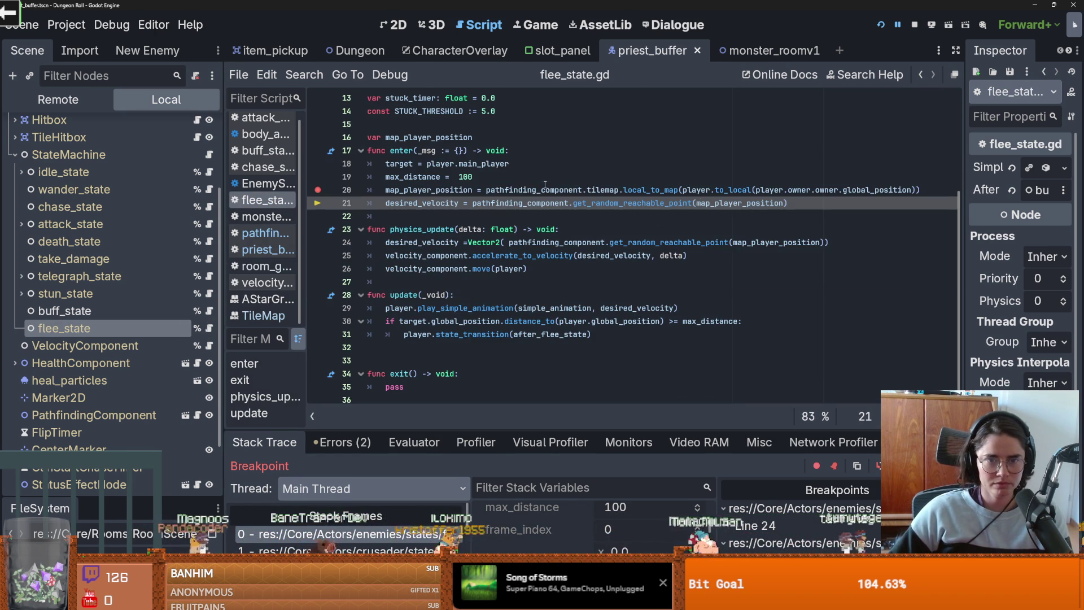
left_click_drag(591, 190, 921, 190)
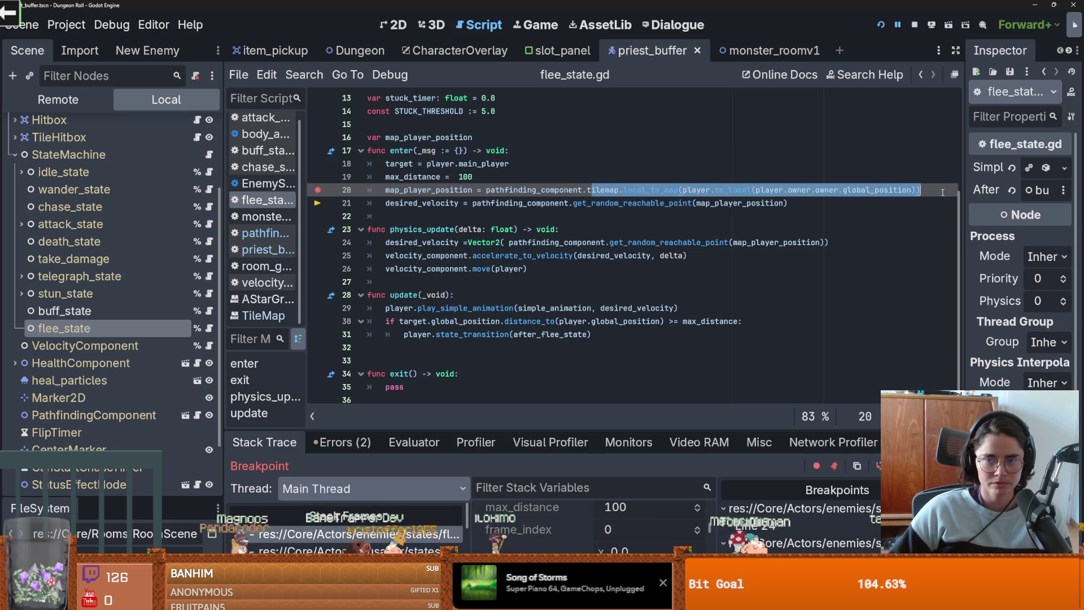
key("BackSpace")
key("shift+End")
key("BackSpace")
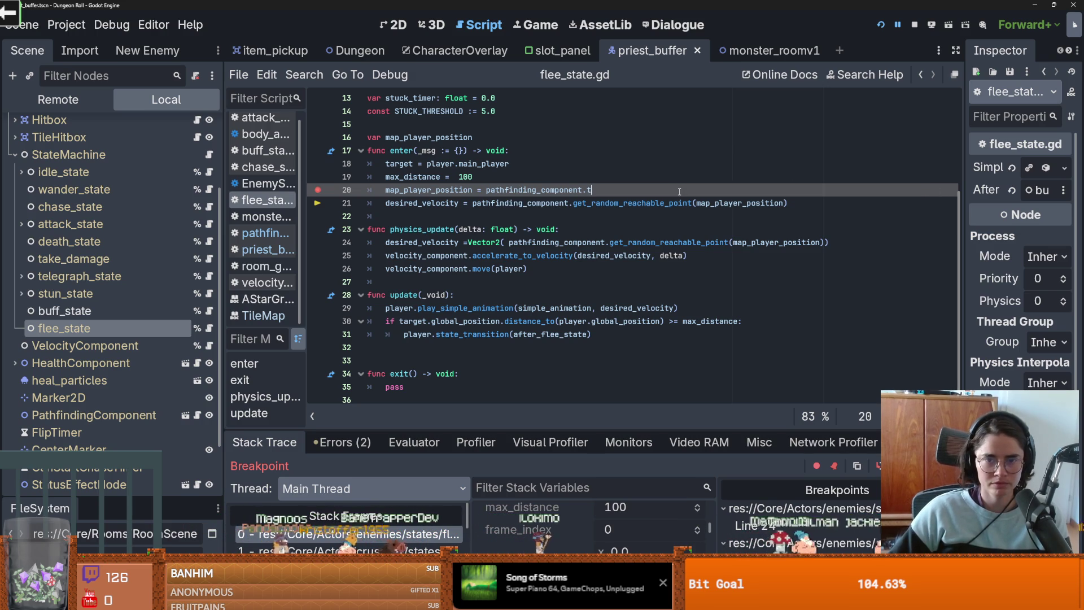
Step: Set the convert_to_map argument to player.global_position and save flee_state.gd
double_click(406, 164)
double_click(664, 189)
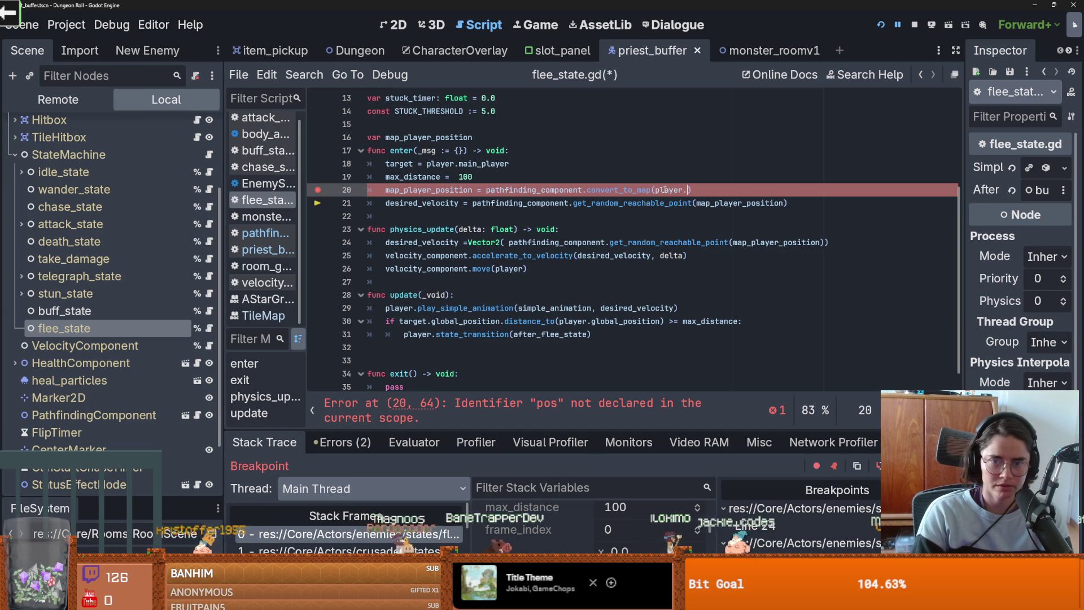
key("BackSpace")
key("BackSpace")
key("BackSpace")
type("al_posi")
key("Return")
key("ctrl+s")
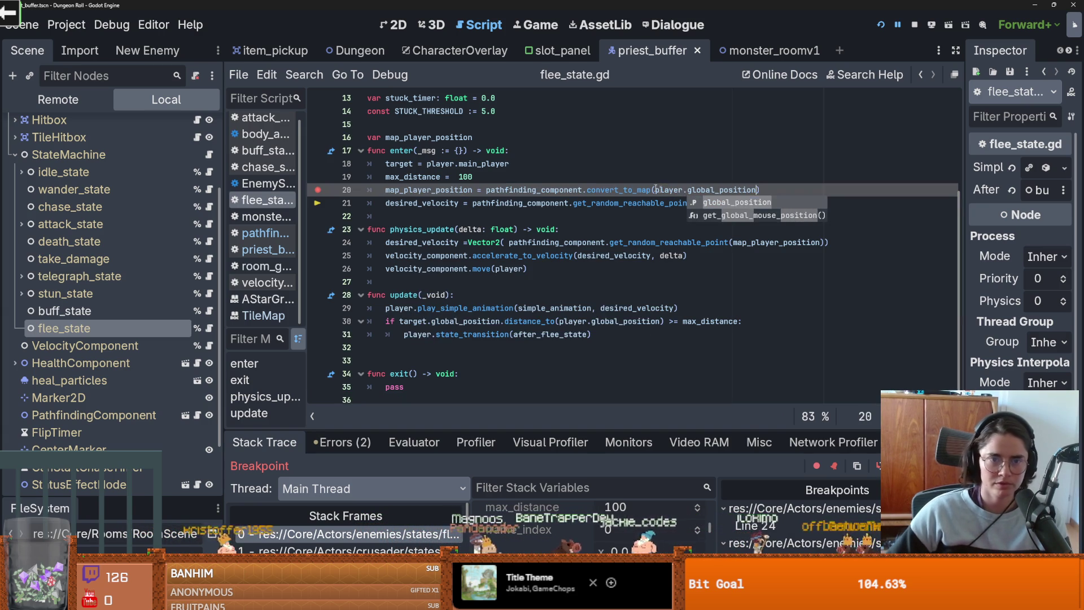
left_click(620, 164)
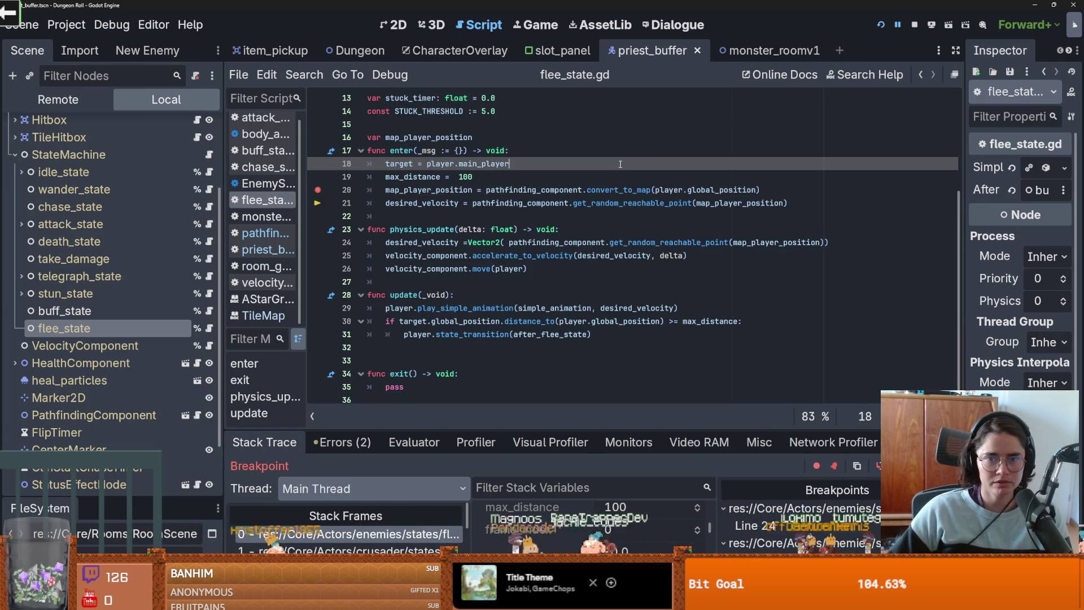
Step: Run the game, walk to the top door, and load a different room from the debug grid
left_click(880, 27)
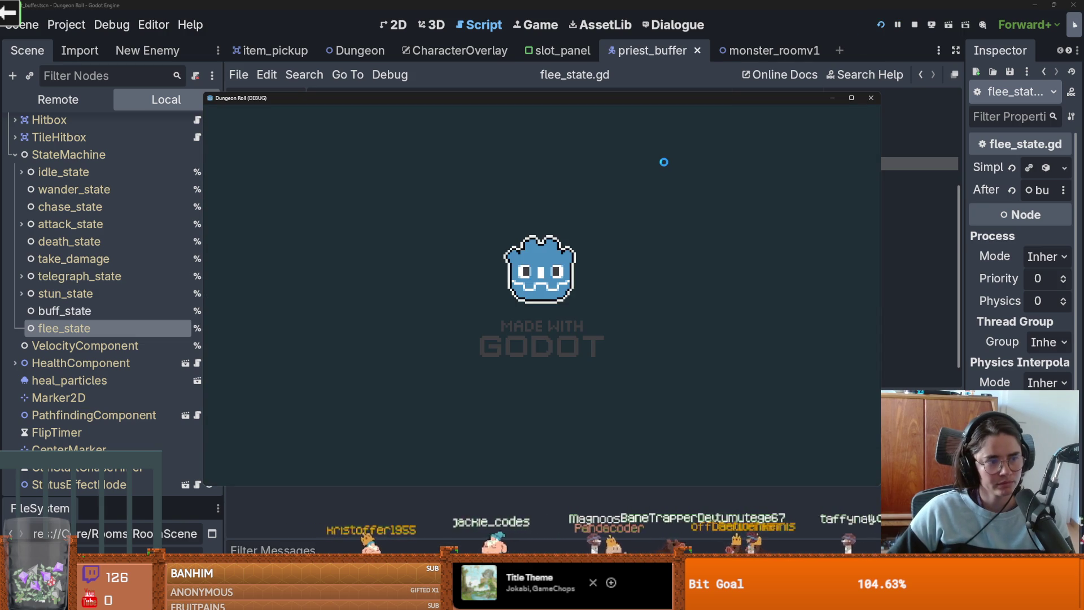
key("w")
key("d")
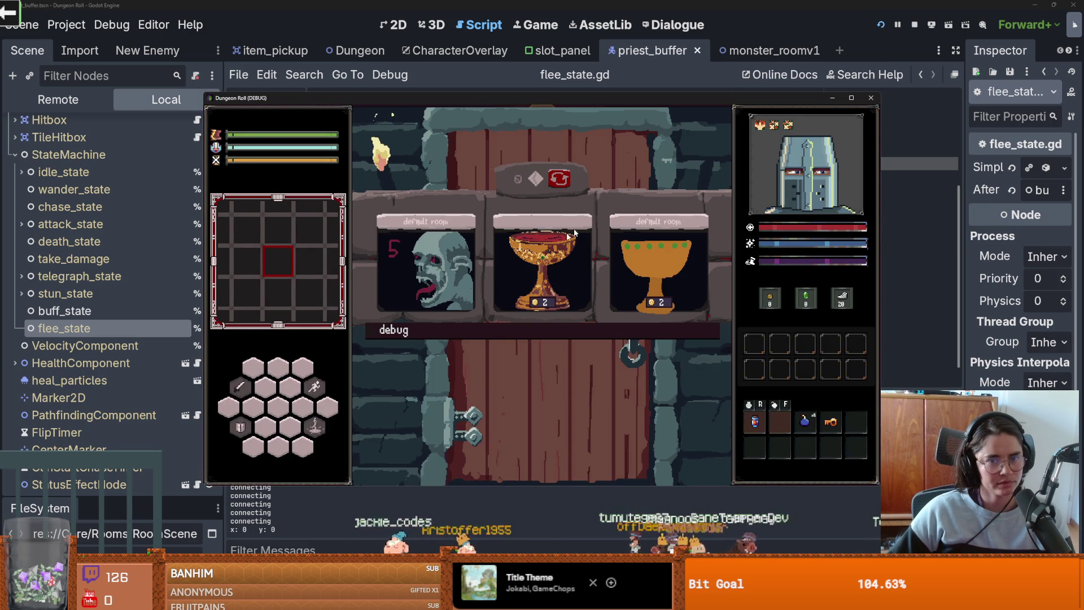
left_click(507, 329)
scroll(483, 373, "down", 2)
scroll(484, 372, "down", 3)
left_click(426, 388)
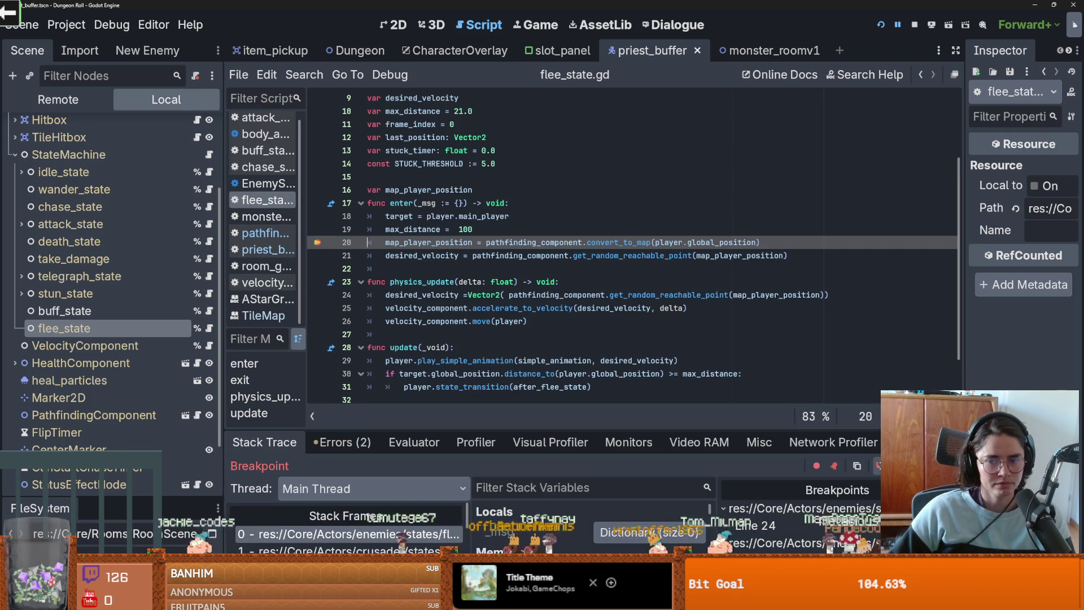
Step: Step to line 21 with F10, where map_player_position now reads (11, -15)
key("F10")
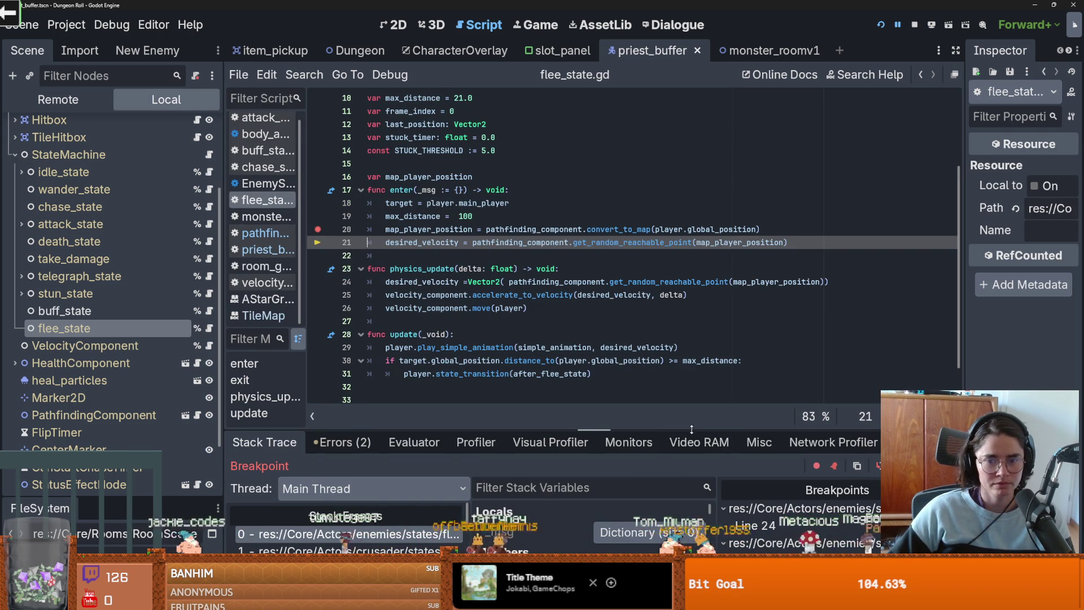
left_click_drag(691, 430, 691, 201)
scroll(627, 424, "down", 3)
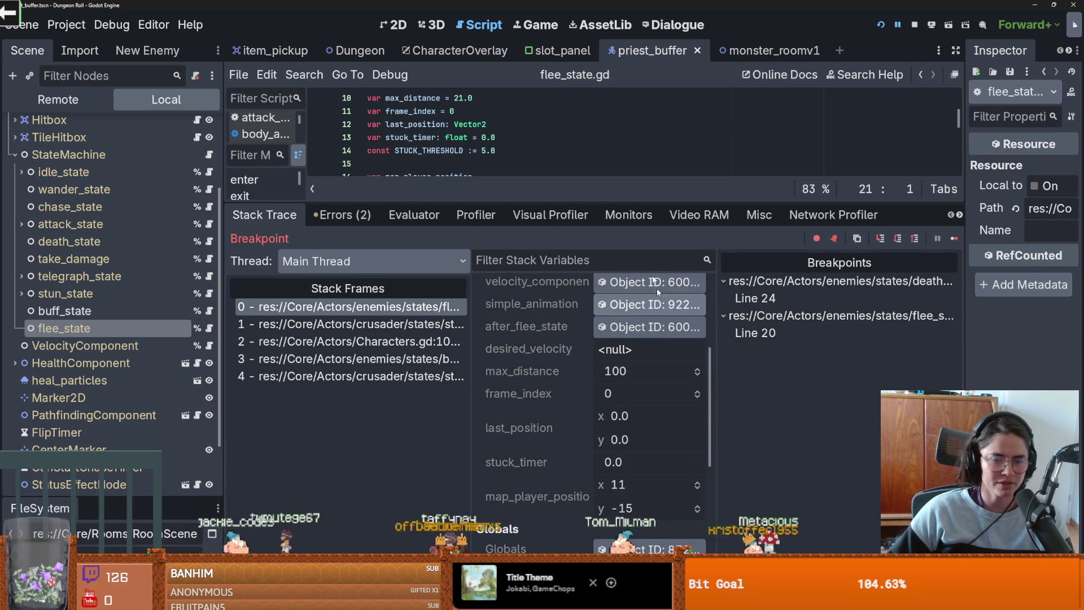
mouse_move(697, 202)
left_mouse_down()
mouse_move(700, 525)
mouse_move(700, 428)
left_mouse_up()
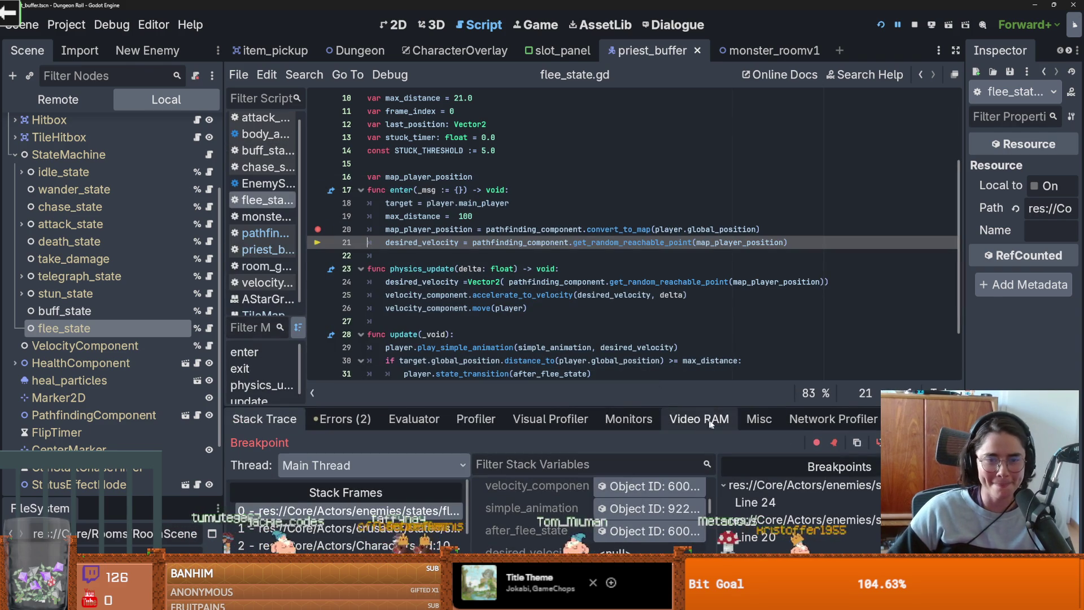
Step: Step into get_random_reachable_point and get_walkable_points, then through several loop iterations
key("F11")
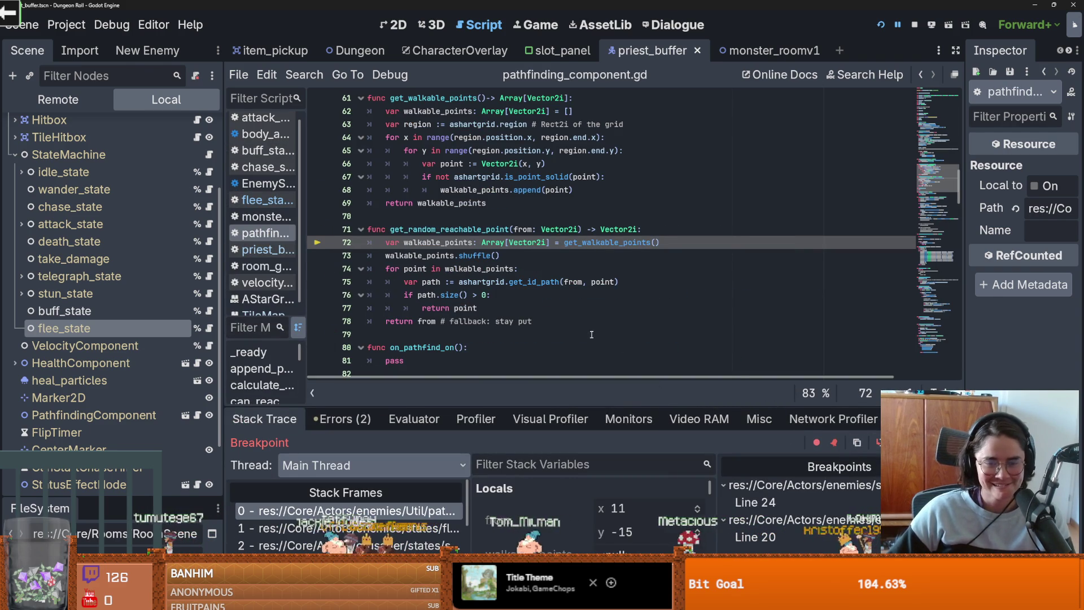
key("F11")
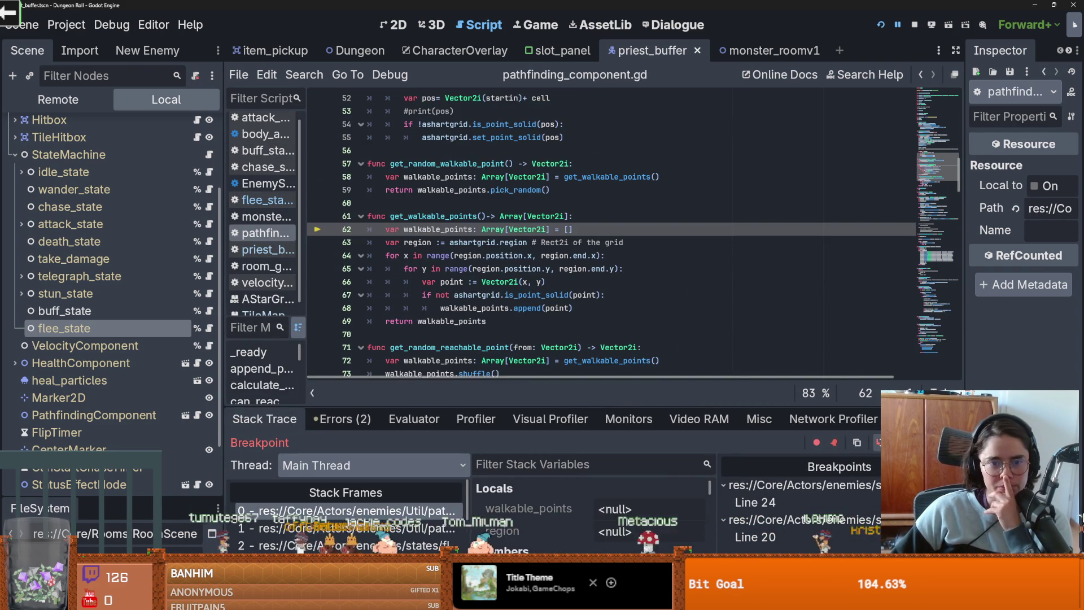
key("F11")
key("F11")
key("F11")
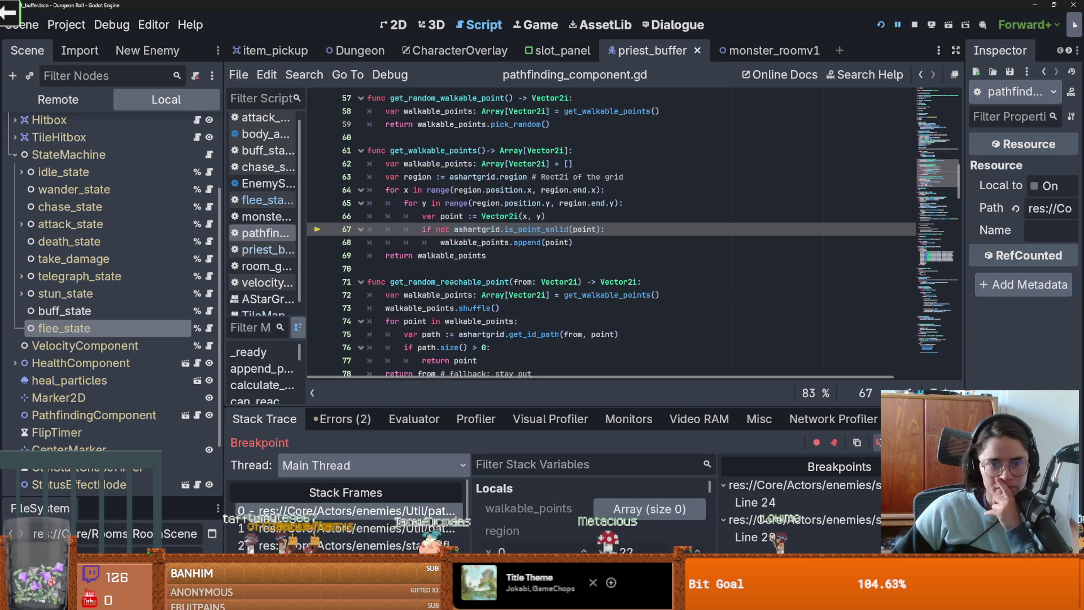
key("F11")
key("F11")
key("F11")
key("F11")
key("F11")
key("F11")
key("F11")
key("F11")
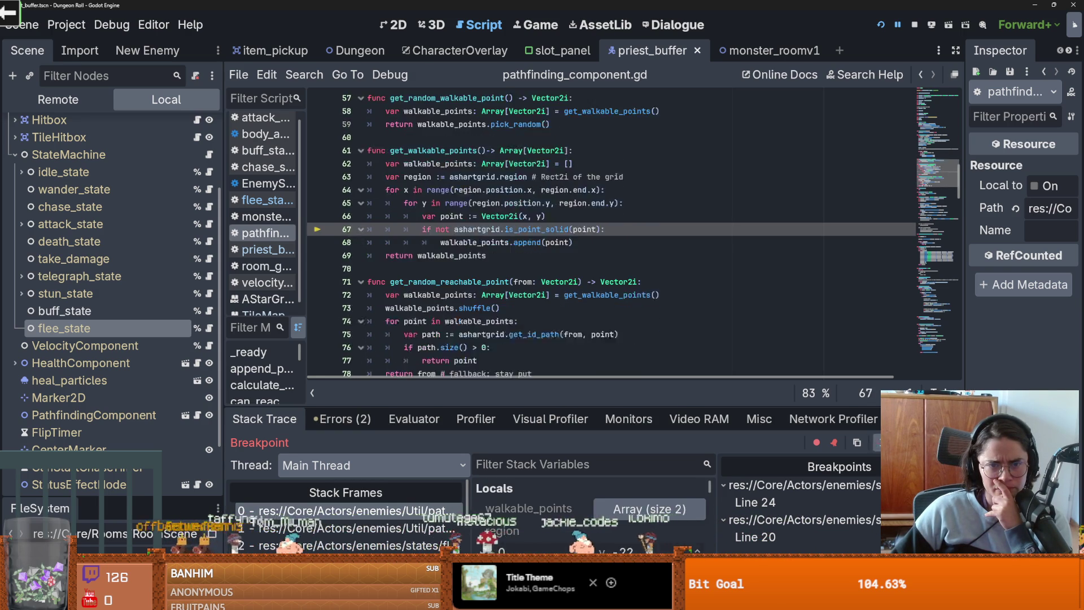
key("F11")
key("F11")
key("F11")
key("F11")
key("F11")
key("F11")
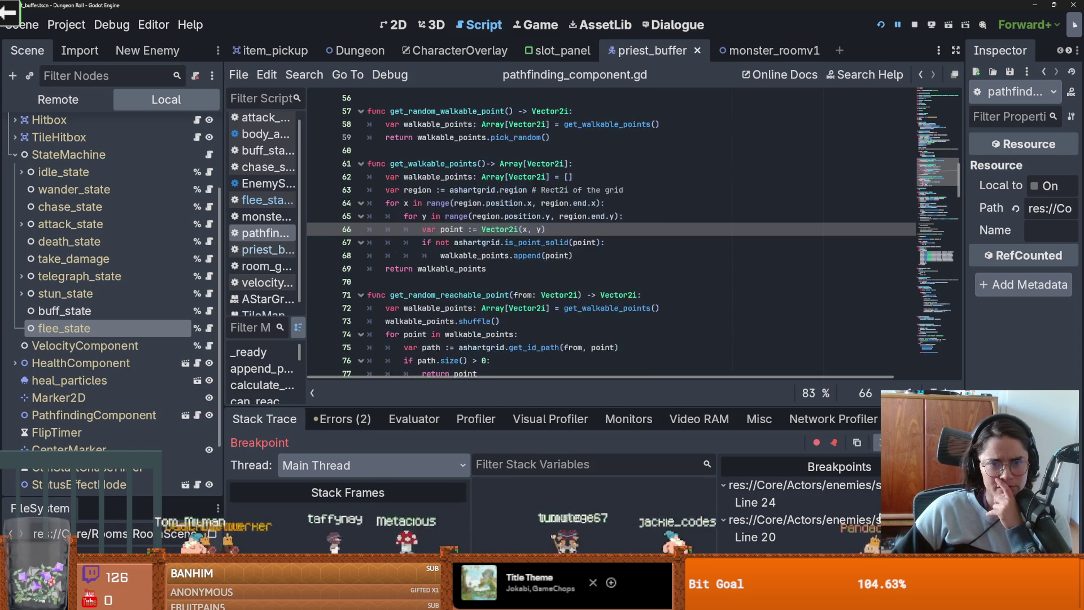
key("F11")
key("F11")
key("F11")
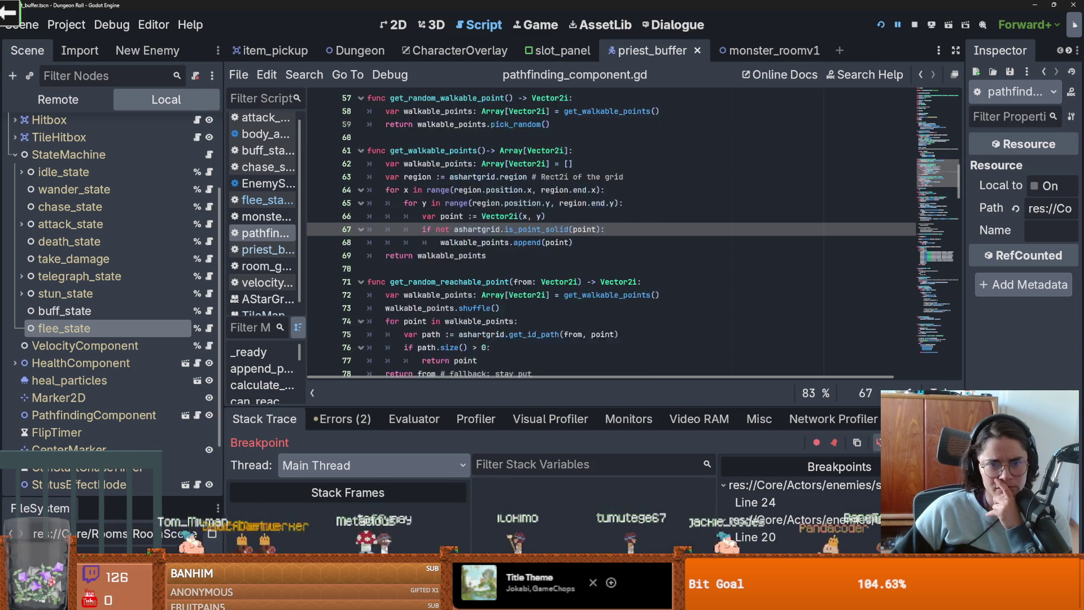
key("F11")
key("F11")
key("F11")
key("F11")
key("F11")
key("F11")
key("F11")
key("F11")
key("F11")
key("F11")
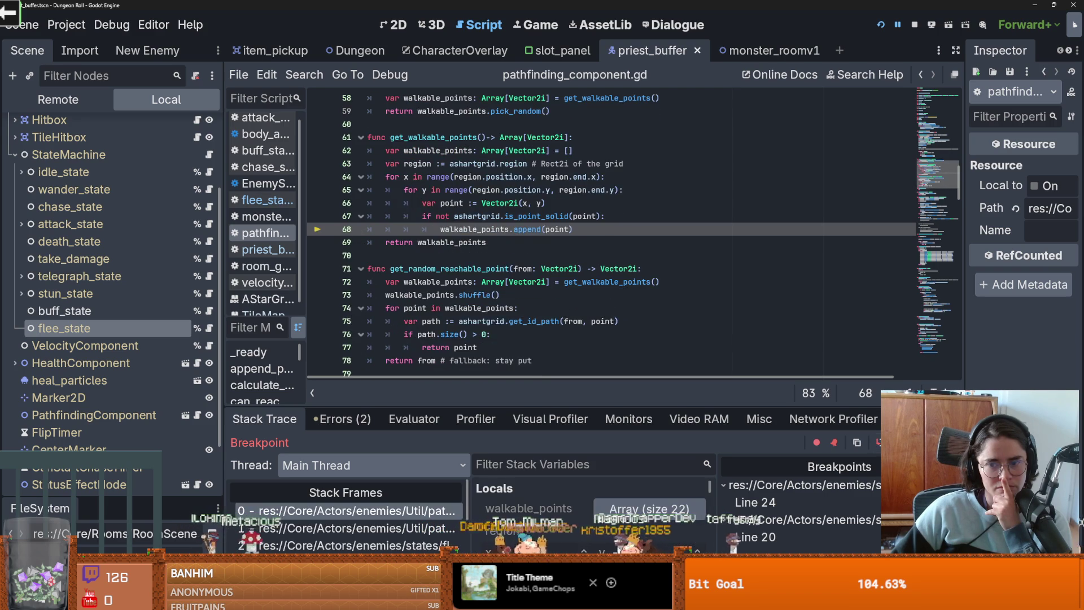
key("F11")
key("F11")
key("F11")
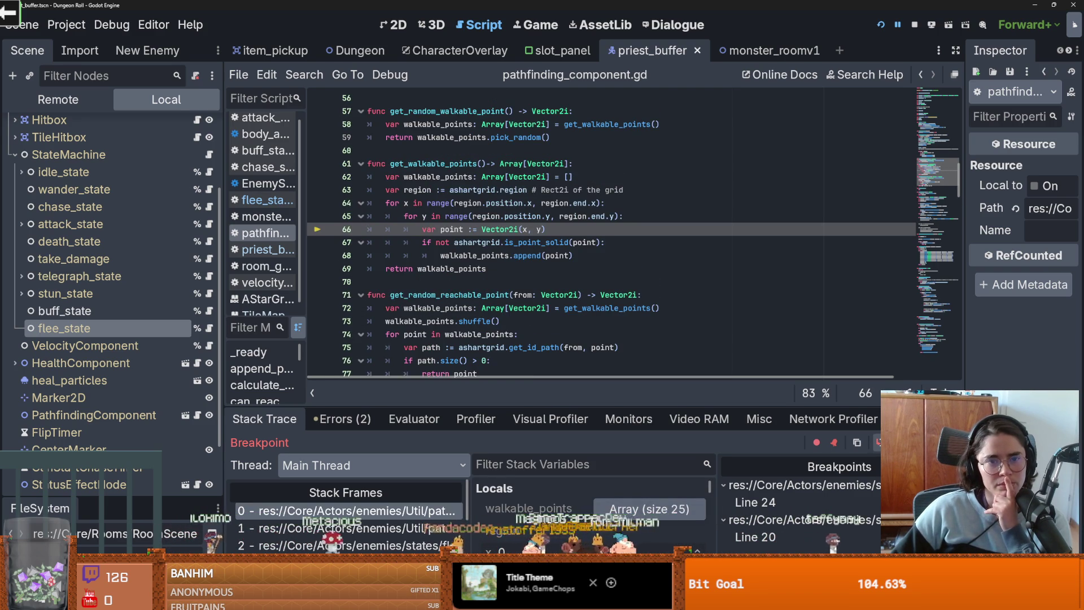
Step: Break at line 73, continue there, and expand walkable_points to see its 373 points
left_click(319, 322)
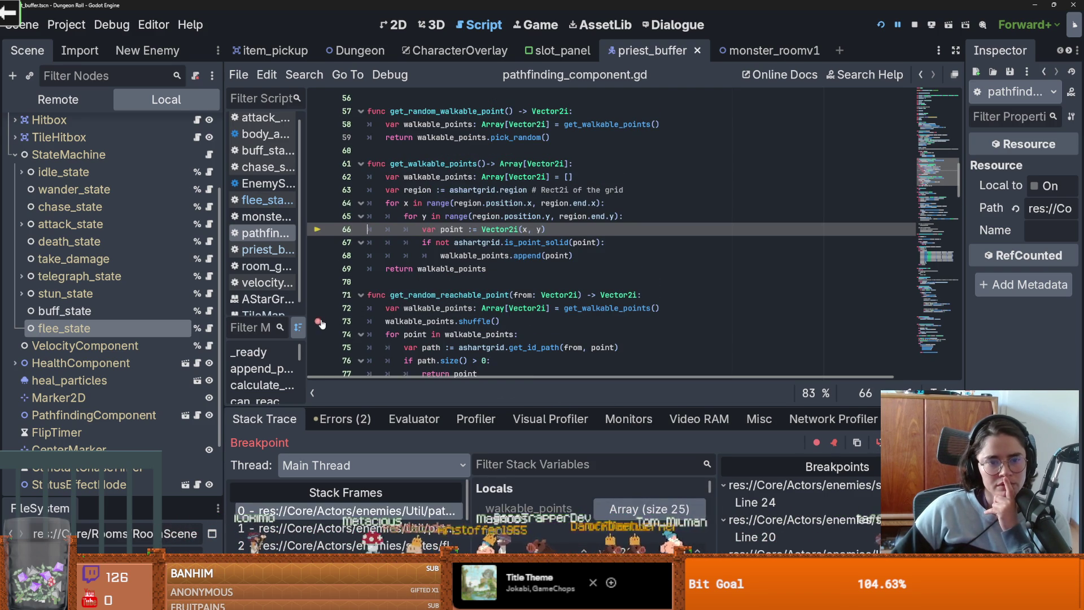
key("F12")
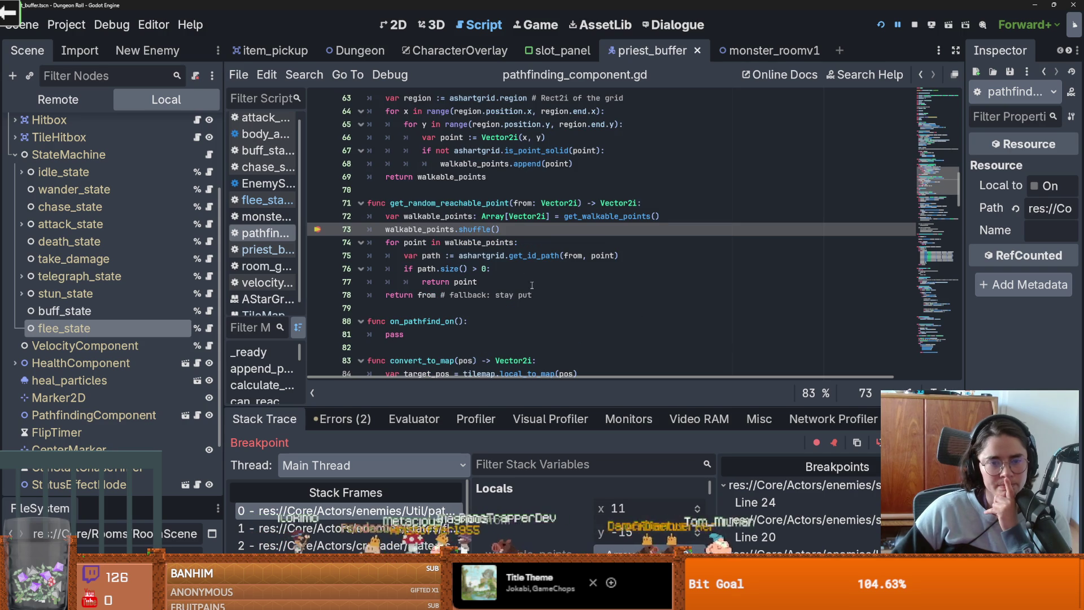
left_click_drag(582, 405, 582, 206)
scroll(601, 382, "down", 1)
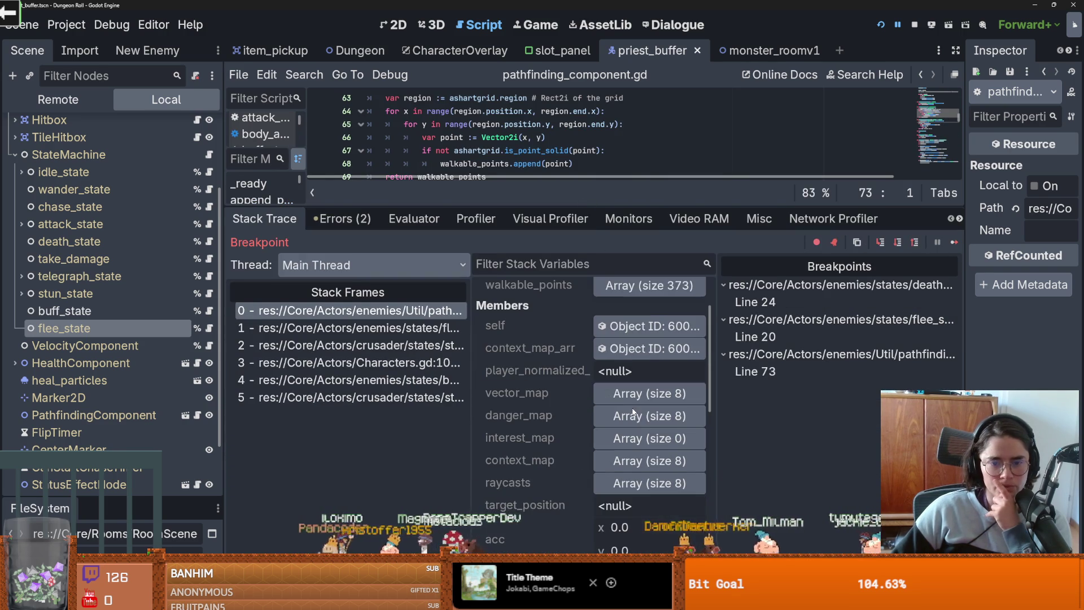
left_click(640, 320)
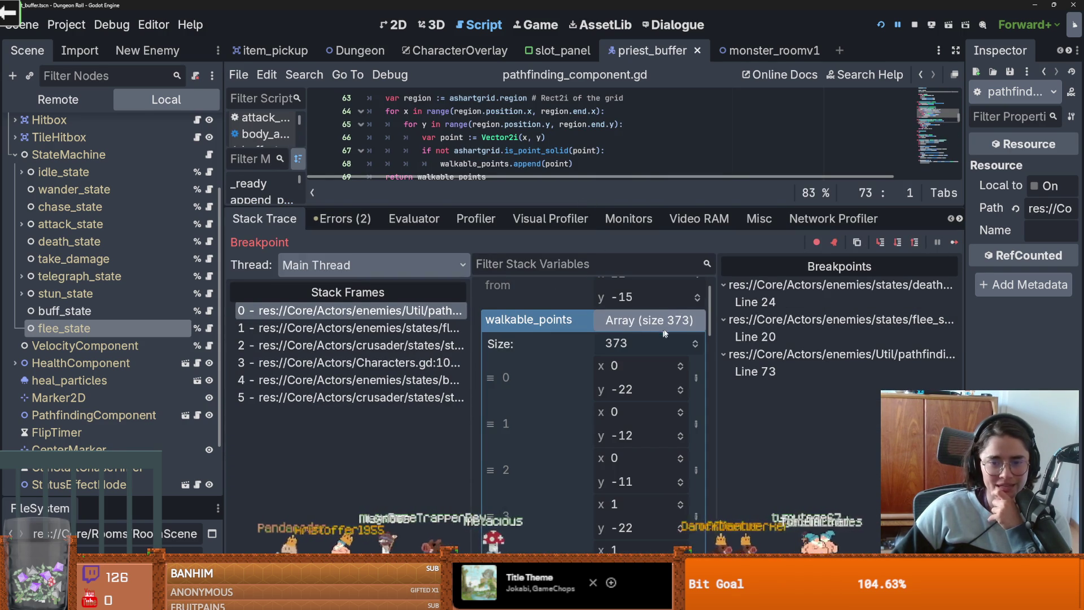
scroll(621, 346, "down", 5)
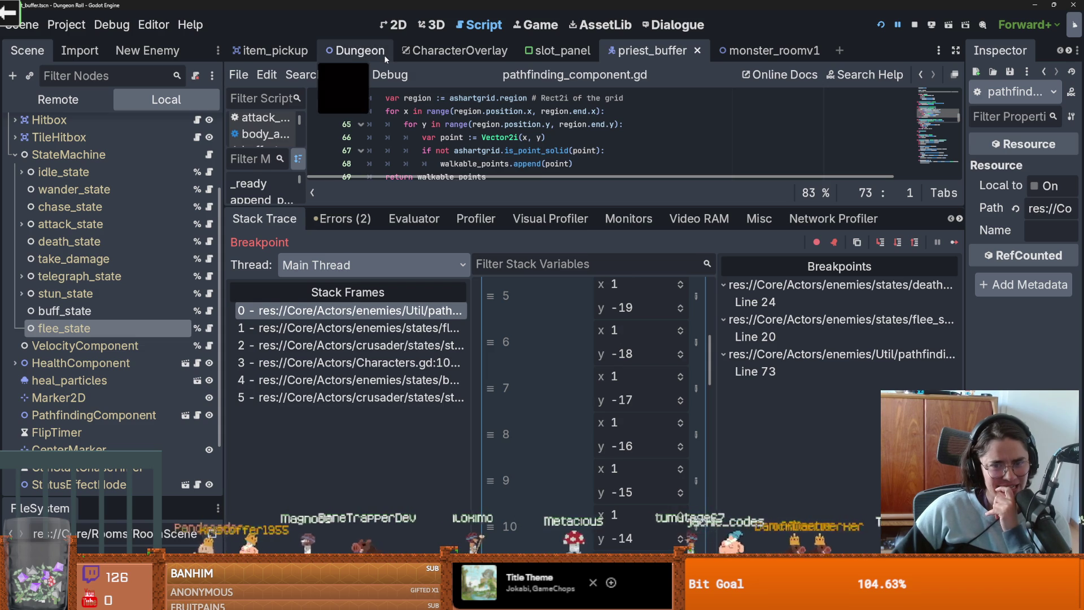
Step: Show the monster_roomv1 room in the 2D view with the Ruler and grid snapping turned on
left_click(757, 50)
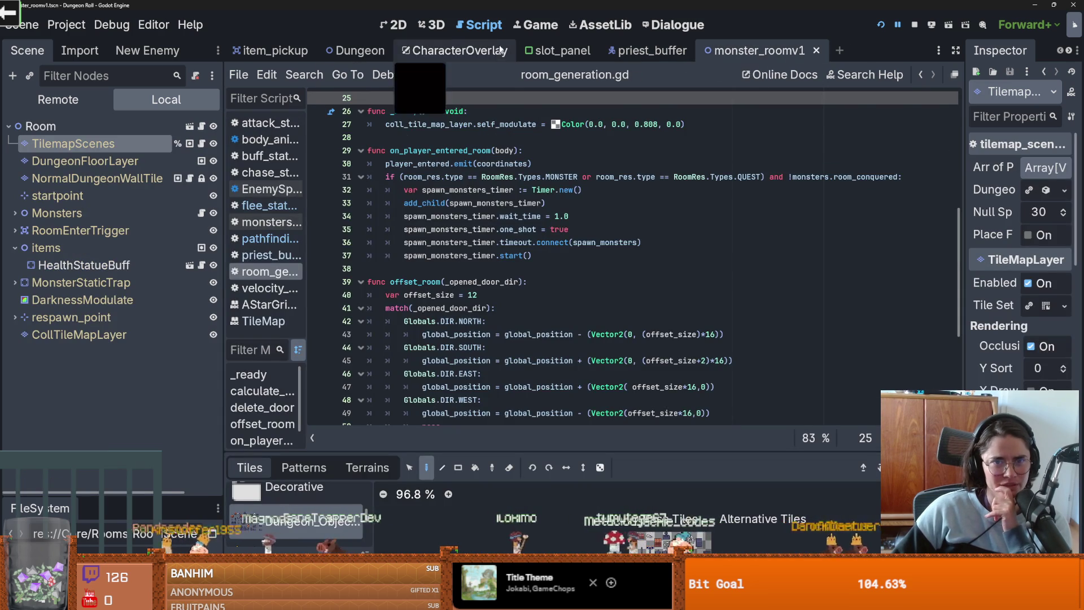
key("ctrl+F1")
scroll(450, 256, "up", 5)
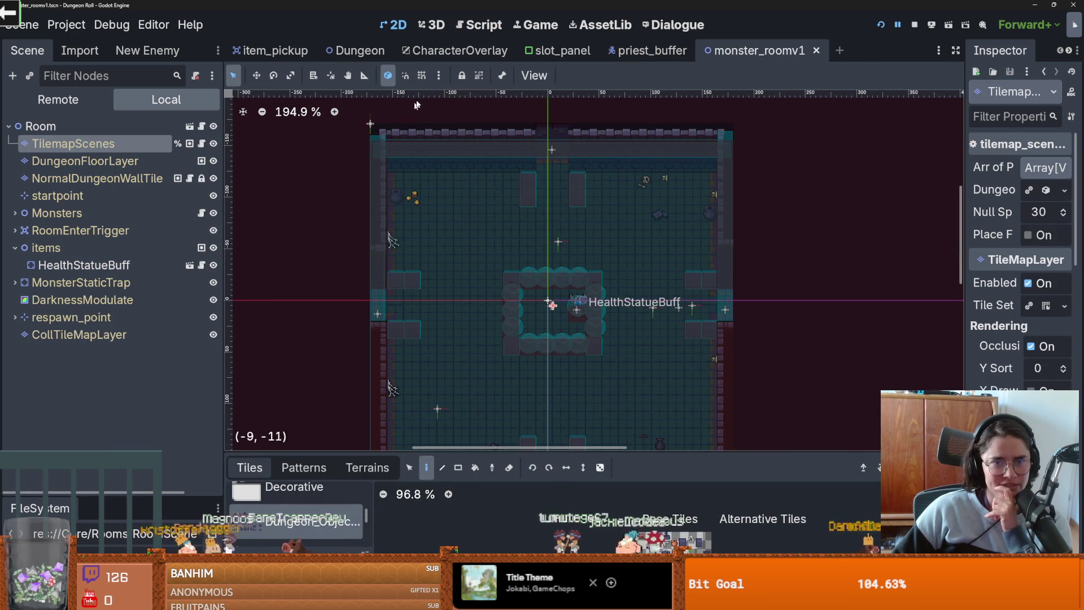
left_click(364, 76)
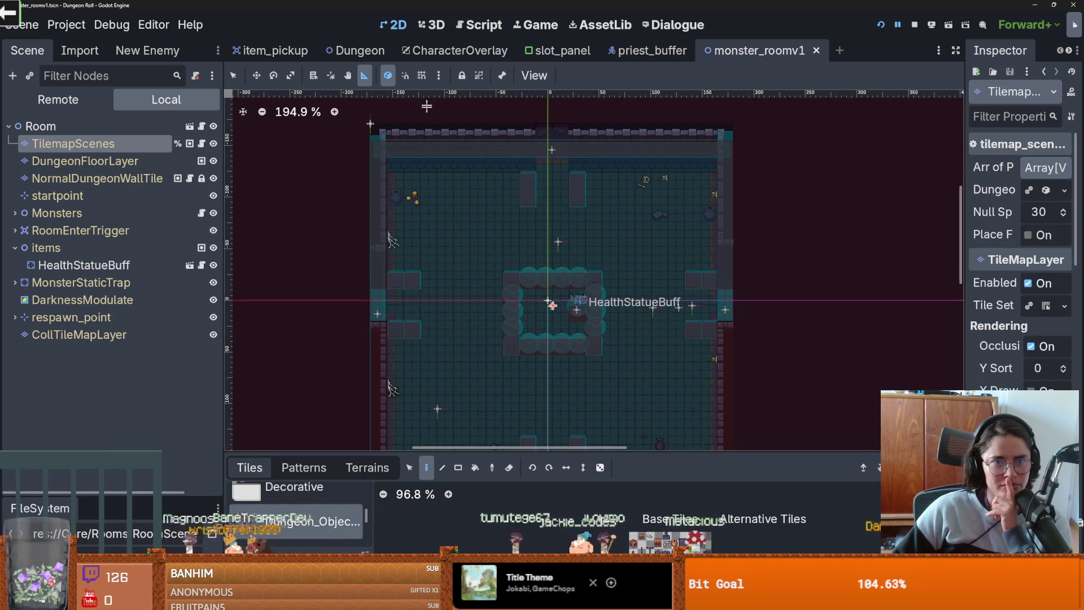
left_click(418, 77)
left_click(419, 78)
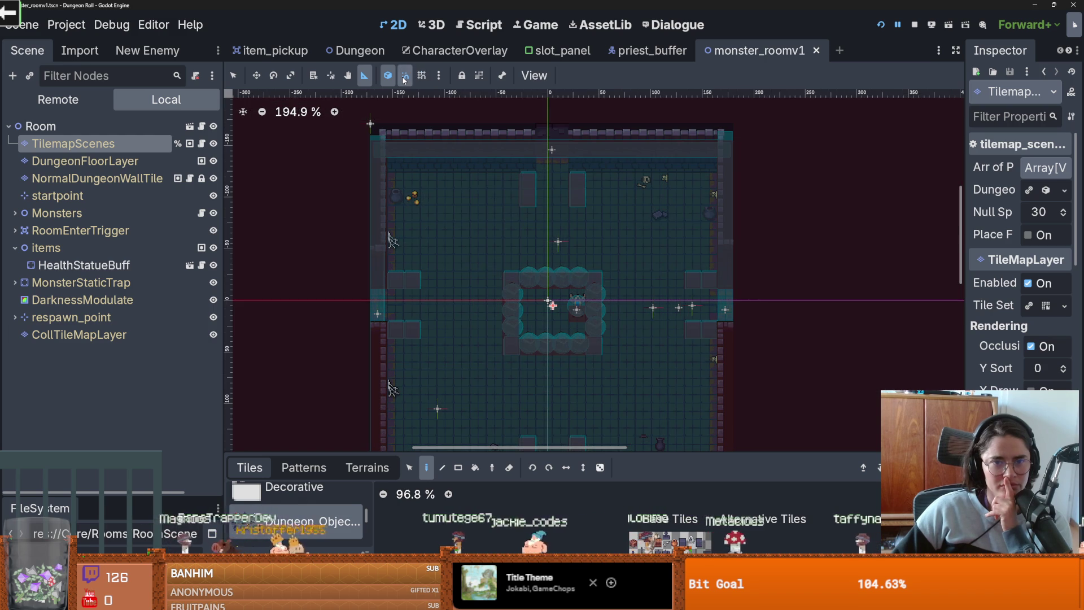
left_click(421, 75)
Step: Configure snapping with a 16 × 16 px grid step and primary line spacing 1
left_click(439, 76)
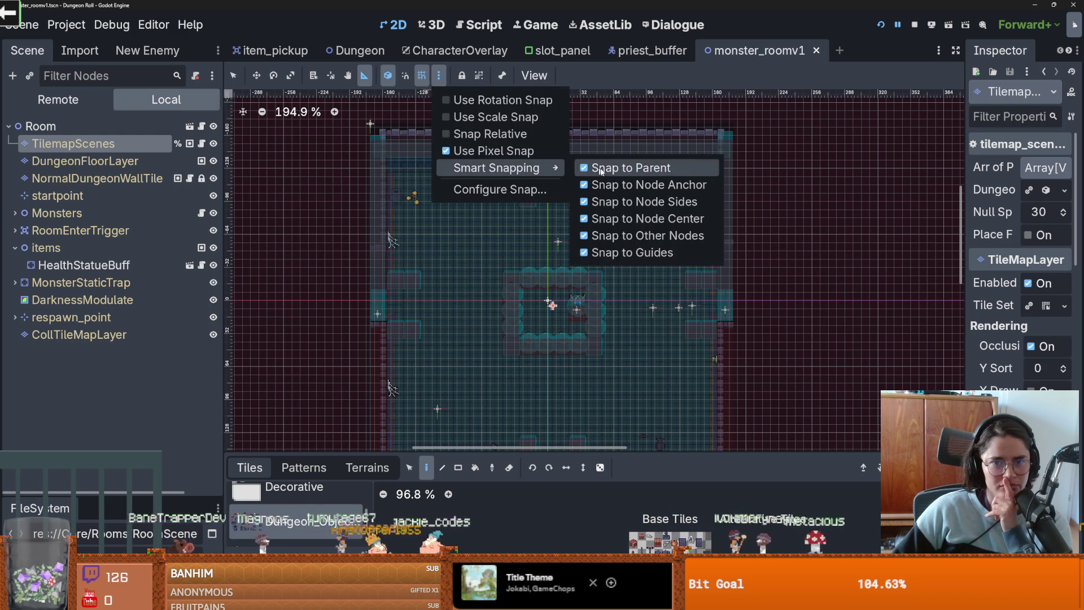
left_click(496, 189)
left_click(534, 250)
type("16")
key("Tab")
type("16")
key("Return")
left_click(557, 273)
key("Tab")
type("1")
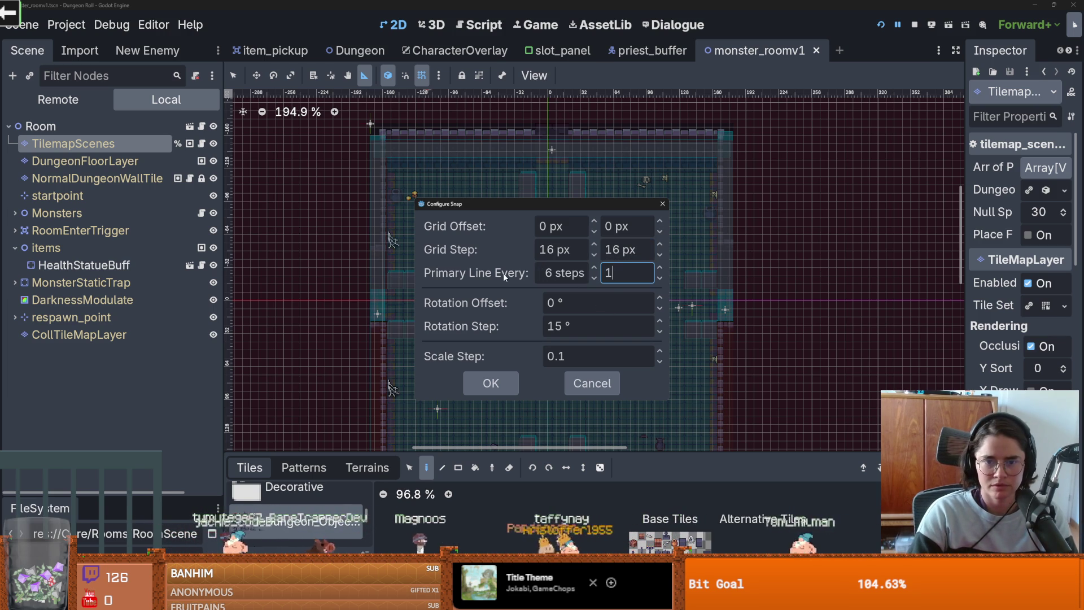
key("Return")
key("shift+Tab")
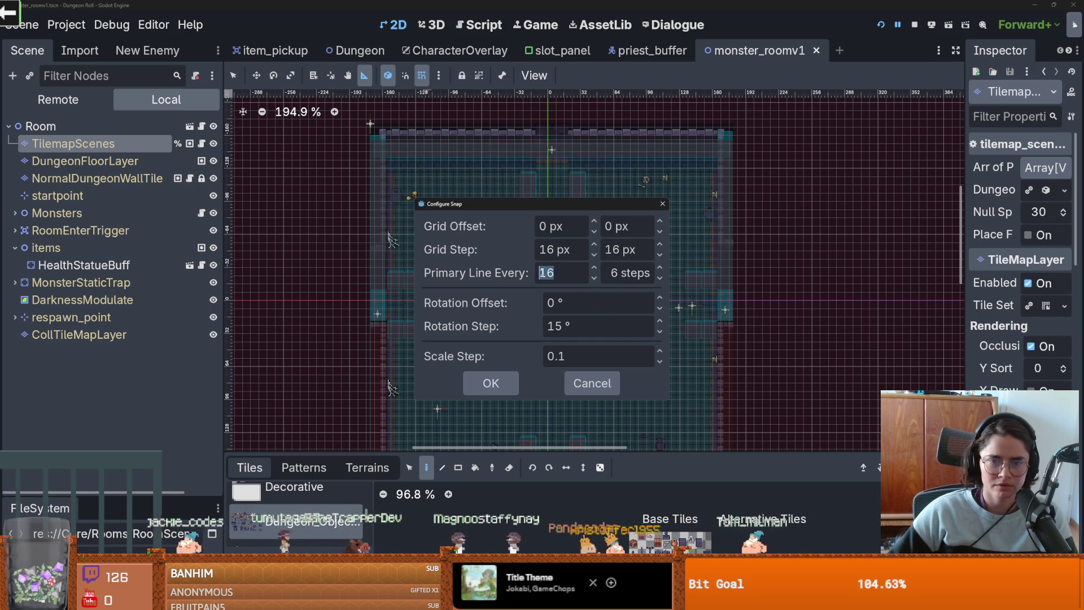
left_click(491, 382)
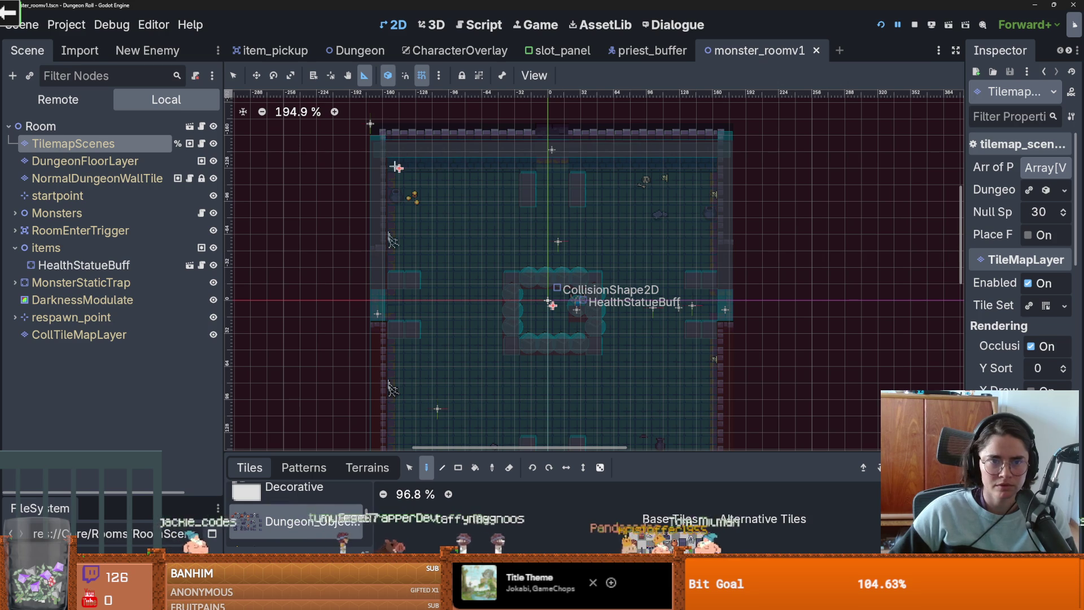
Step: Measure the room with the ruler across and along its left wall, 19 units tall
left_click_drag(383, 168, 714, 169)
scroll(715, 168, "down", 2)
left_click_drag(435, 149, 436, 382)
Step: Compute 20 × 19 = 380 in Calculator, then return to Godot
key("super")
type("calculator")
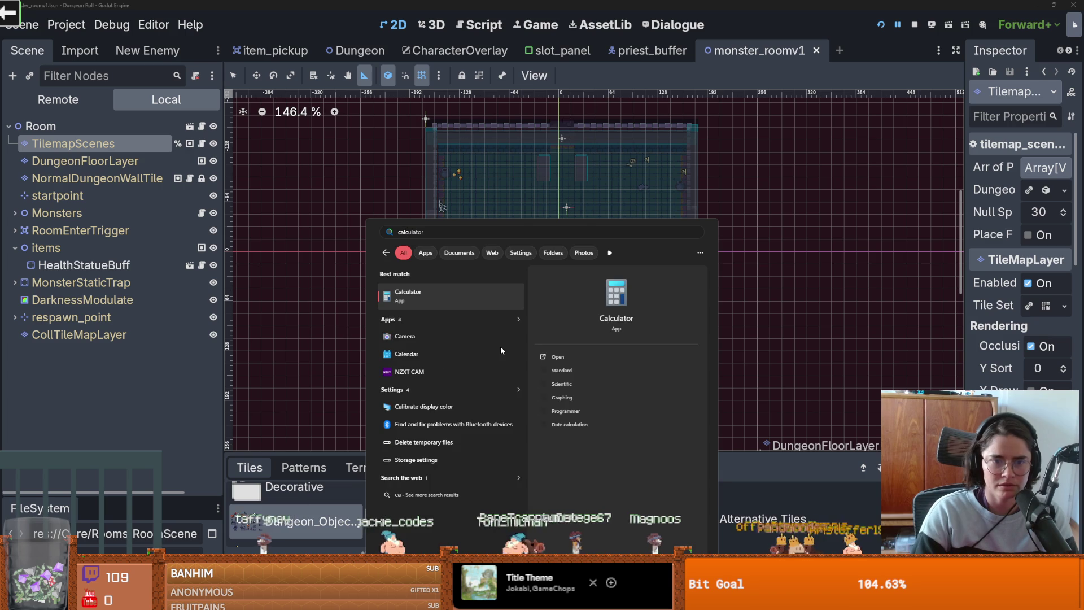
key("Return")
left_click(373, 440)
left_click(373, 462)
left_click(468, 395)
left_click(324, 440)
left_click(423, 395)
left_click(473, 462)
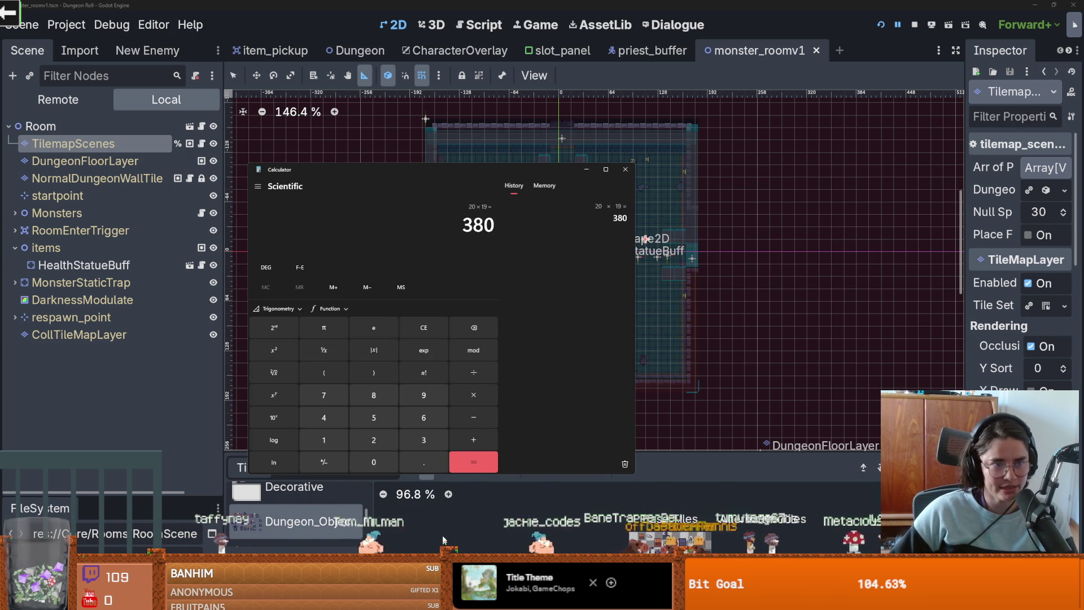
left_click(196, 403)
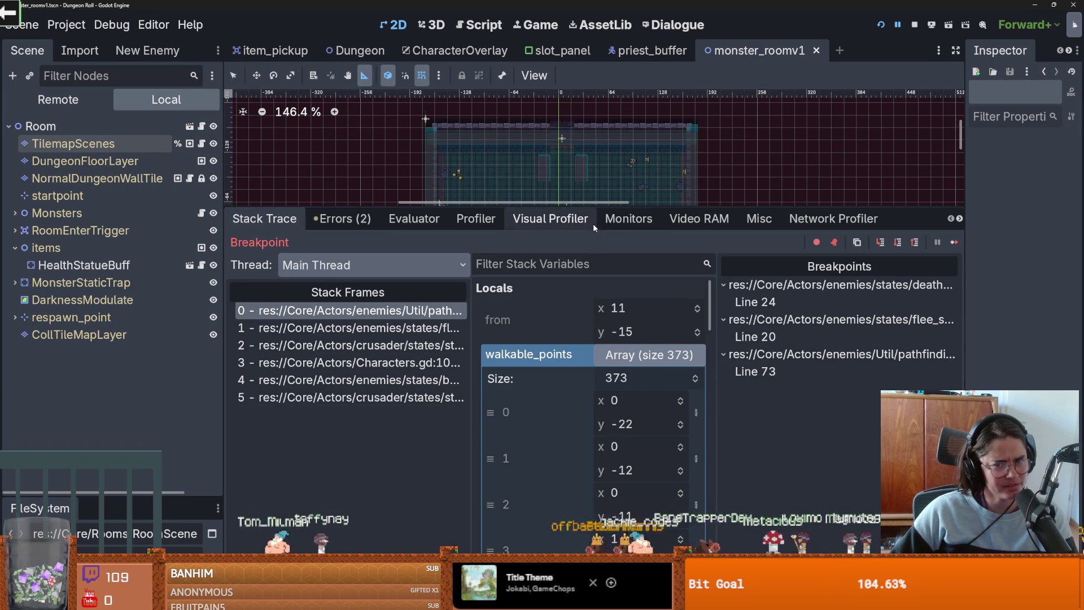
Step: Shrink the debugger panel to give the room canvas more space
left_click_drag(593, 209, 598, 433)
scroll(573, 315, "up", 3)
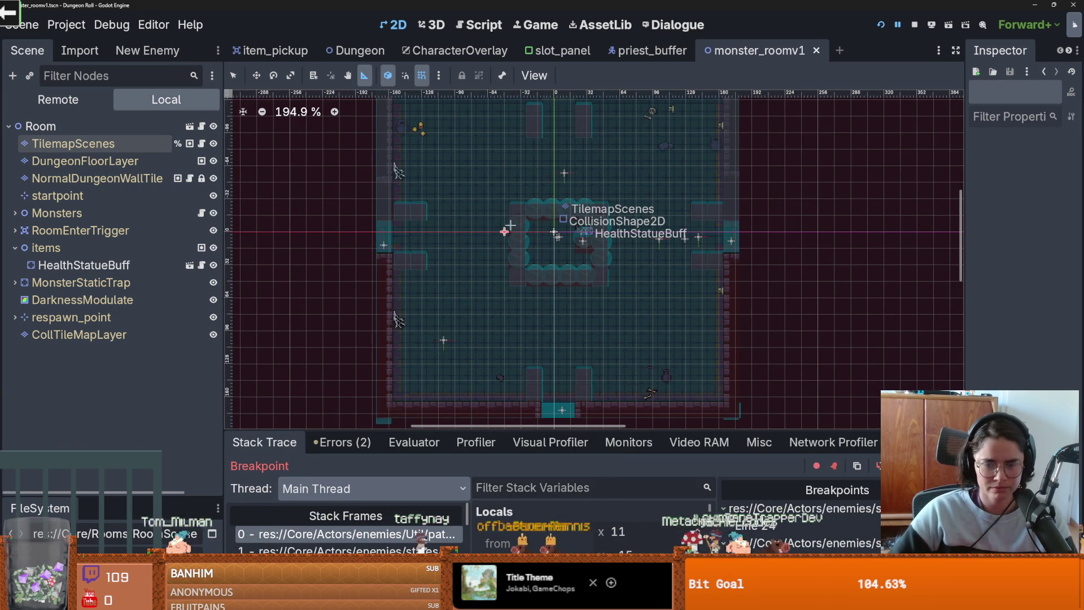
scroll(503, 313, "down", 2)
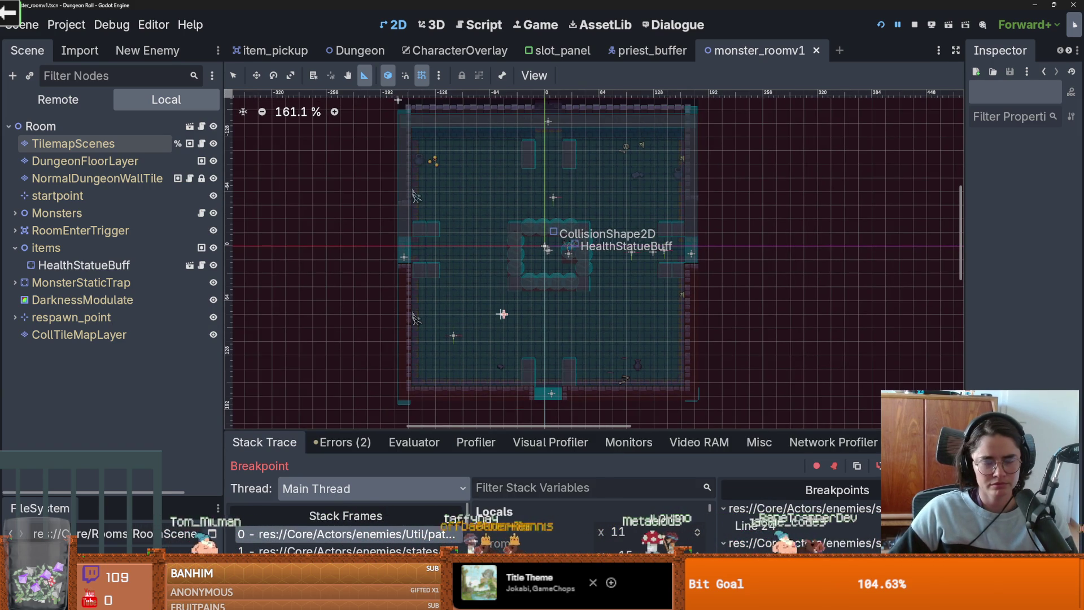
scroll(502, 314, "down", 1)
scroll(502, 314, "up", 1)
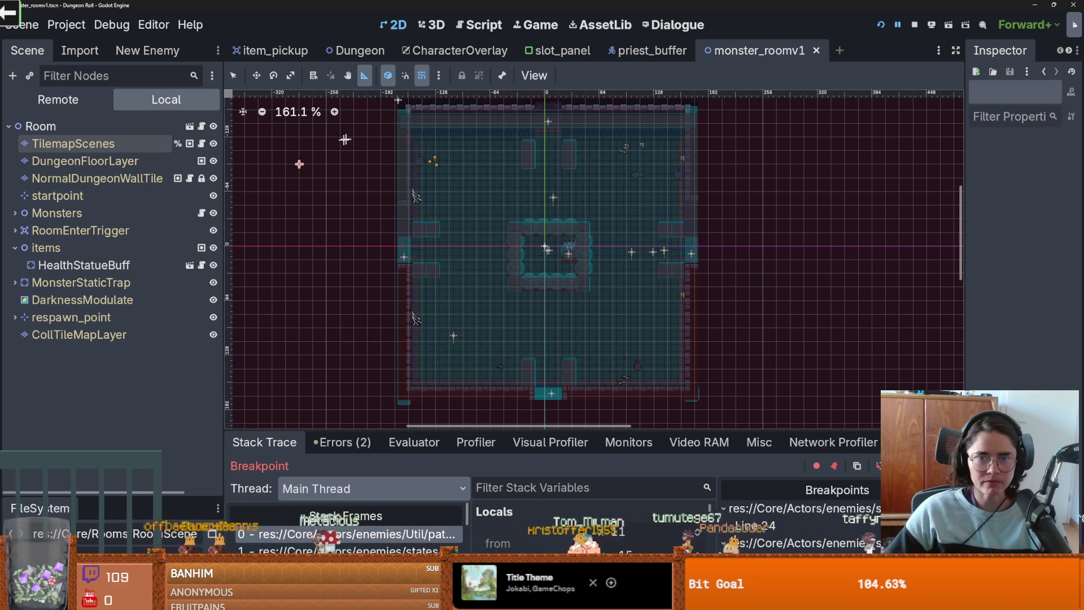
scroll(559, 249, "down", 1)
scroll(559, 248, "up", 1)
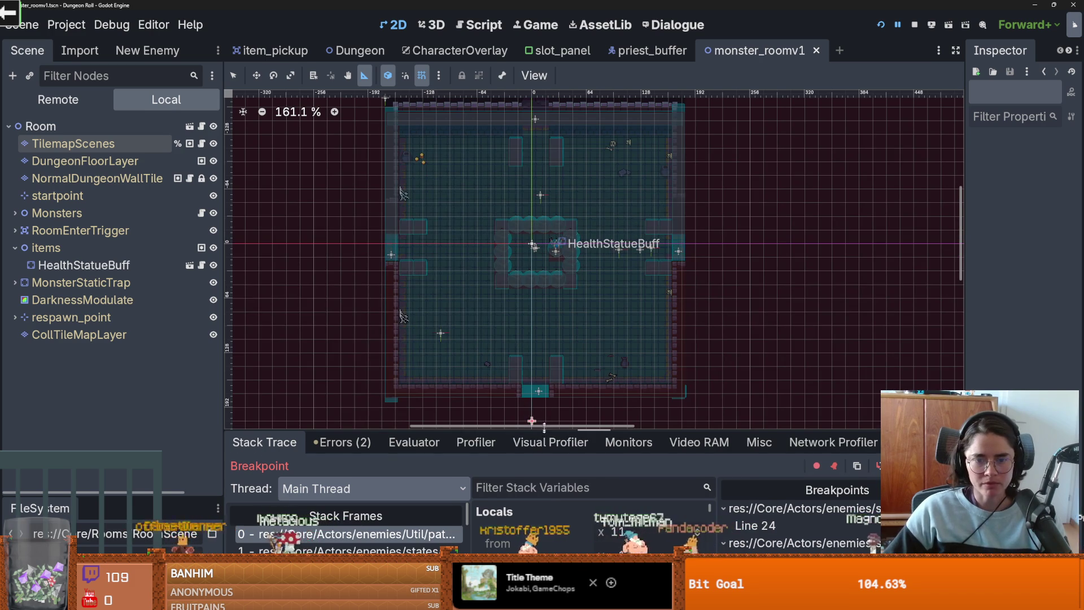
Step: Expand walkable_points (373 entries) in the debugger, then select the TilemapScenes node
left_click_drag(543, 431, 544, 199)
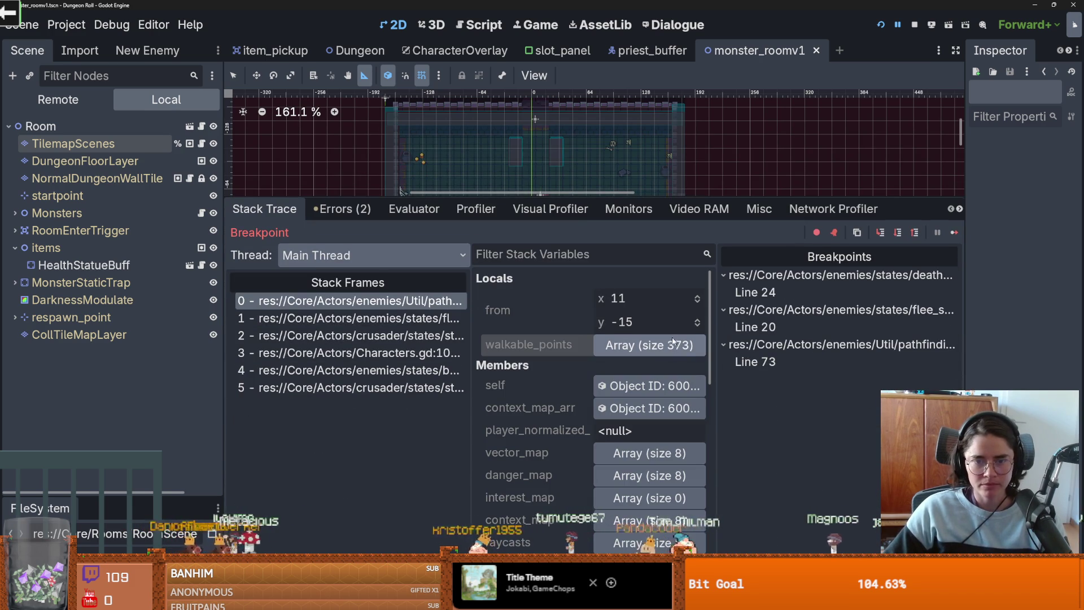
left_click(642, 345)
scroll(618, 339, "down", 2)
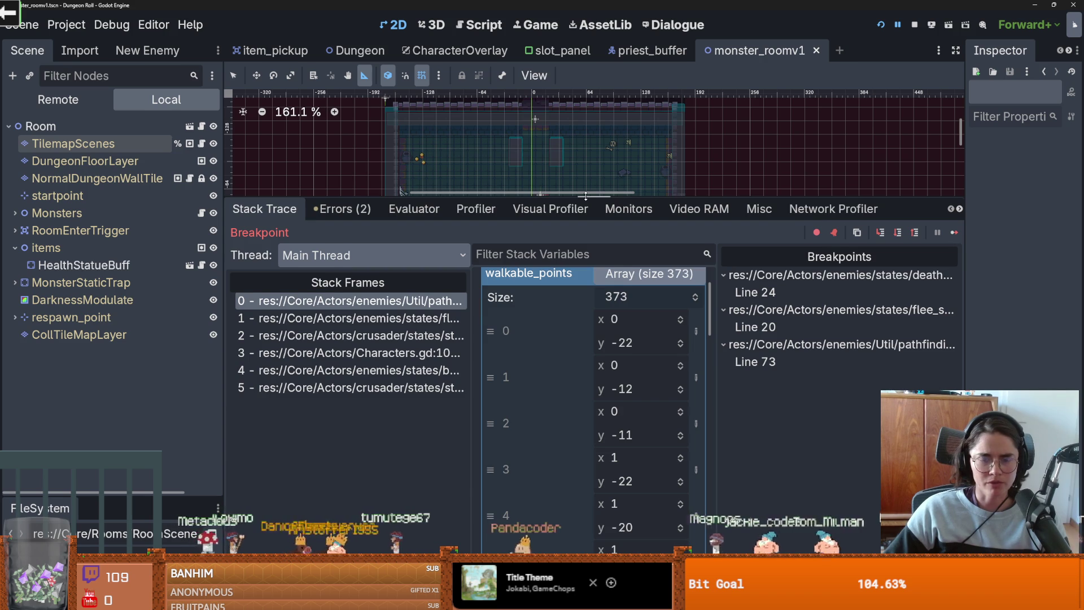
left_click_drag(585, 196, 586, 430)
left_click(73, 144)
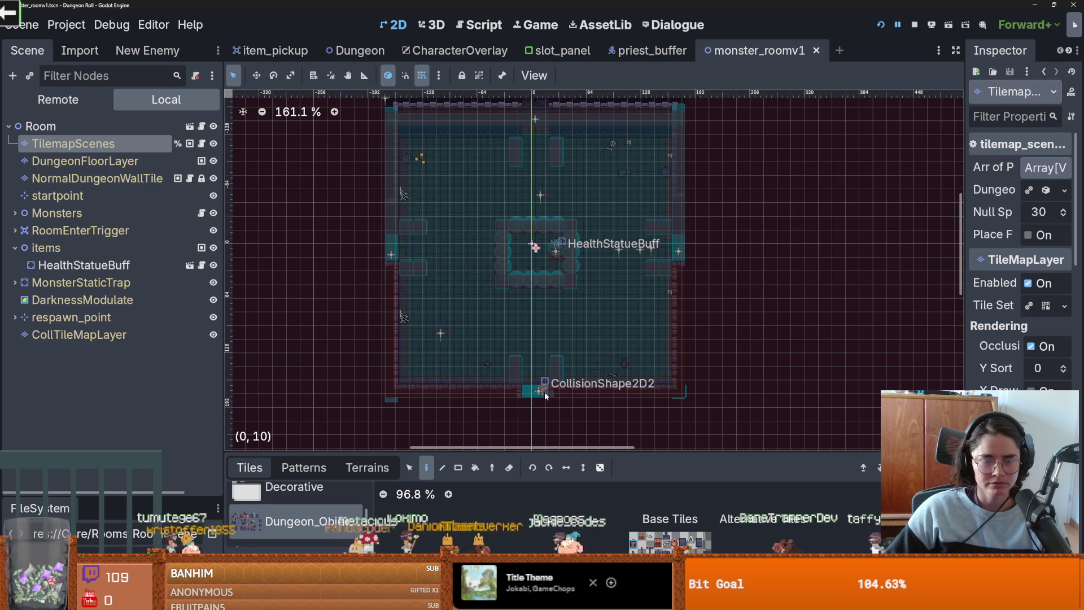
scroll(545, 384, "down", 3)
scroll(546, 339, "down", 1)
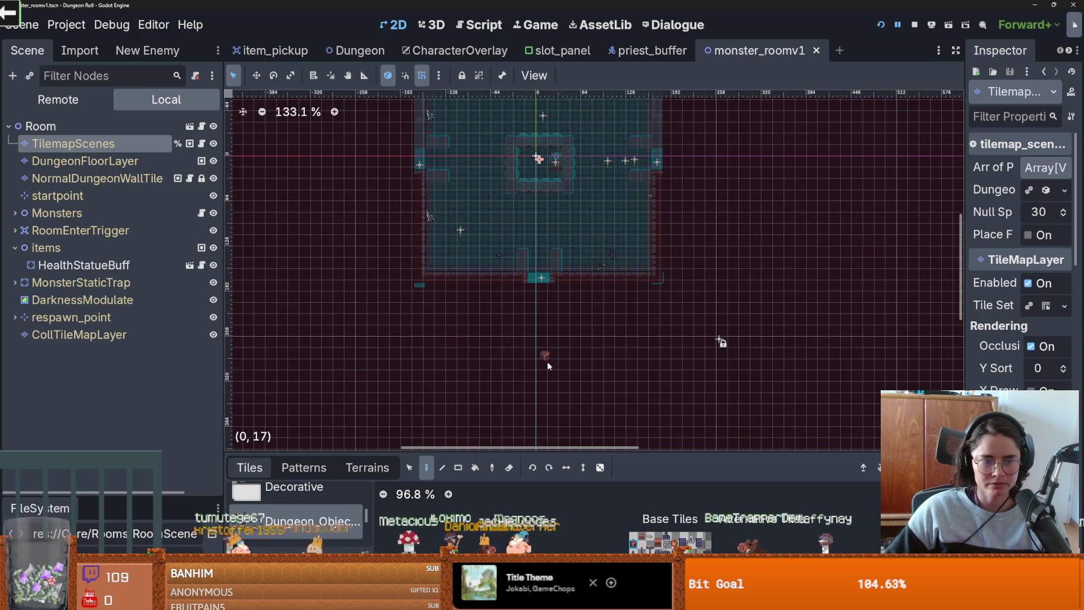
scroll(722, 367, "up", 4)
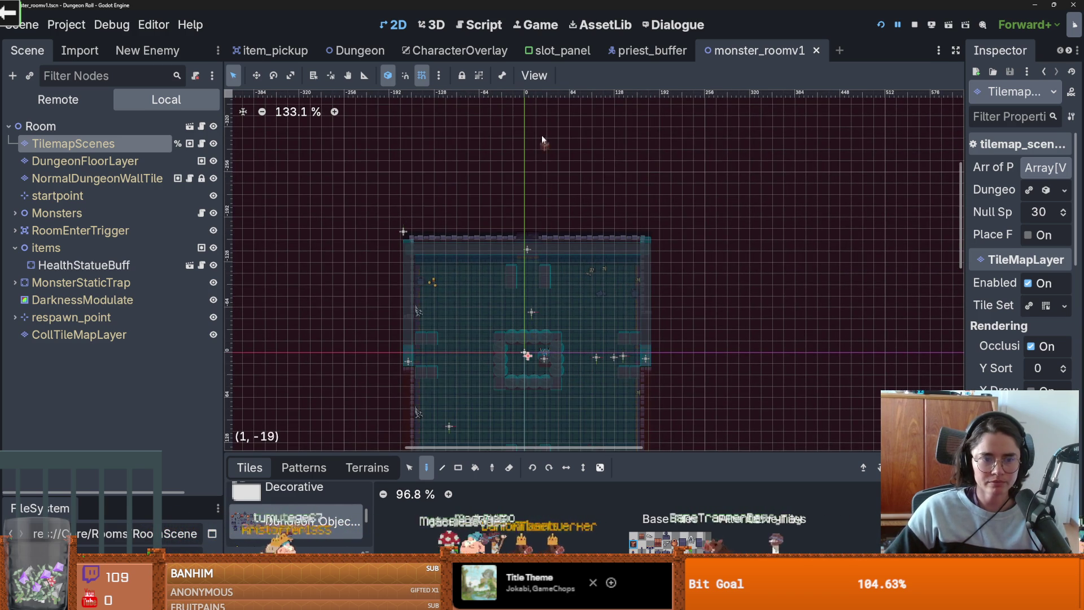
scroll(544, 170, "up", 2)
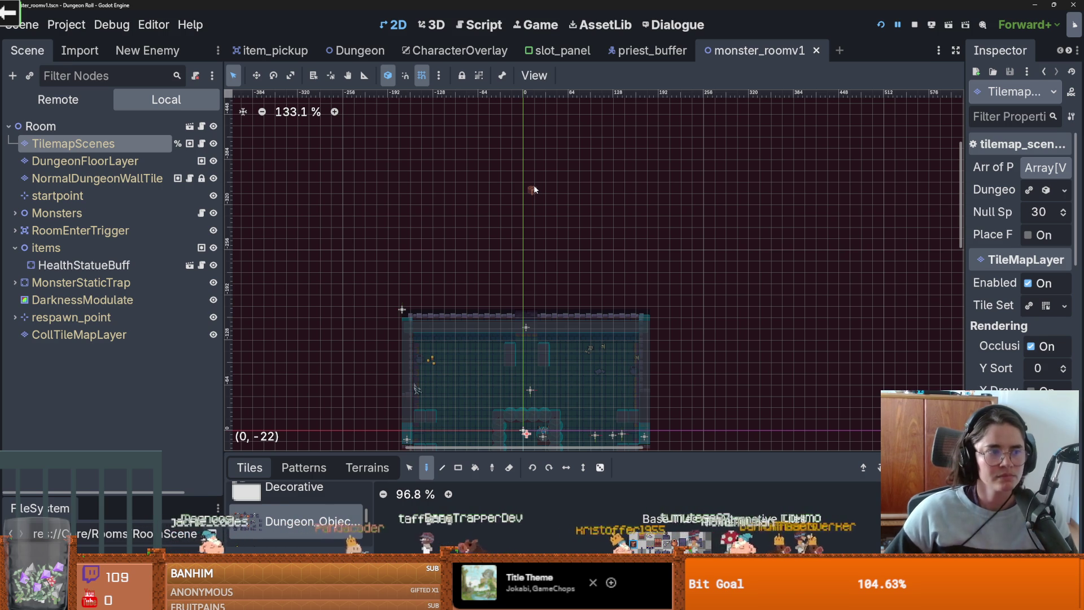
scroll(536, 192, "down", 2)
scroll(545, 201, "down", 5)
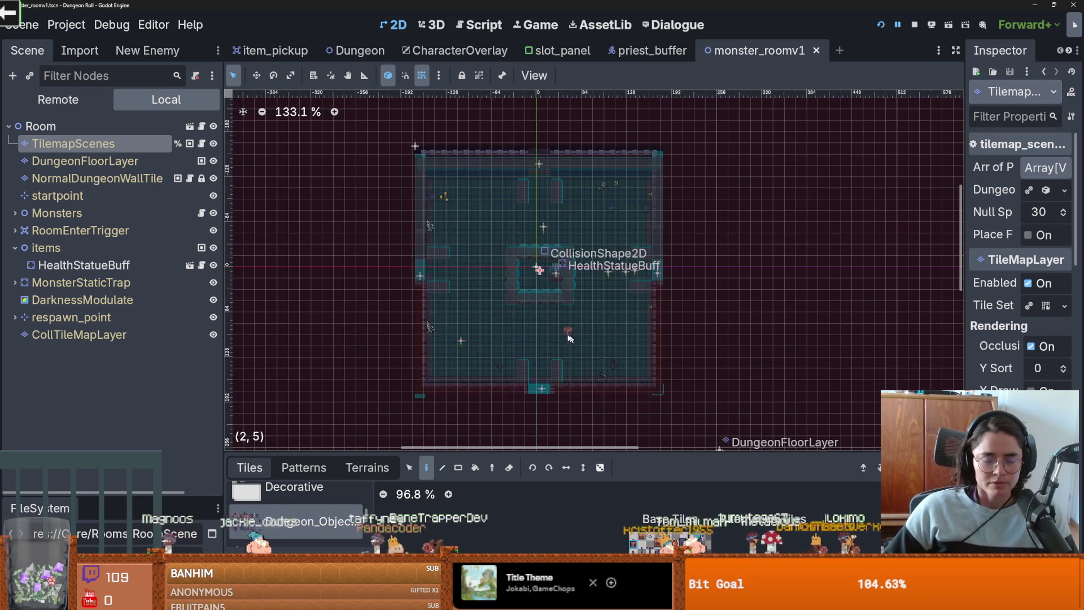
left_click_drag(578, 452, 578, 257)
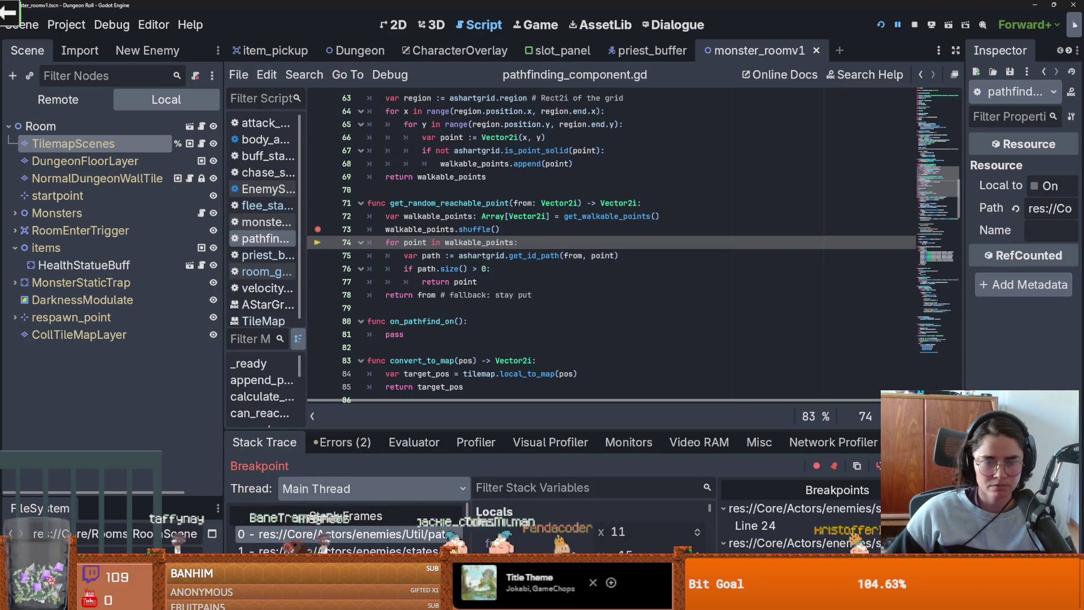
Step: Step over with F10 from pathfinding_component.gd line 74 to character_overlay.gd line 108
key("F10")
key("F10")
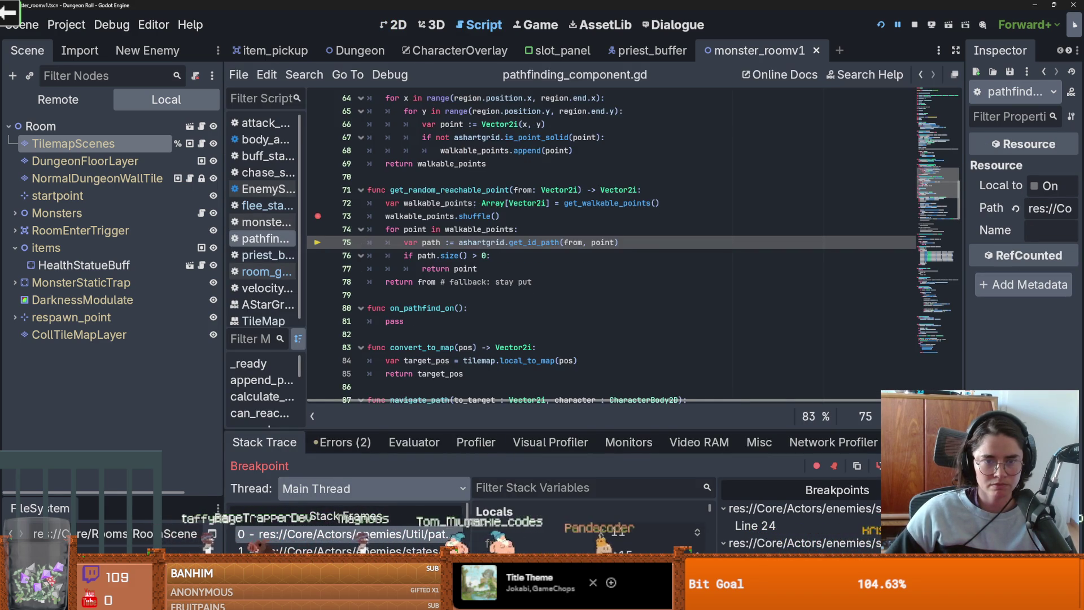
key("F10")
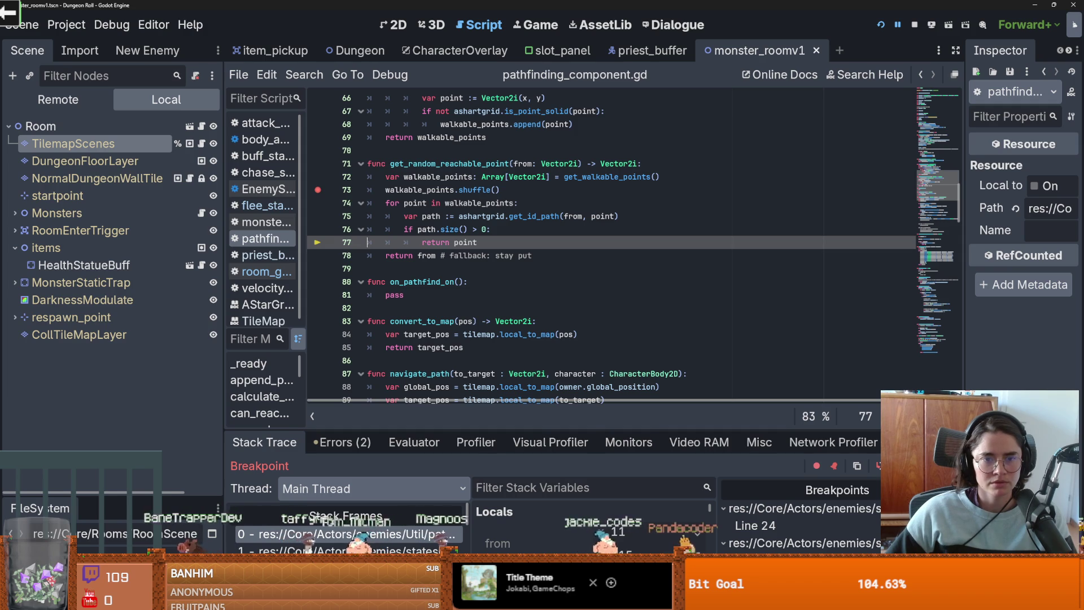
key("F10")
key("F10")
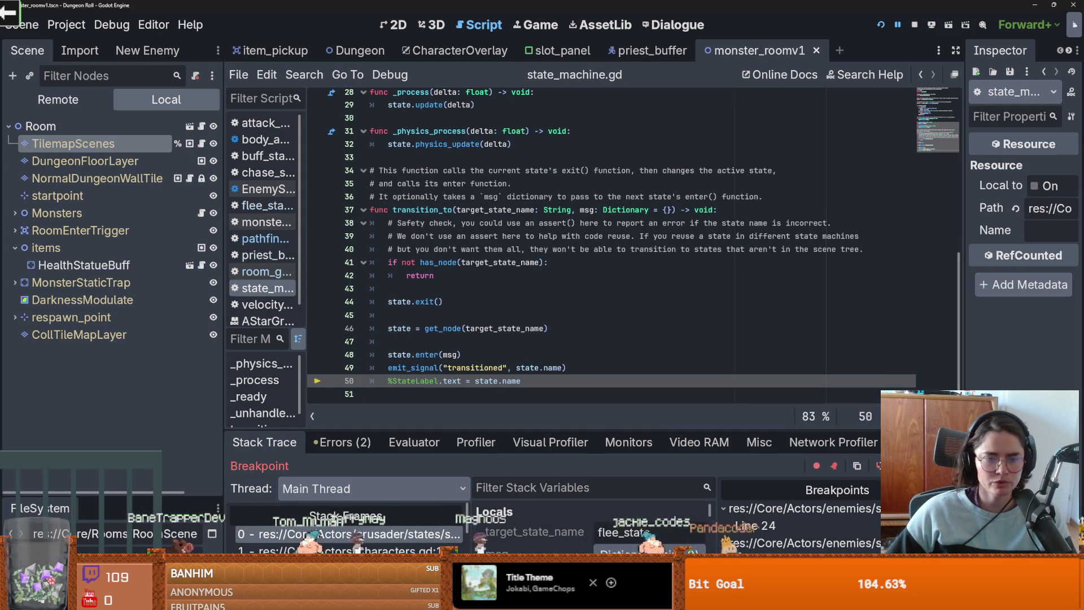
key("F10")
key("F10")
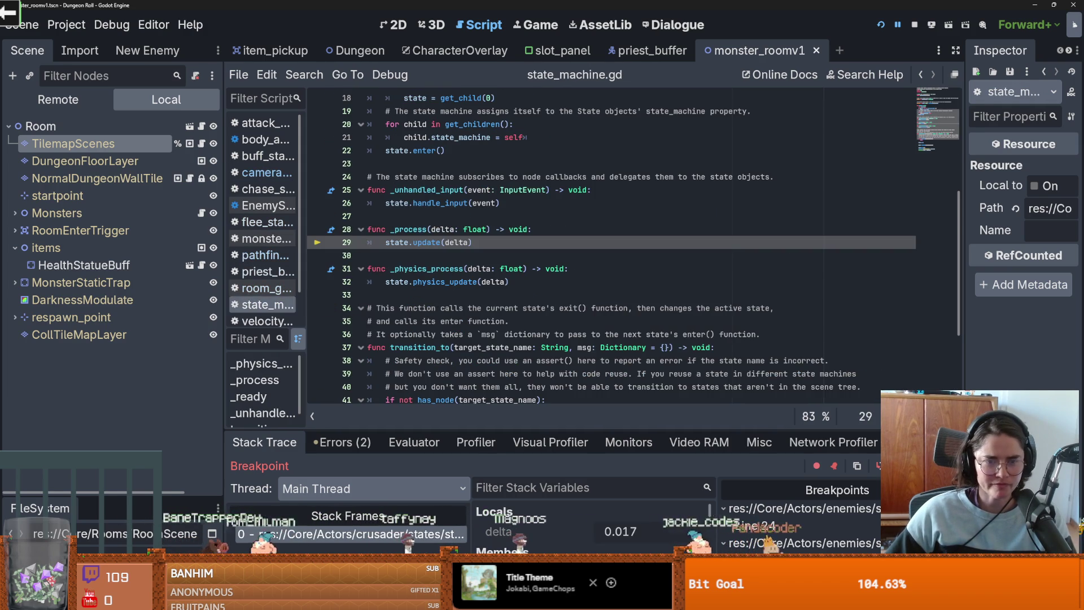
key("F10")
key("F10")
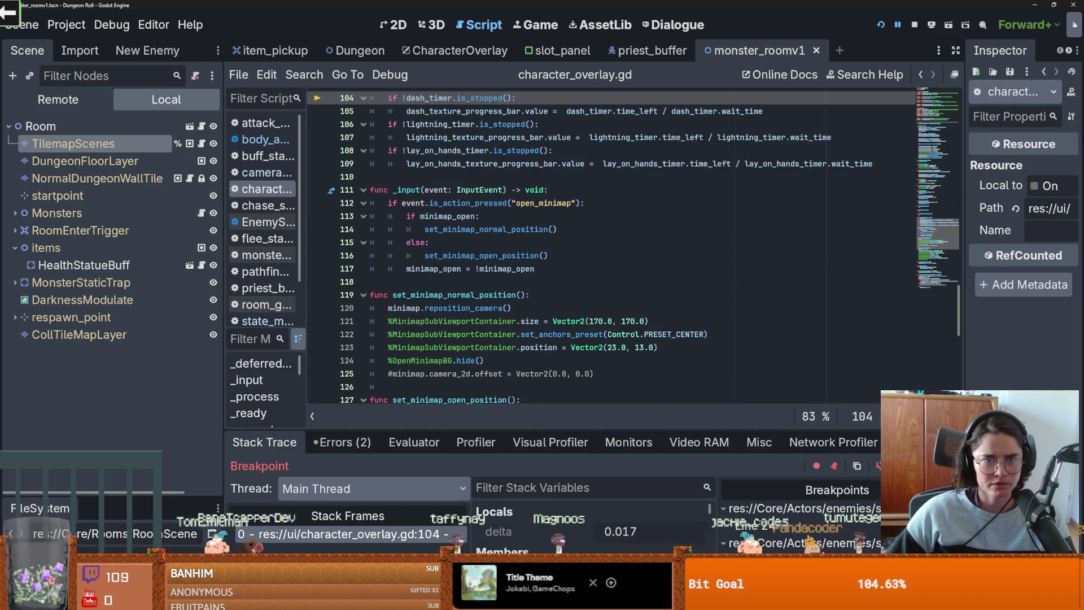
key("F10")
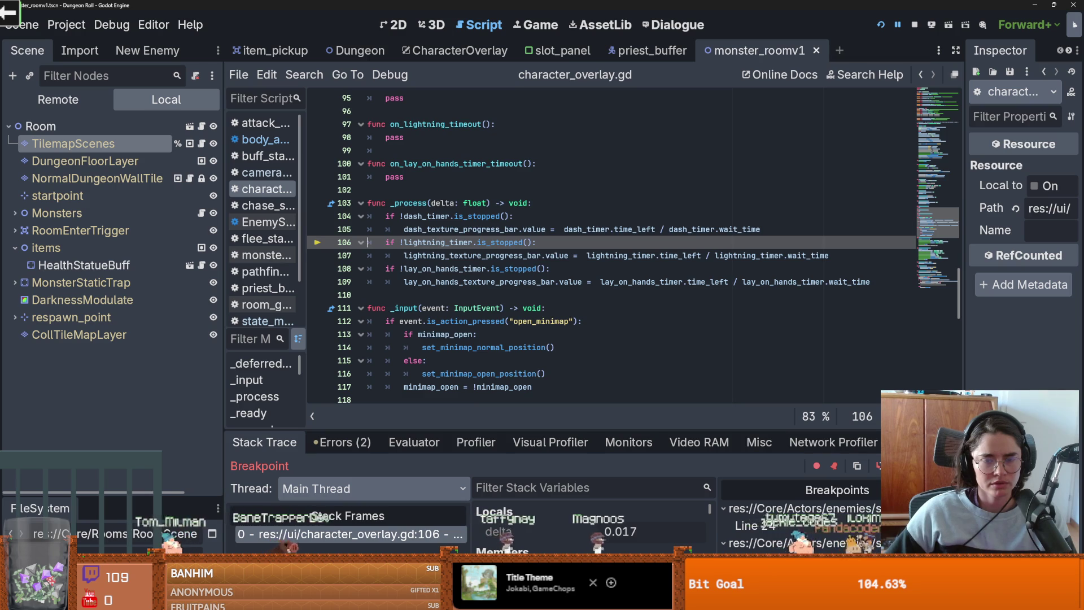
key("F10")
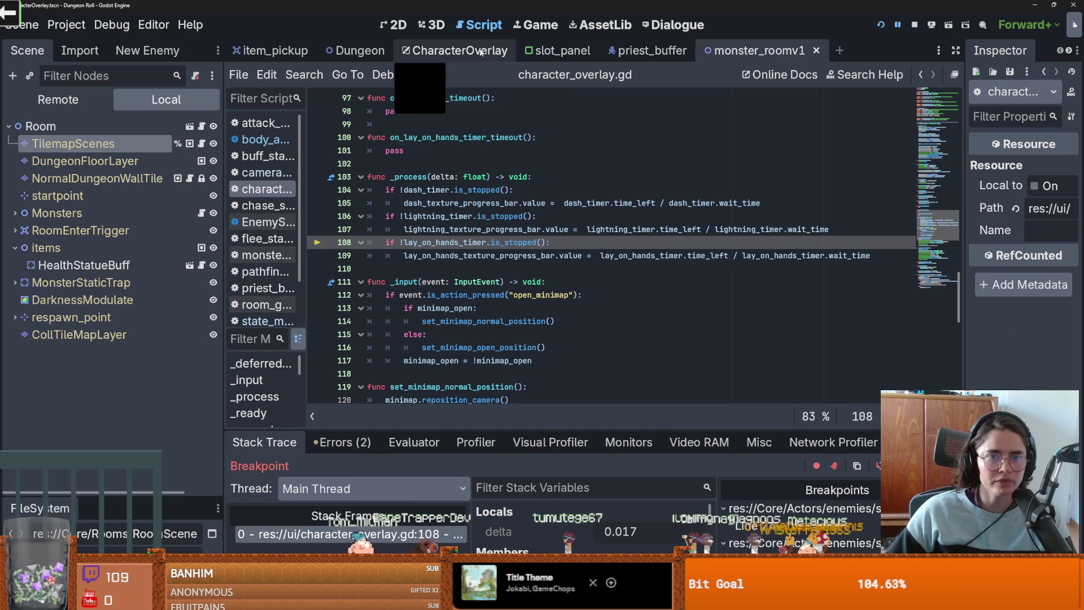
Step: Open flee_state.gd from the priest_buffer scene and check desired_velocity and map_player_position uses
left_click(454, 51)
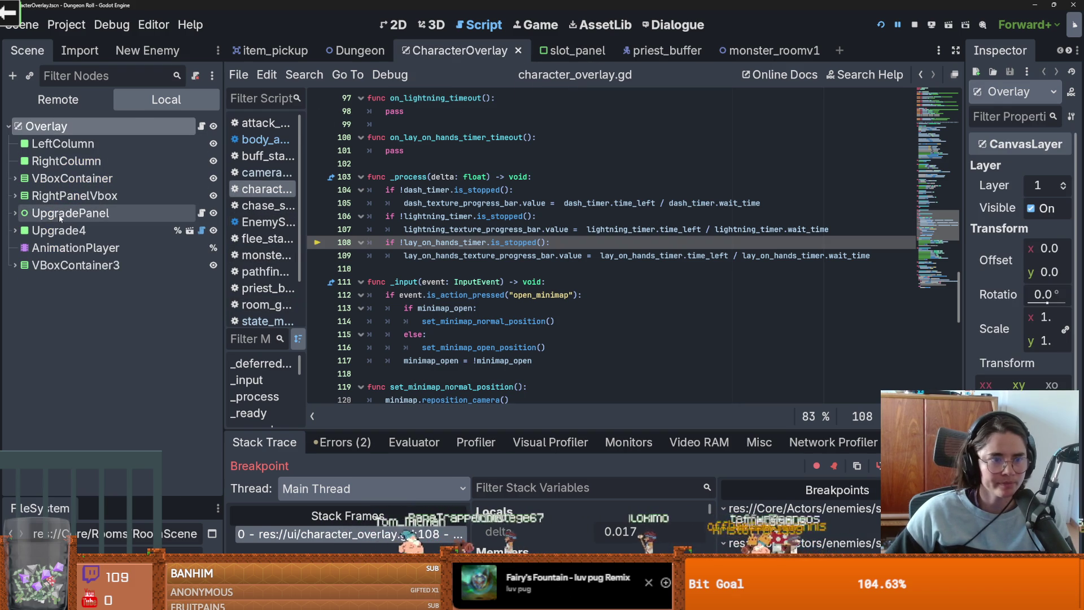
left_click(655, 51)
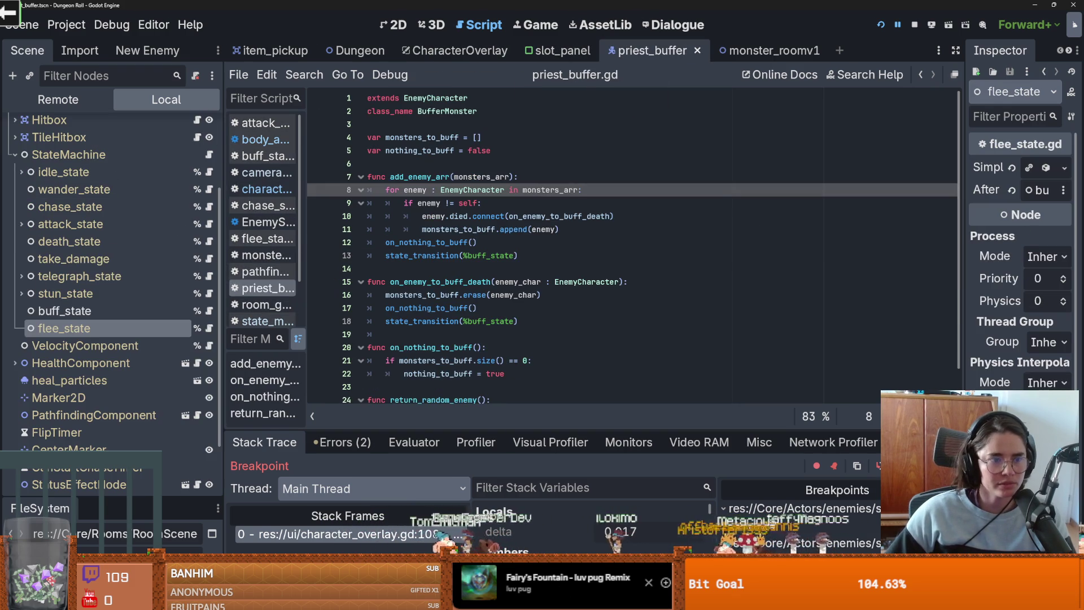
left_click(209, 328)
double_click(419, 242)
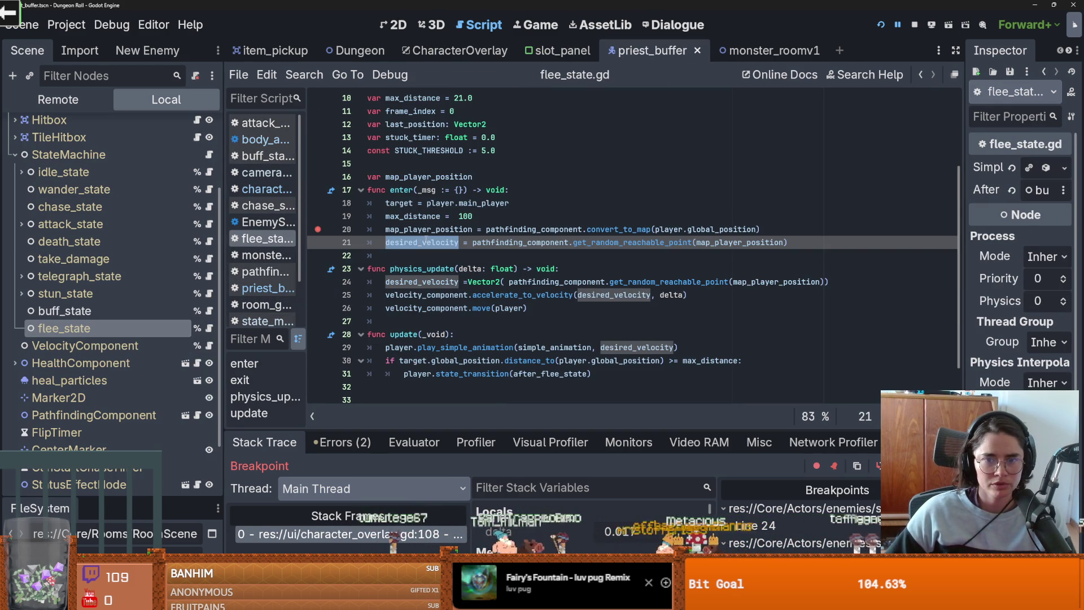
double_click(403, 229)
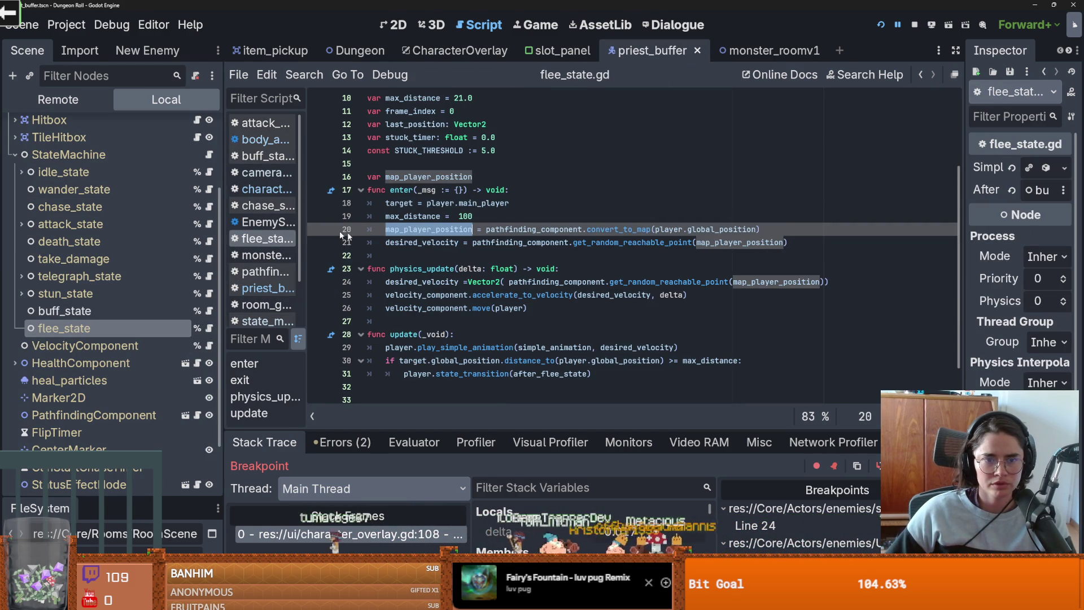
double_click(446, 242)
double_click(446, 229)
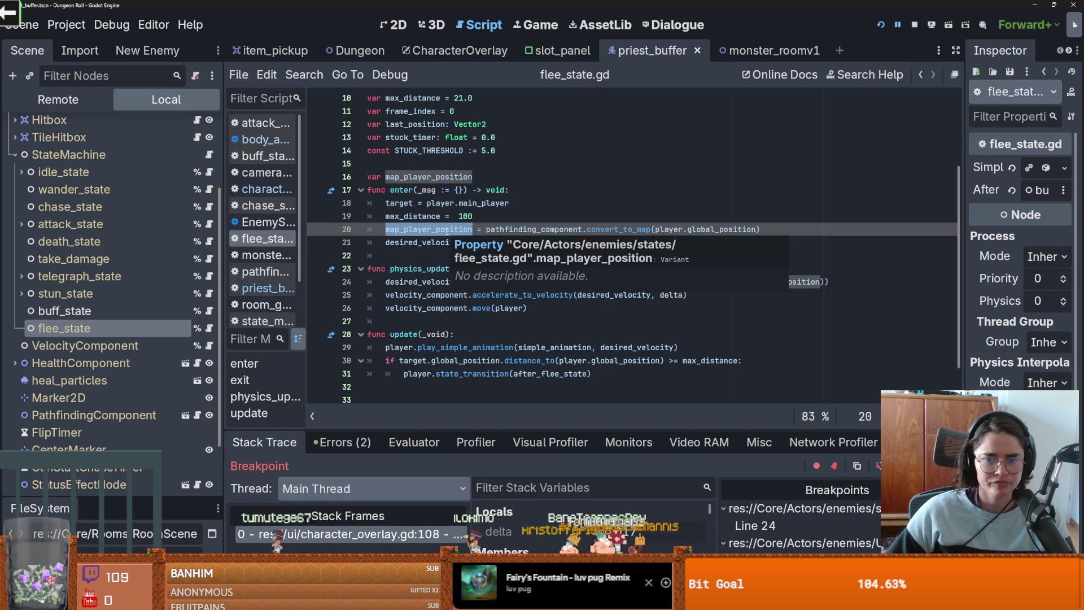
double_click(429, 242)
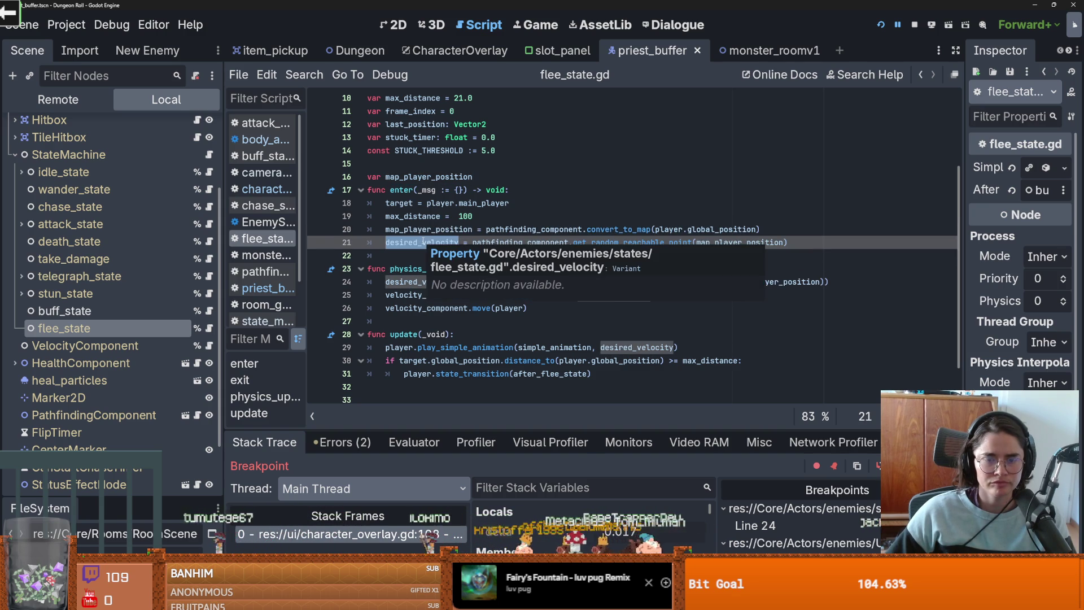
Step: Turn line 21 into a new variable named random_reachable_point
left_click(506, 229)
key("Down")
key("Home")
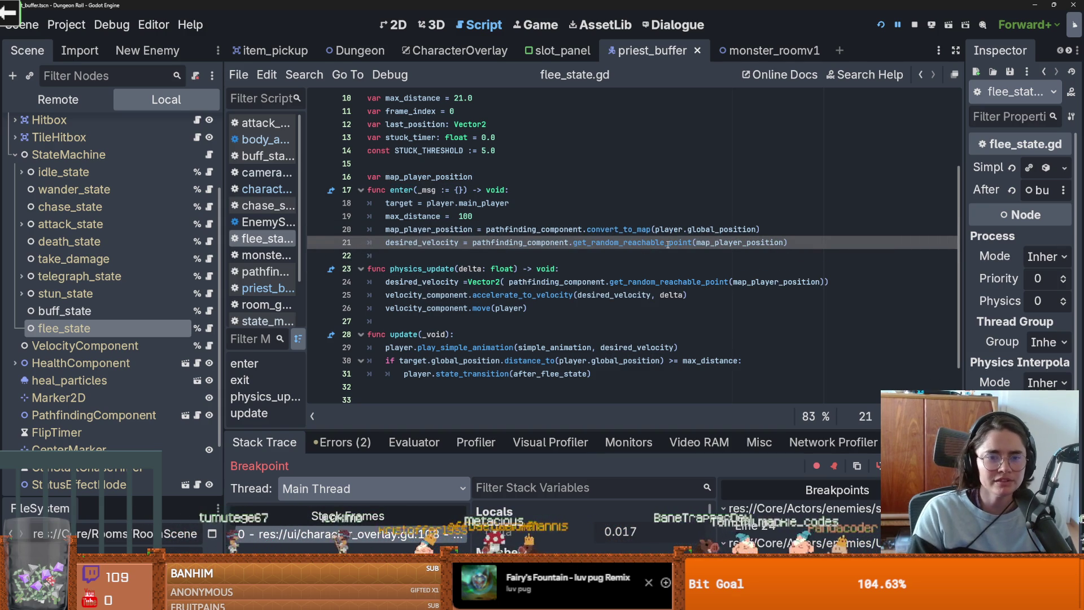
type("var")
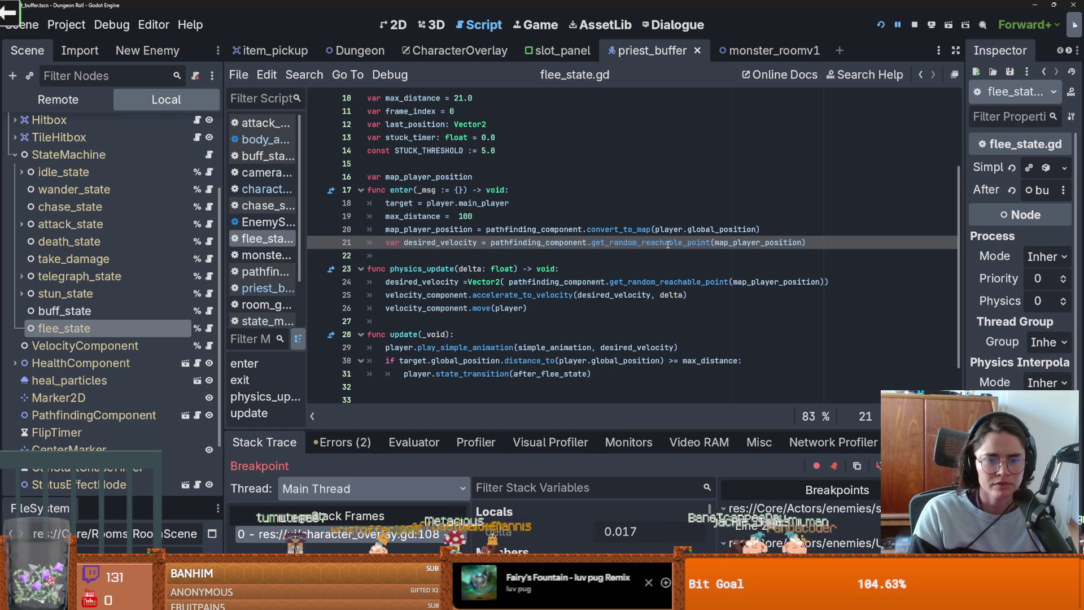
double_click(450, 243)
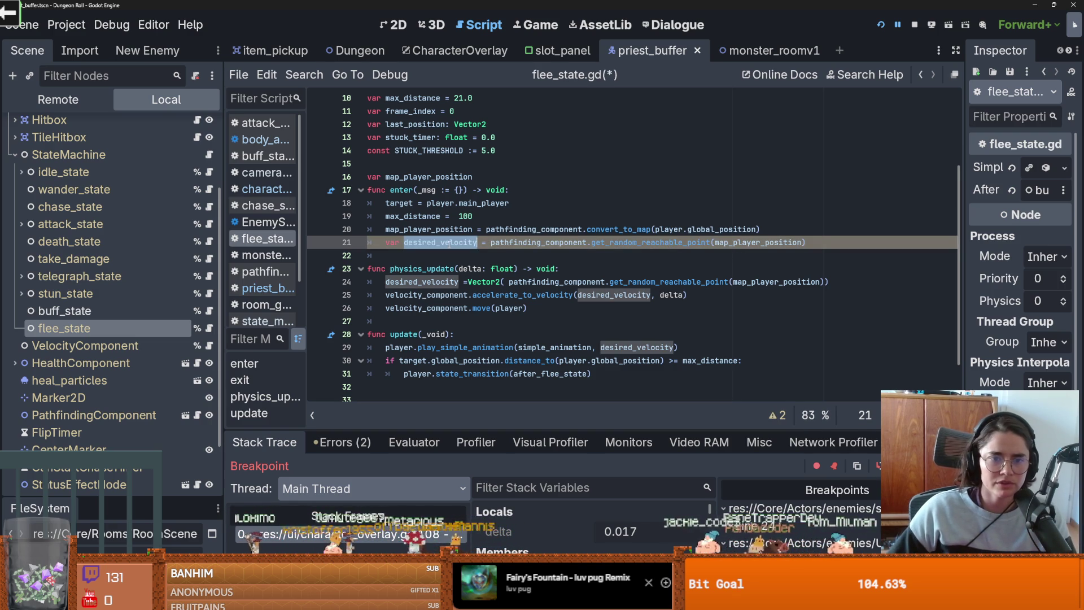
type("rea")
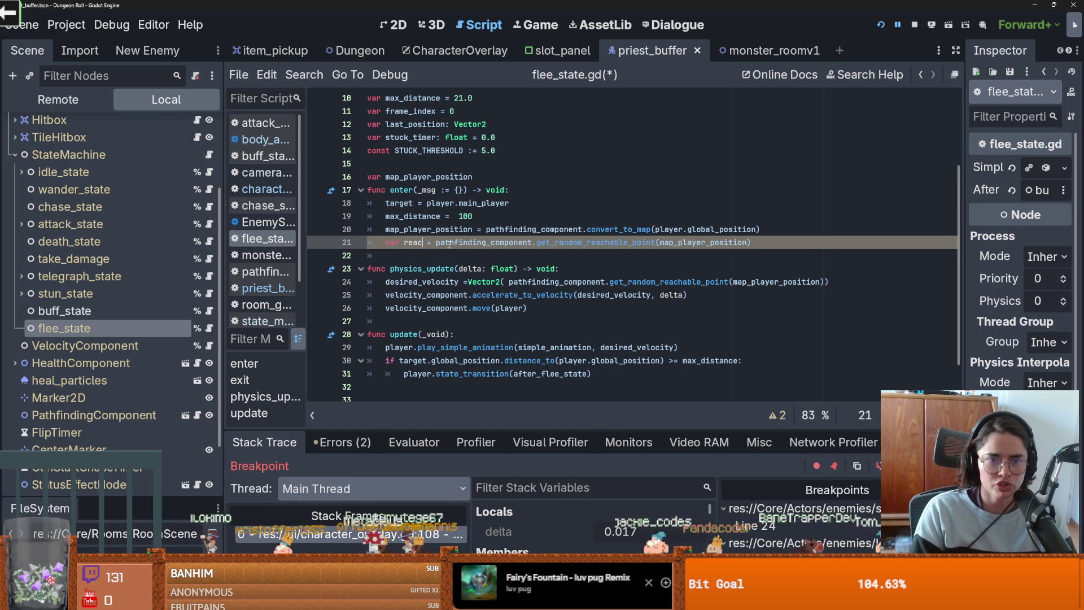
type("chable")
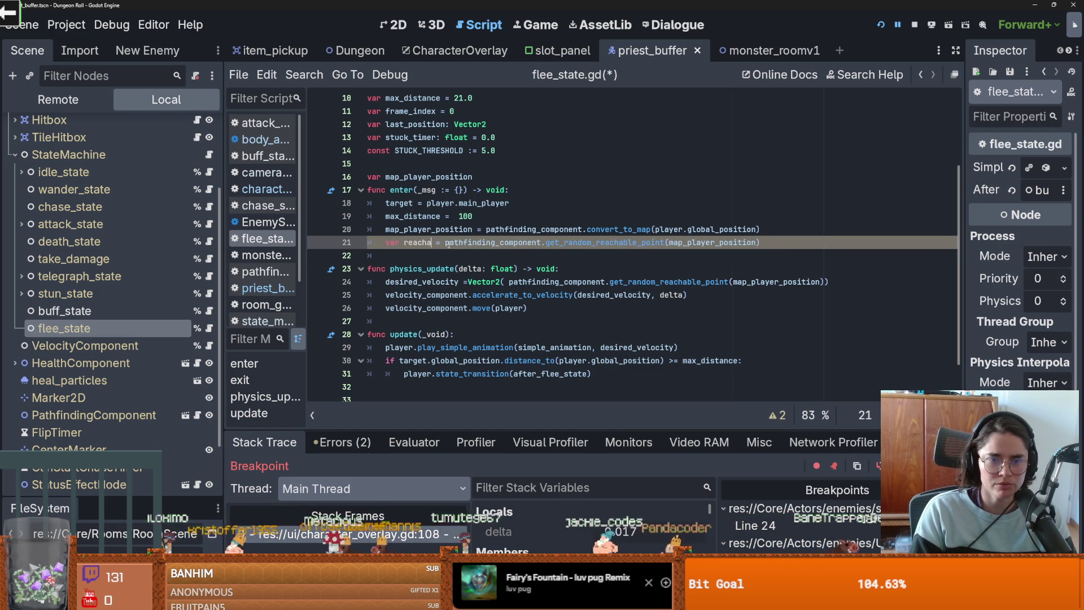
key("BackSpace")
key("BackSpace")
key("BackSpace")
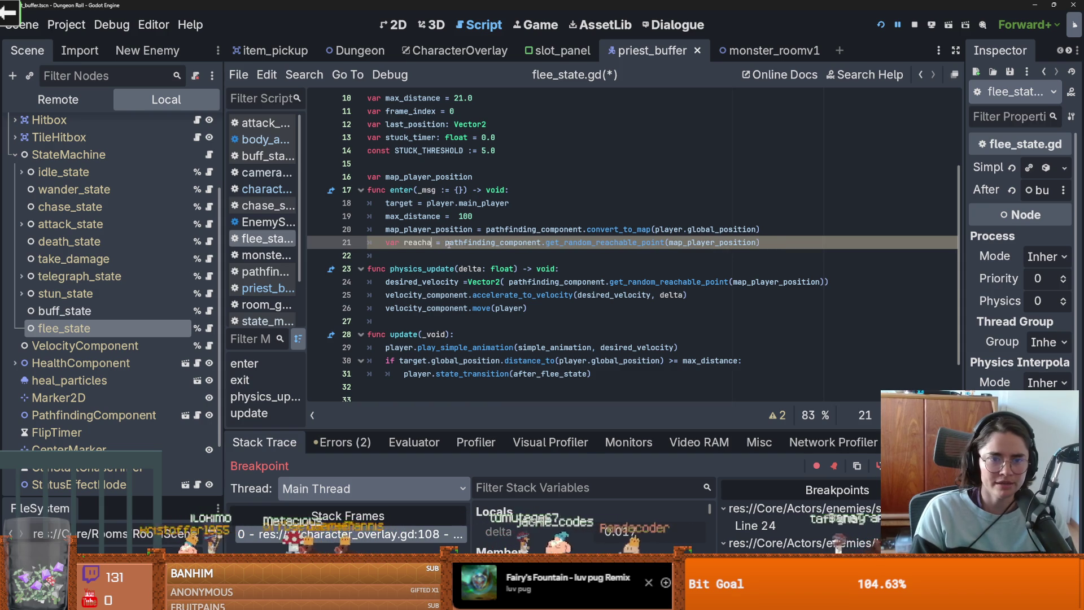
type("random_reachable_point")
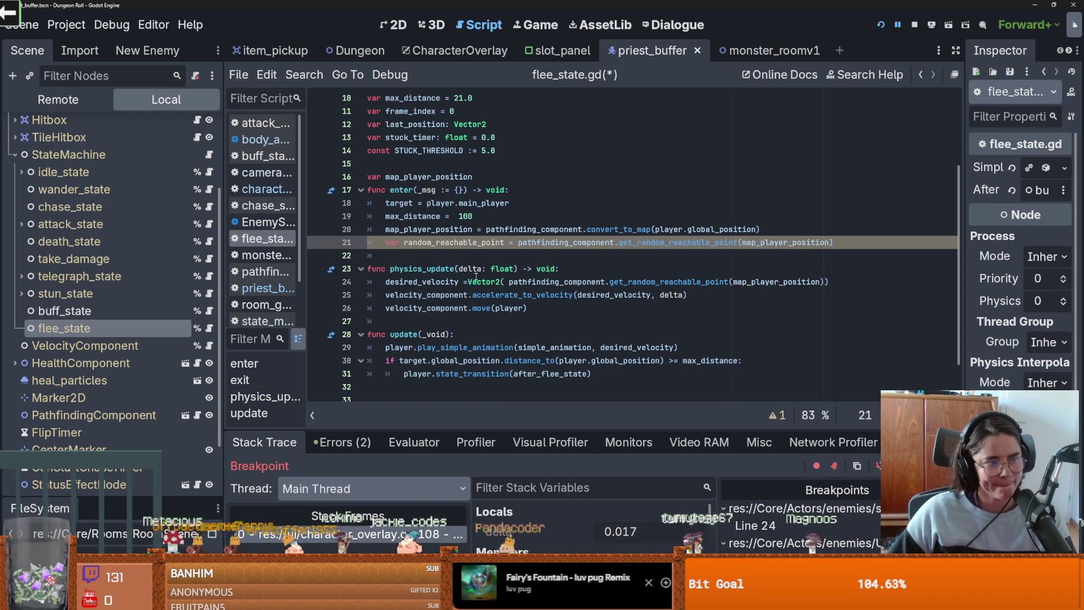
mouse_move(475, 277)
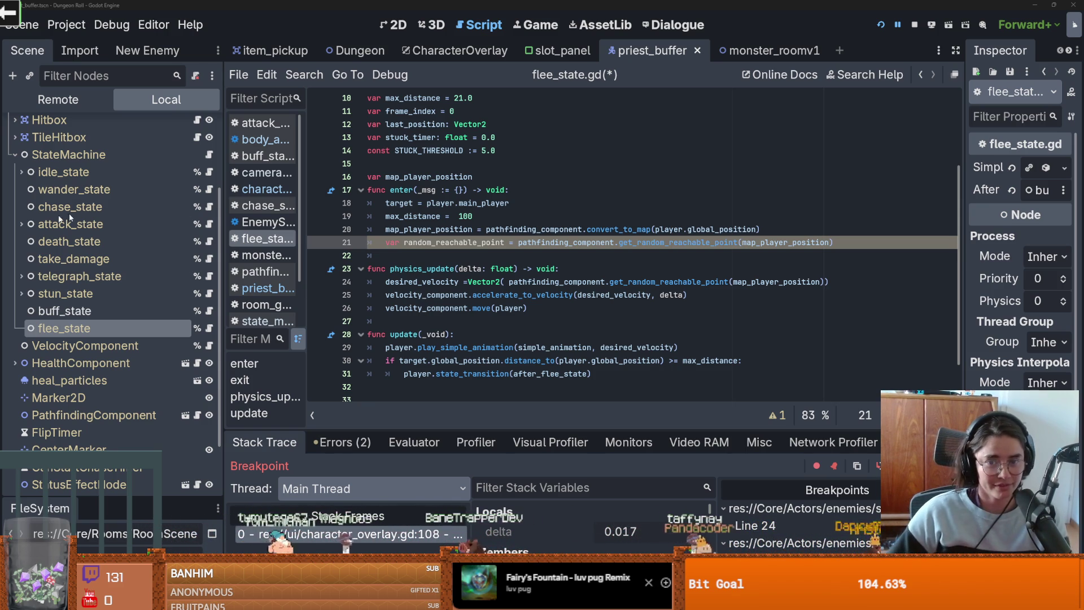
Step: Save flee_state.gd and review the desired_velocity line 24
left_click(453, 308)
key("ctrl+s")
left_click(426, 282)
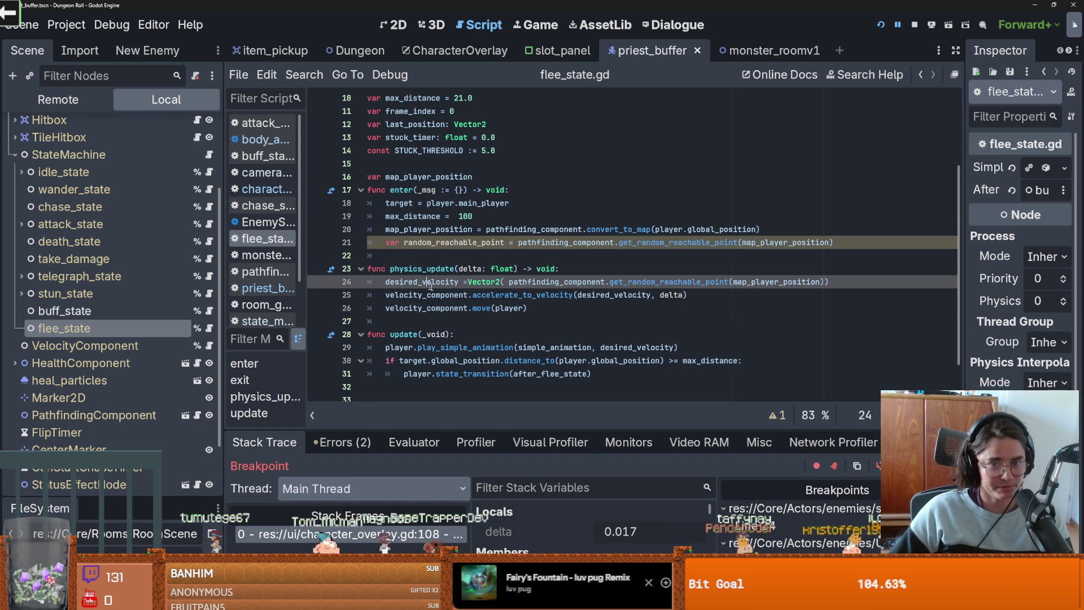
left_click(545, 308)
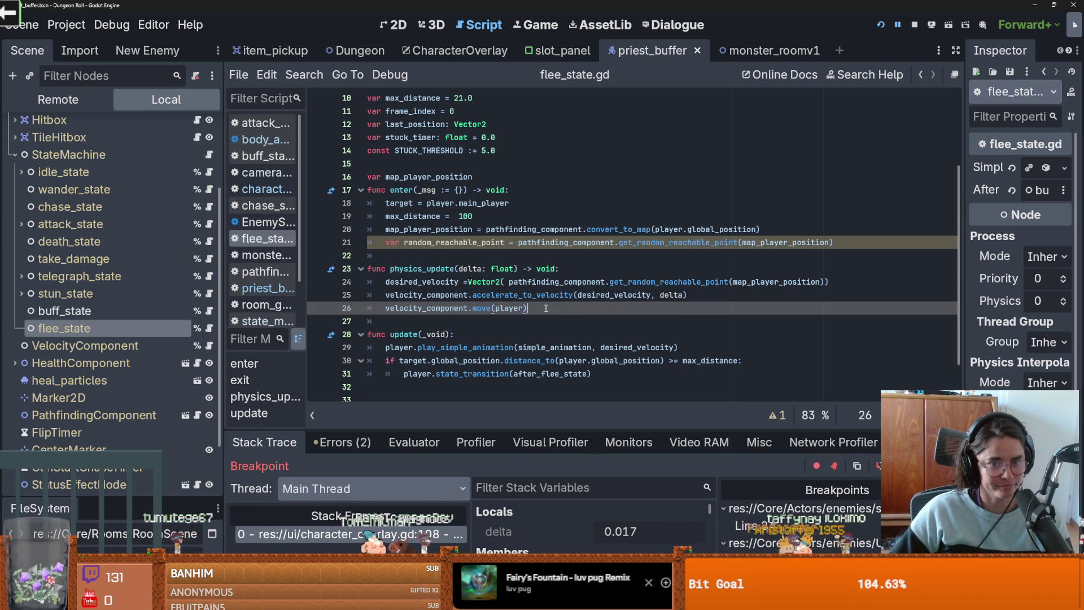
left_click(641, 294)
double_click(447, 282)
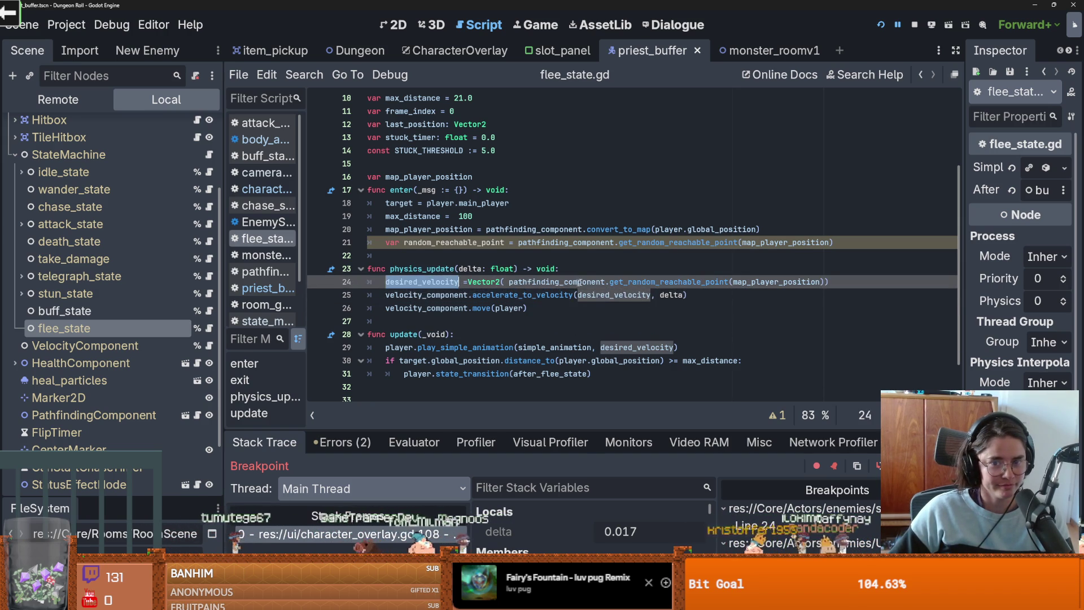
double_click(511, 282)
left_click(506, 282)
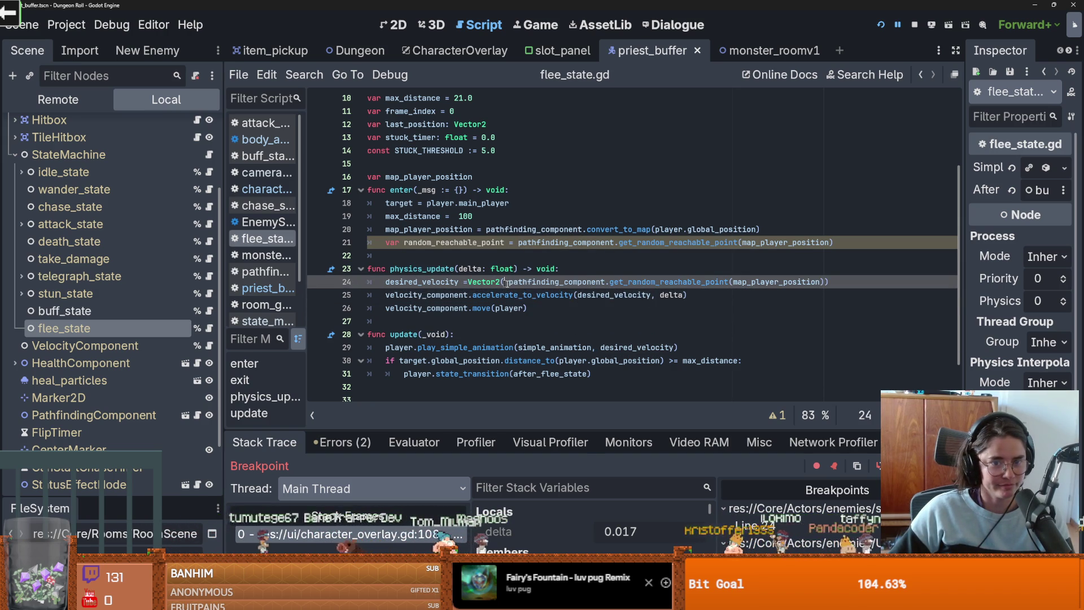
Step: Remove the stray space so line 24 reads Vector2(pathfinding_component.get_random_reachable_point(...))
double_click(694, 282)
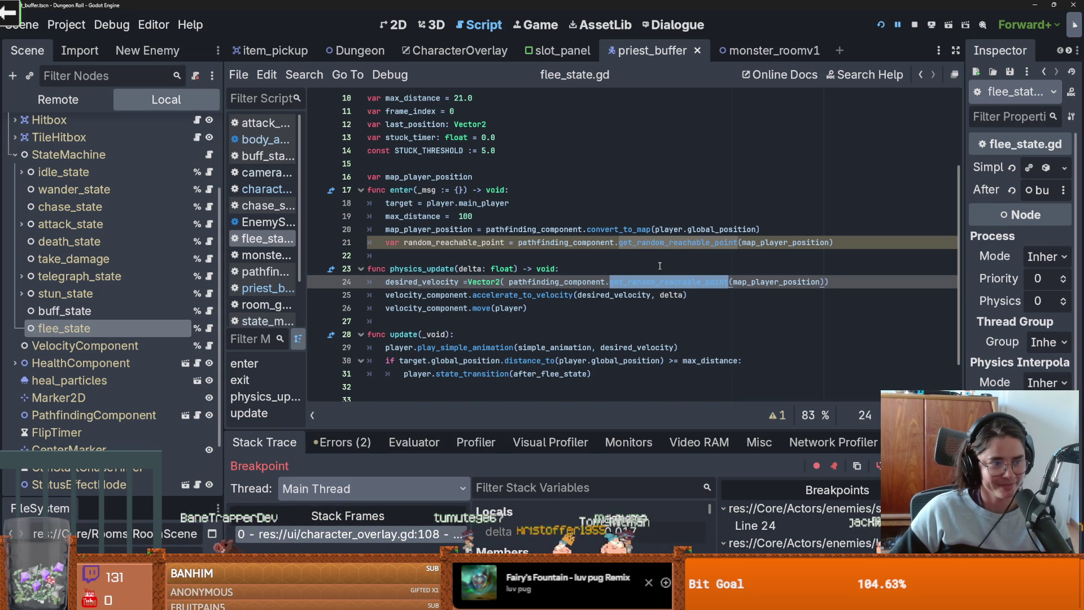
double_click(417, 282)
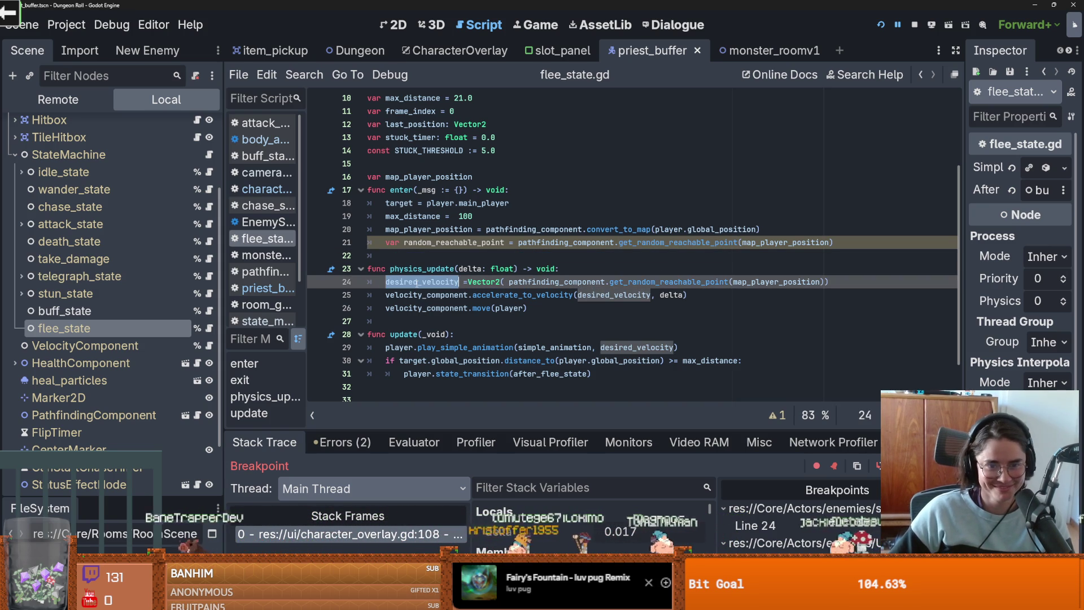
left_click(504, 282)
key("BackSpace")
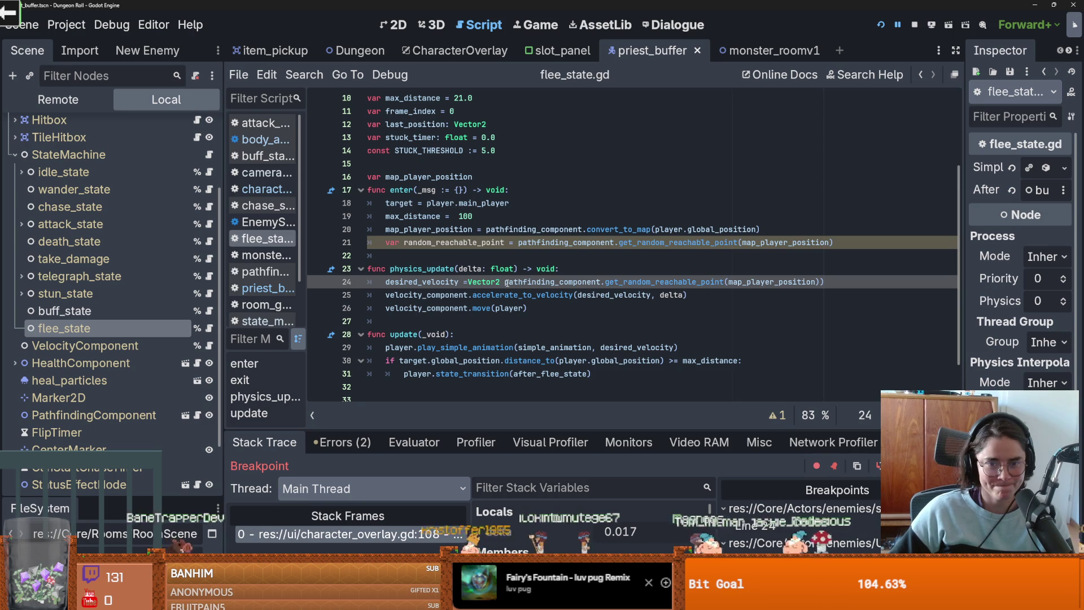
type("(")
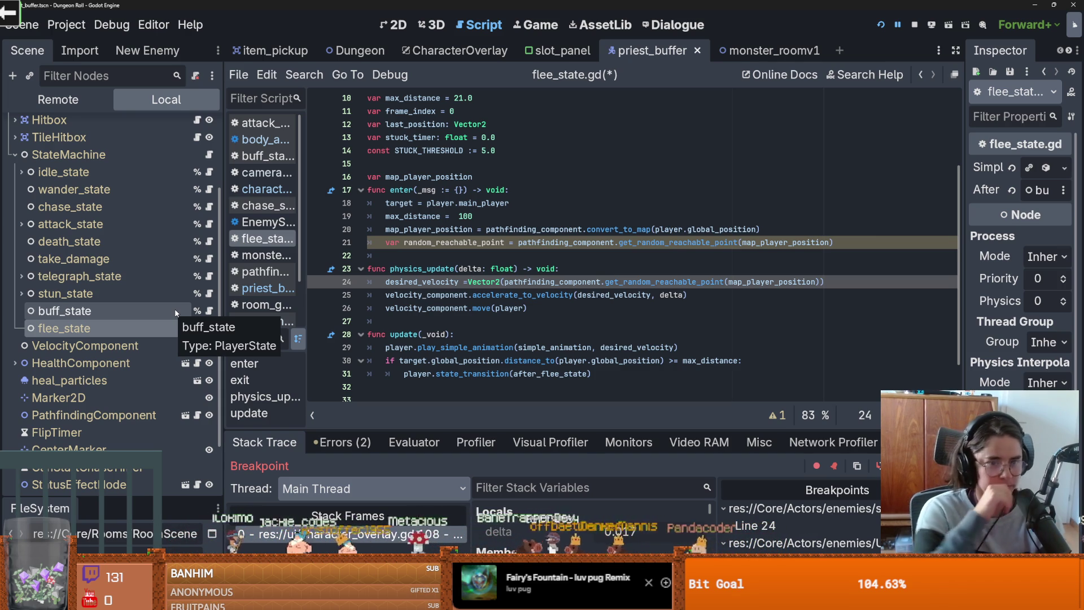
Step: Copy chase_state.gd's desired_velocity update line into flee_state.gd after line 21
left_click(208, 209)
scroll(503, 315, "down", 2)
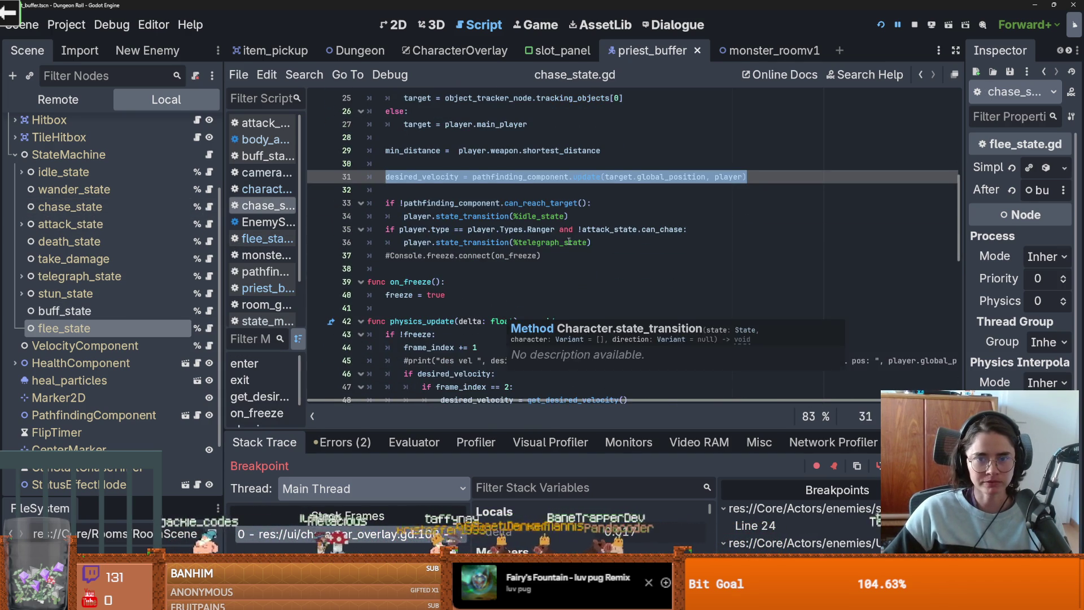
scroll(503, 315, "up", 1)
left_click(760, 229)
left_click_drag(760, 219, 387, 221)
key("ctrl+c")
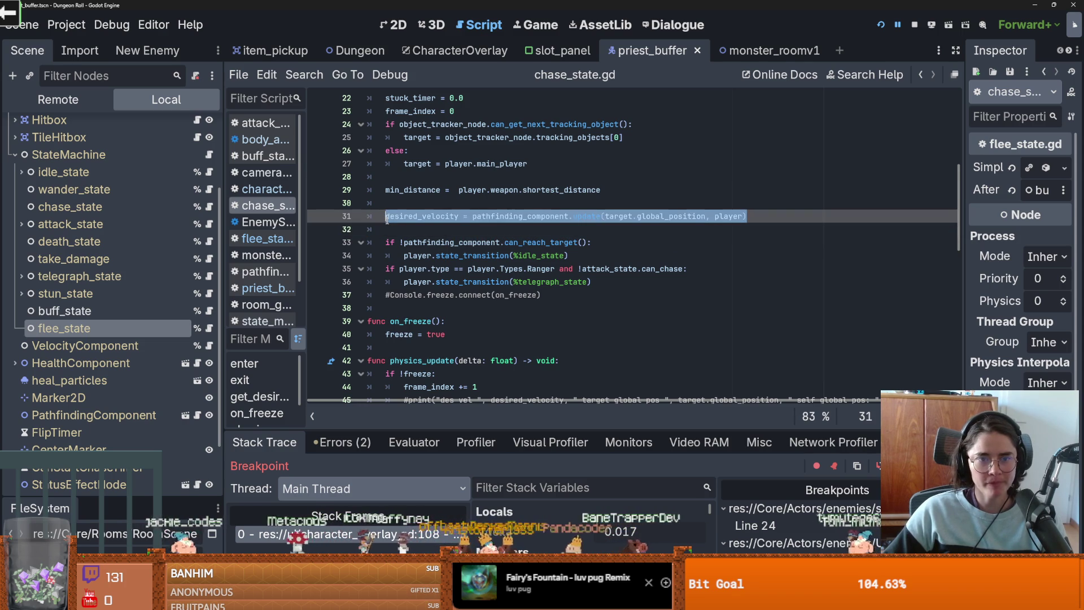
left_click(209, 328)
left_click(845, 241)
key("Return")
key("ctrl+v")
Step: Swap target.global_position for random_reachable_point and use the new line to replace line 25
double_click(454, 243)
key("ctrl+c")
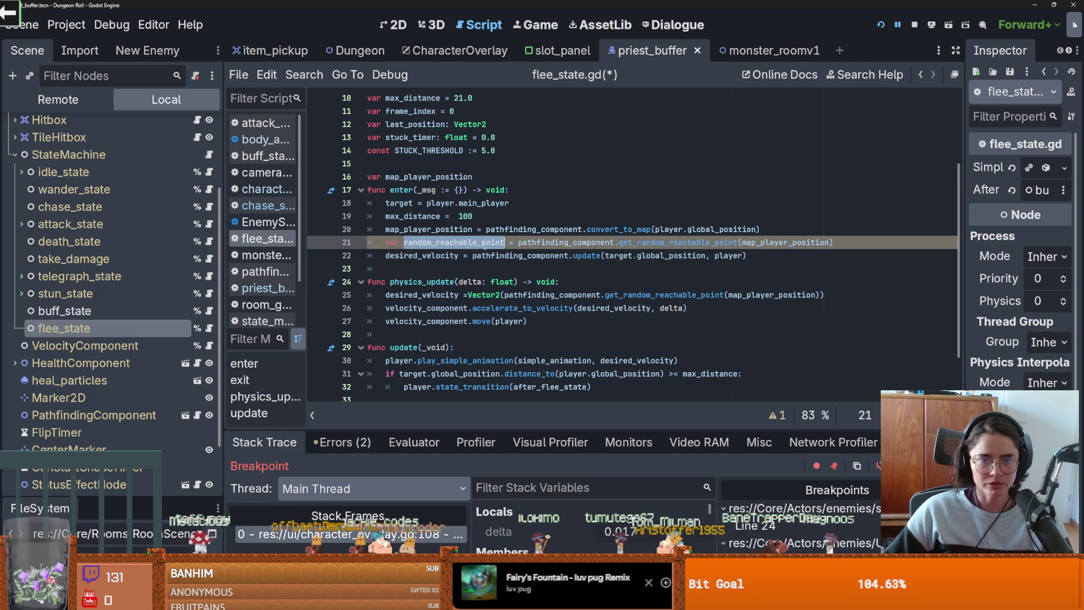
left_click_drag(706, 257, 605, 256)
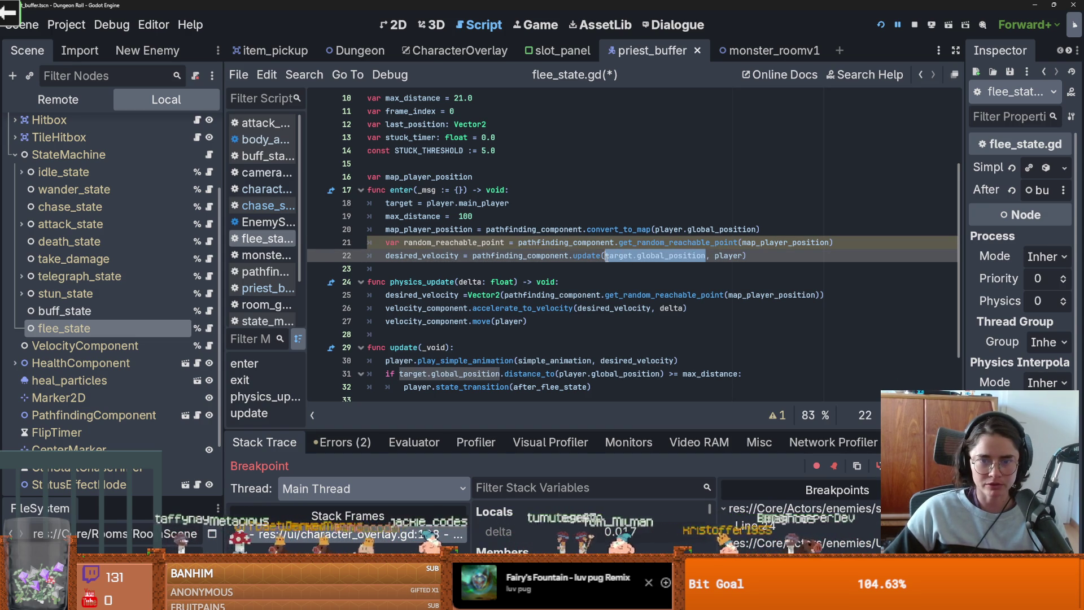
key("ctrl+v")
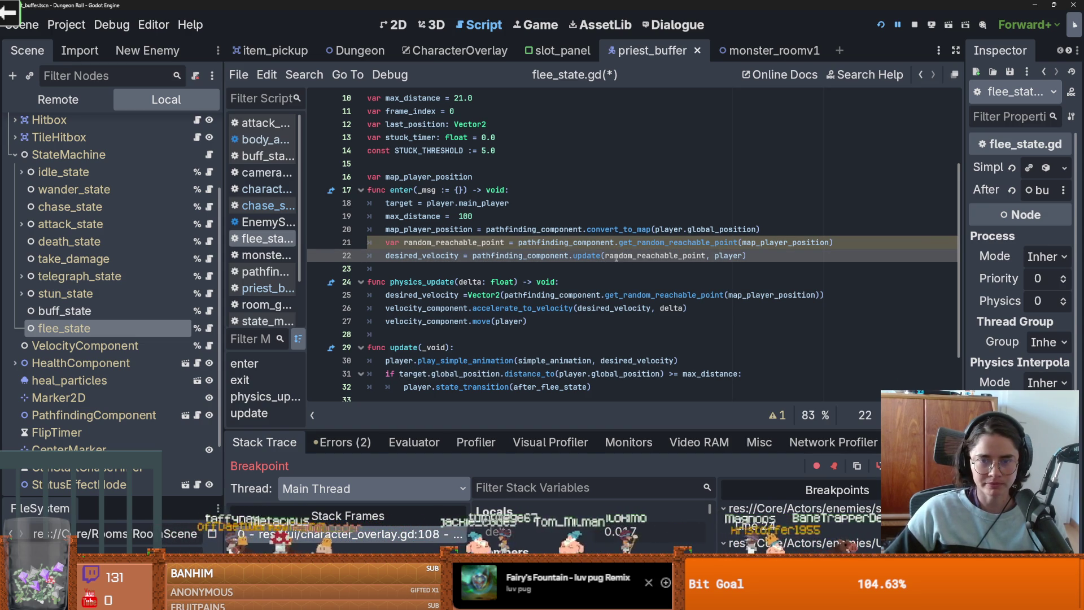
left_click_drag(746, 256, 381, 258)
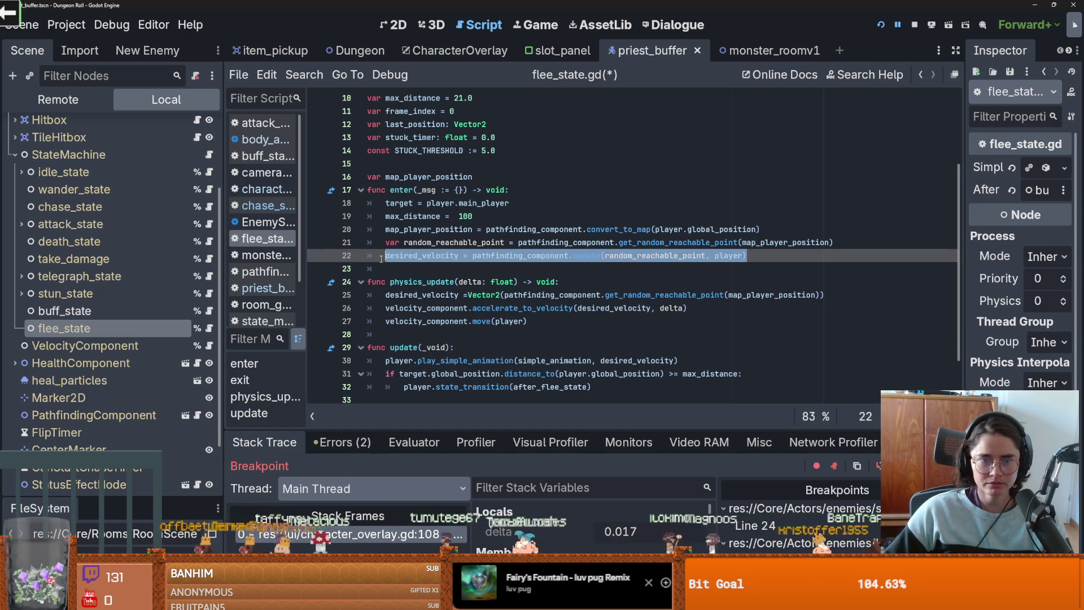
left_click(672, 308)
left_click_drag(825, 295, 378, 295)
type("desired_velocity = pathfinding_component.update(random_reachable_point, player)")
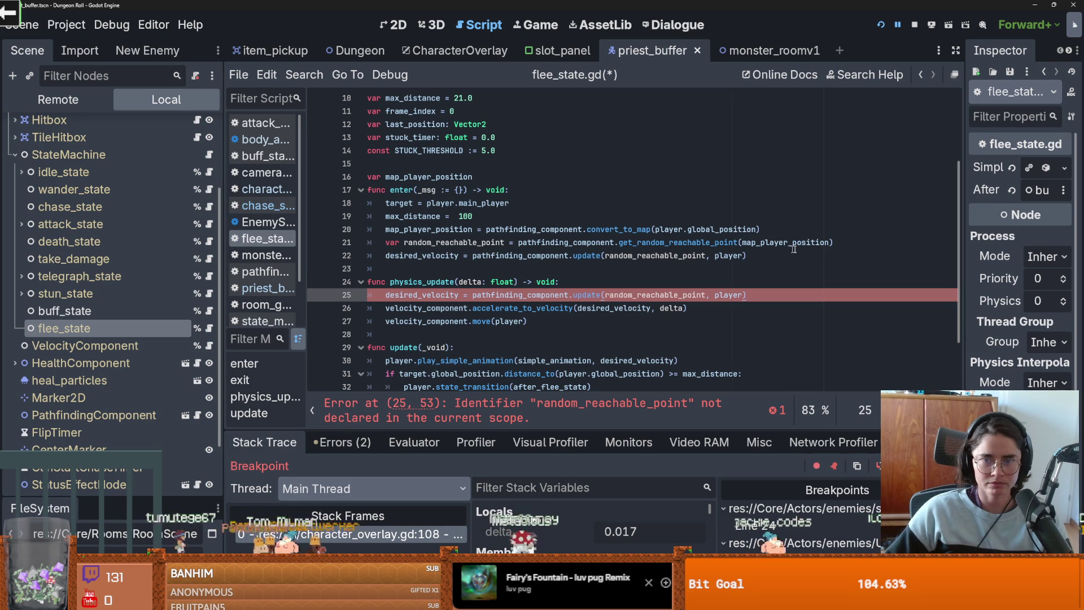
Step: Declare 'var random_reachable_point' at script level on line 15
left_click(420, 242)
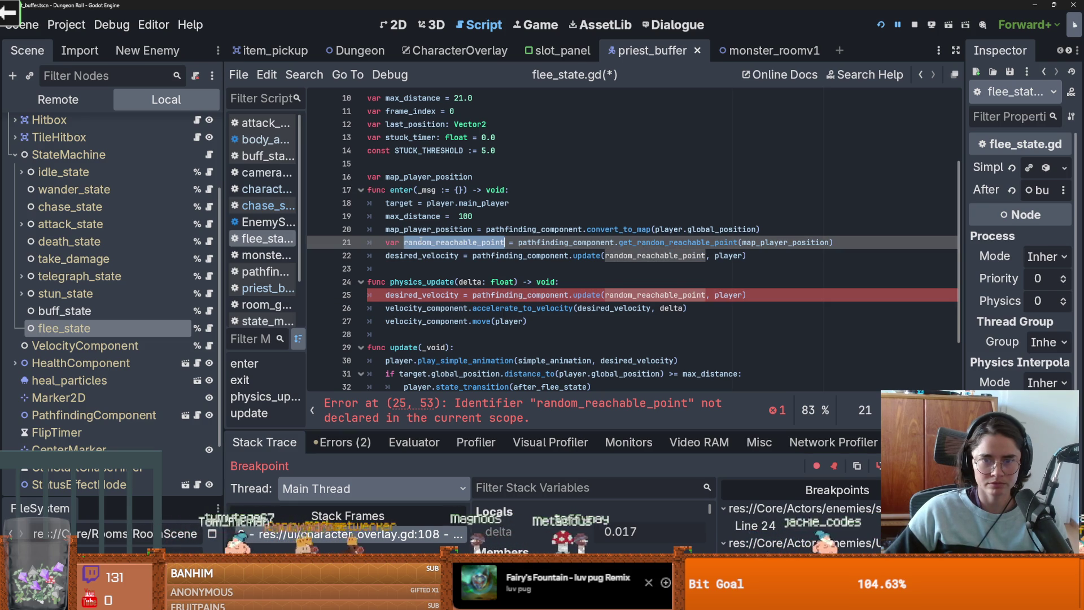
scroll(420, 245, "up", 1)
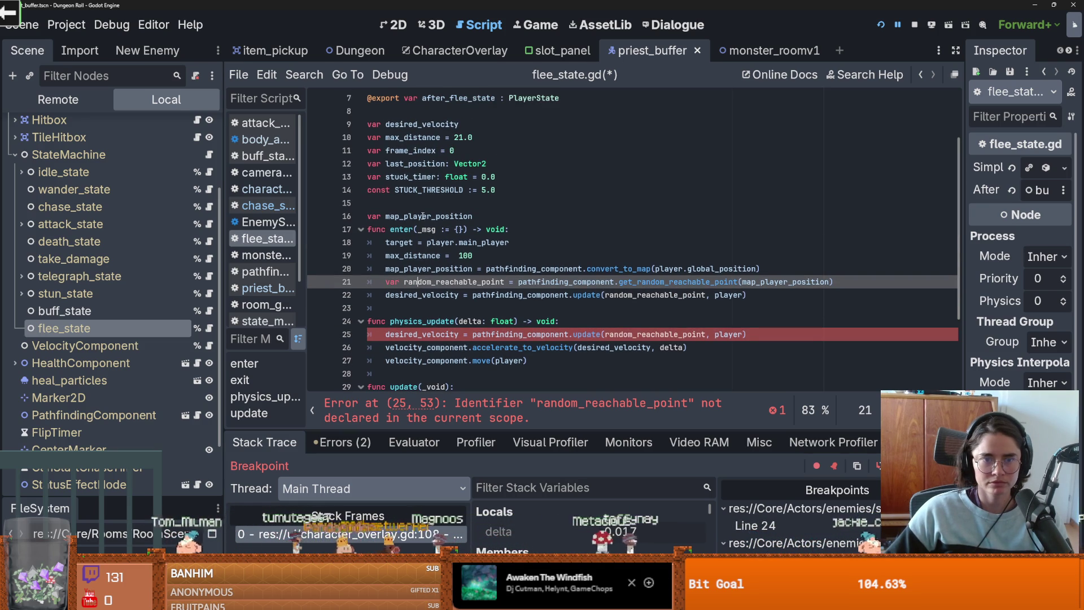
left_click_drag(473, 219, 385, 217)
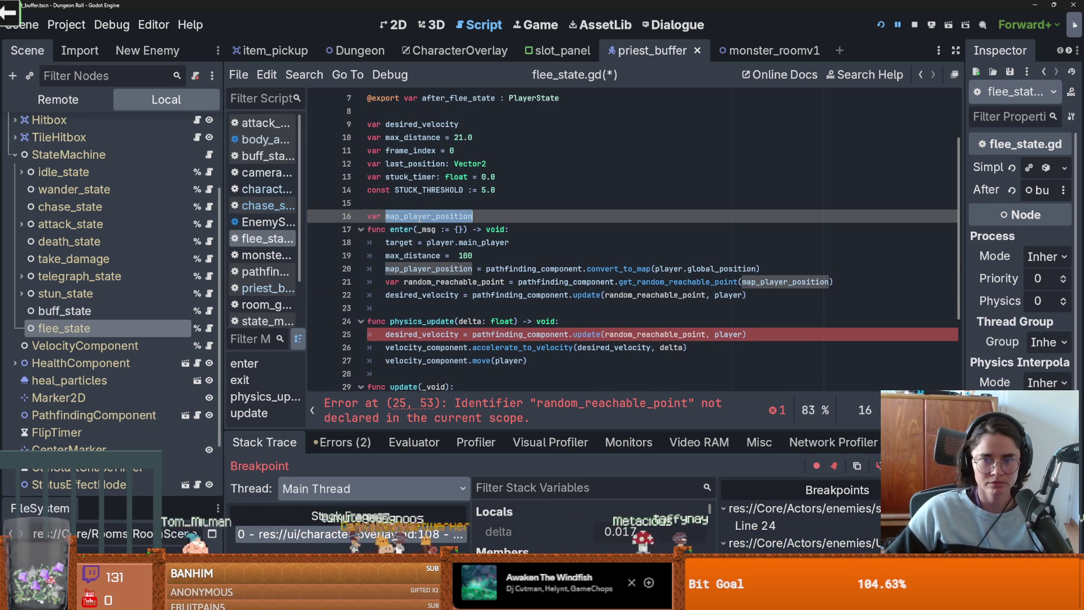
left_click(458, 282)
left_click_drag(505, 282, 386, 281)
key("ctrl+c")
left_click(406, 203)
type("var")
key("ctrl+v")
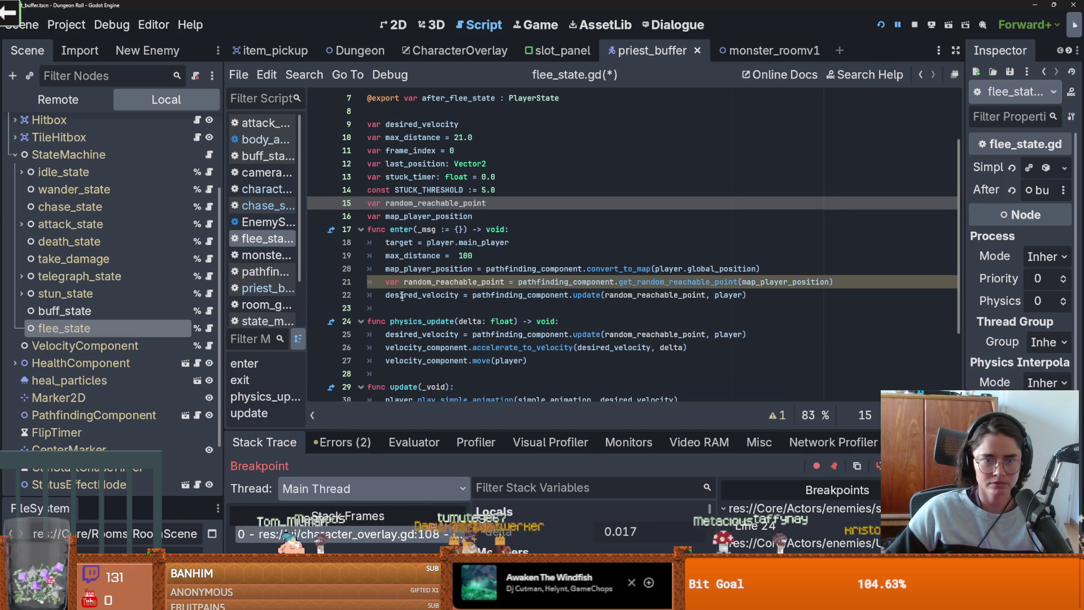
Step: Remove 'var' from line 21 and run the project
left_click(404, 282)
key("BackSpace")
key("BackSpace")
key("BackSpace")
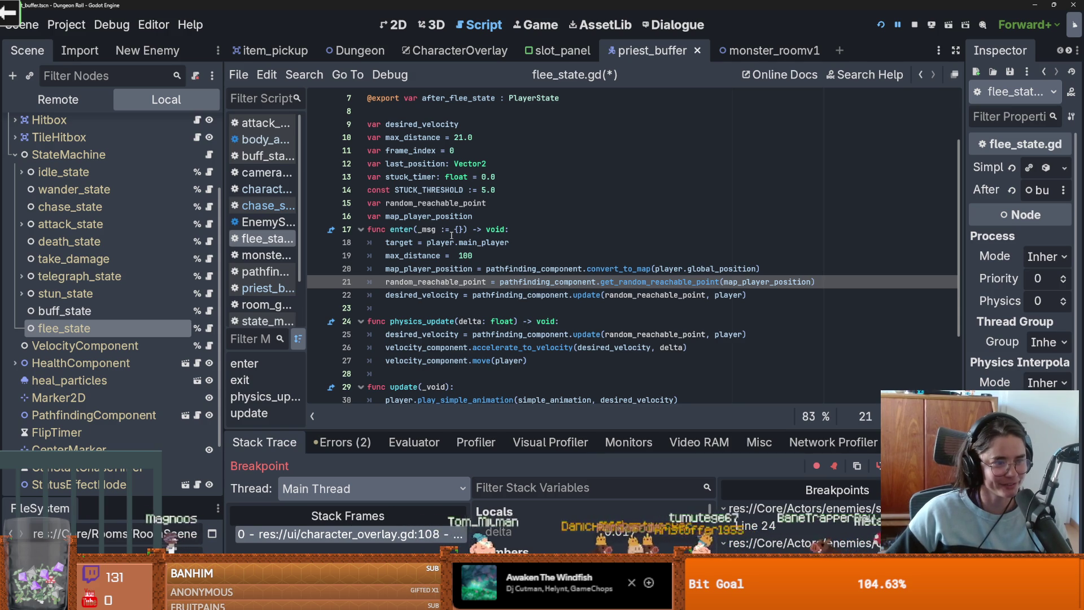
left_click(466, 267)
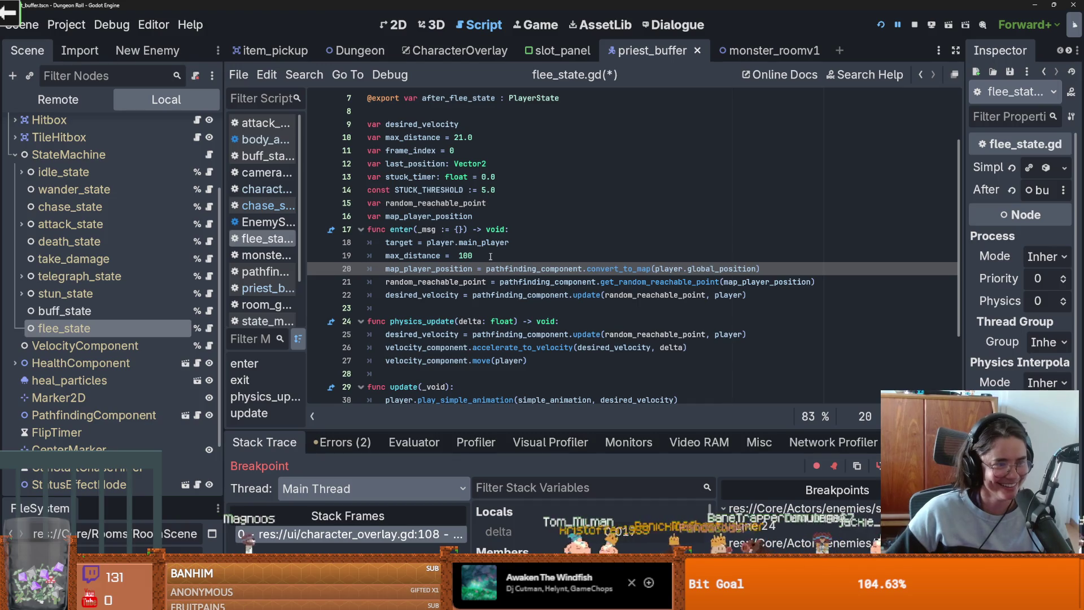
left_click(880, 24)
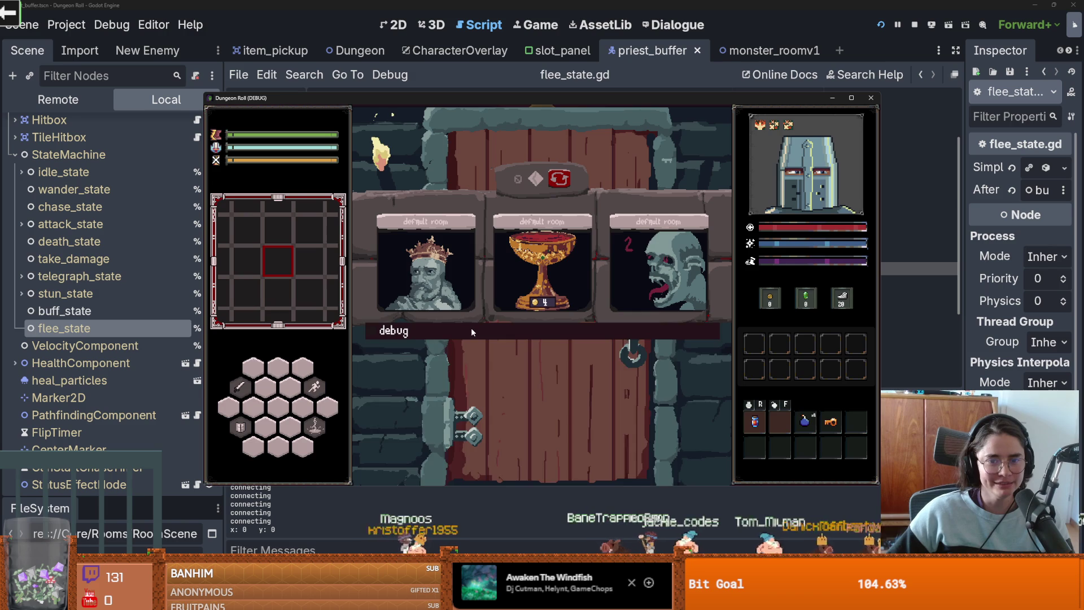
Step: Enter a room in-game, continue to the Nil 'size' error, then reopen flee_state.gd
left_click(447, 405)
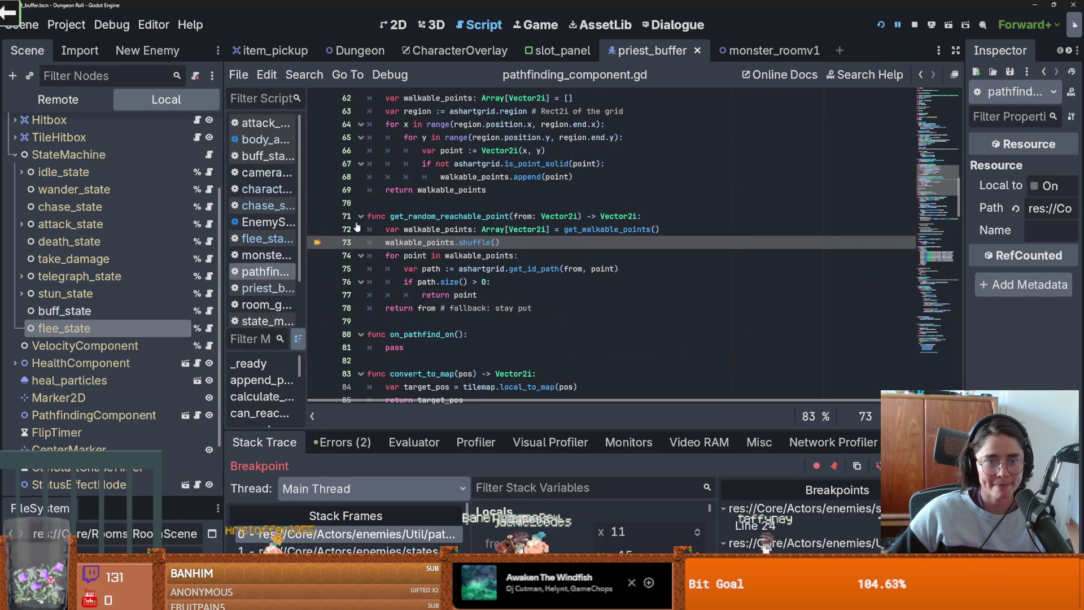
key("F12")
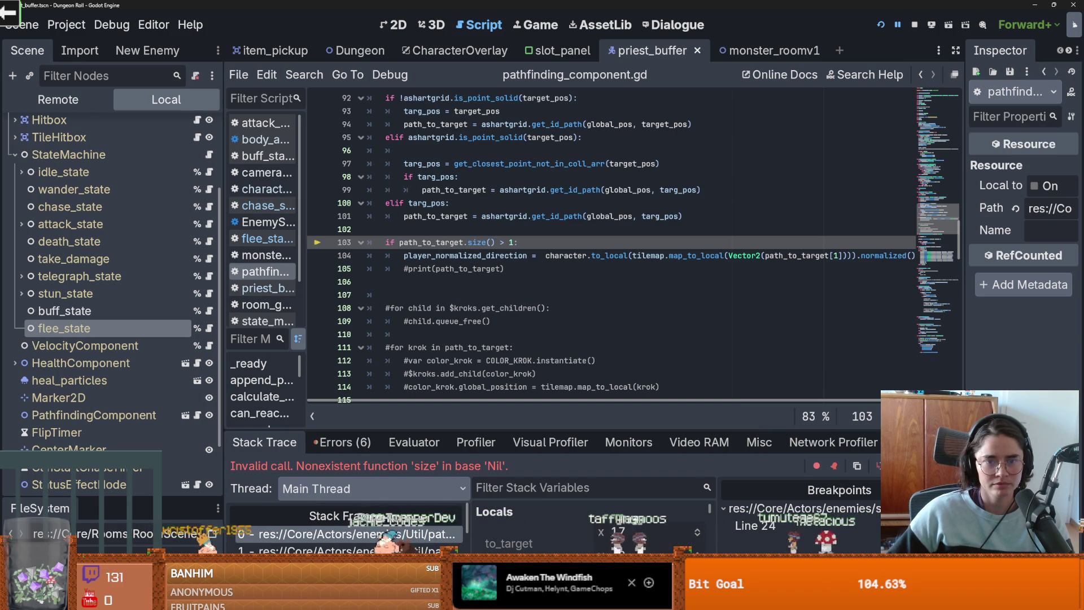
scroll(577, 312, "up", 1)
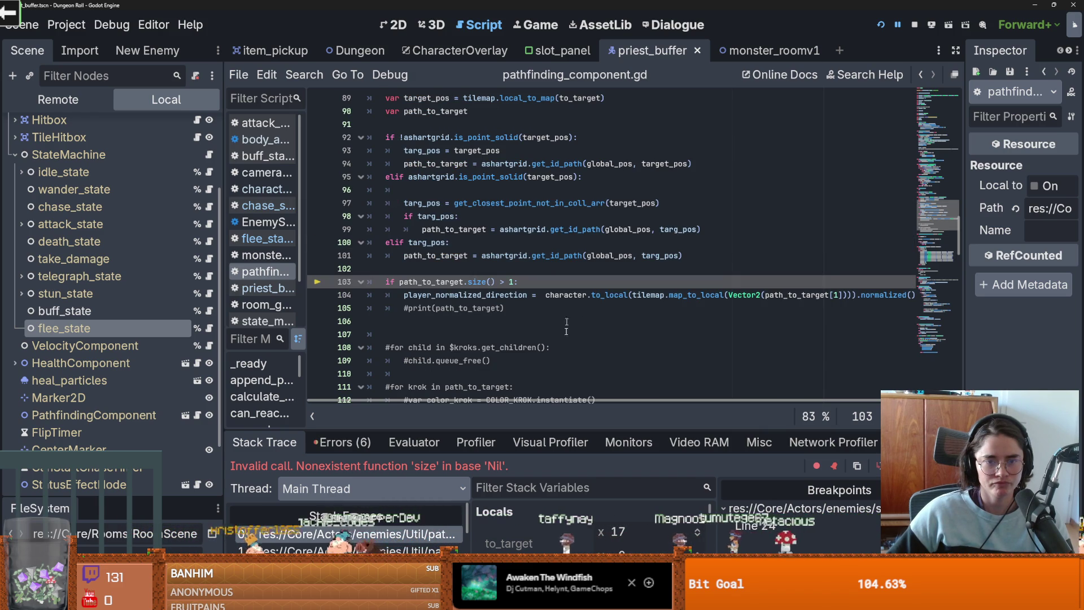
left_click_drag(569, 428, 566, 327)
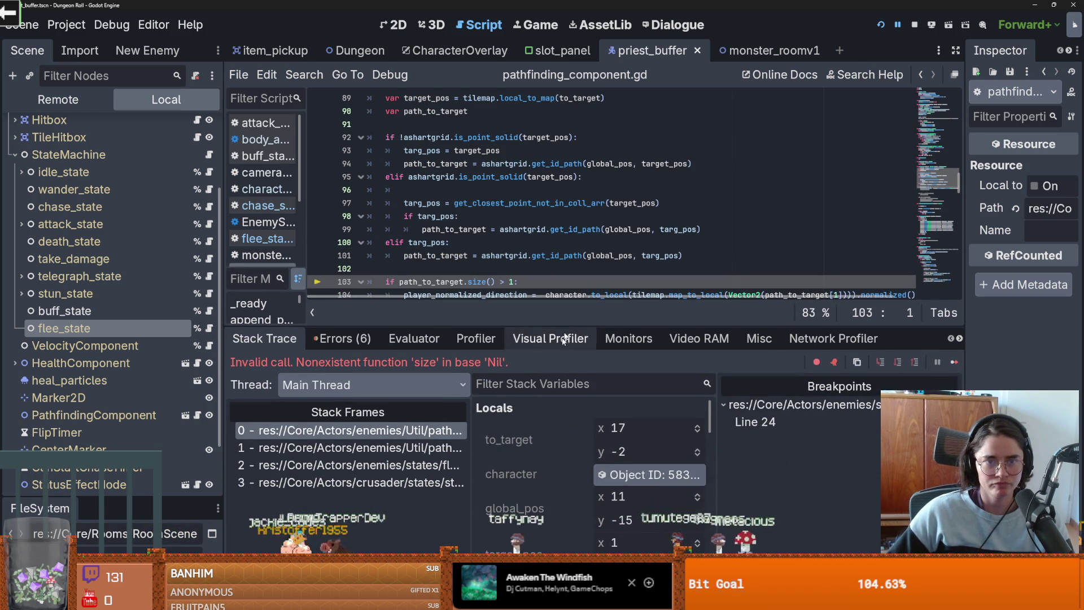
scroll(573, 442, "down", 1)
scroll(567, 443, "down", 1)
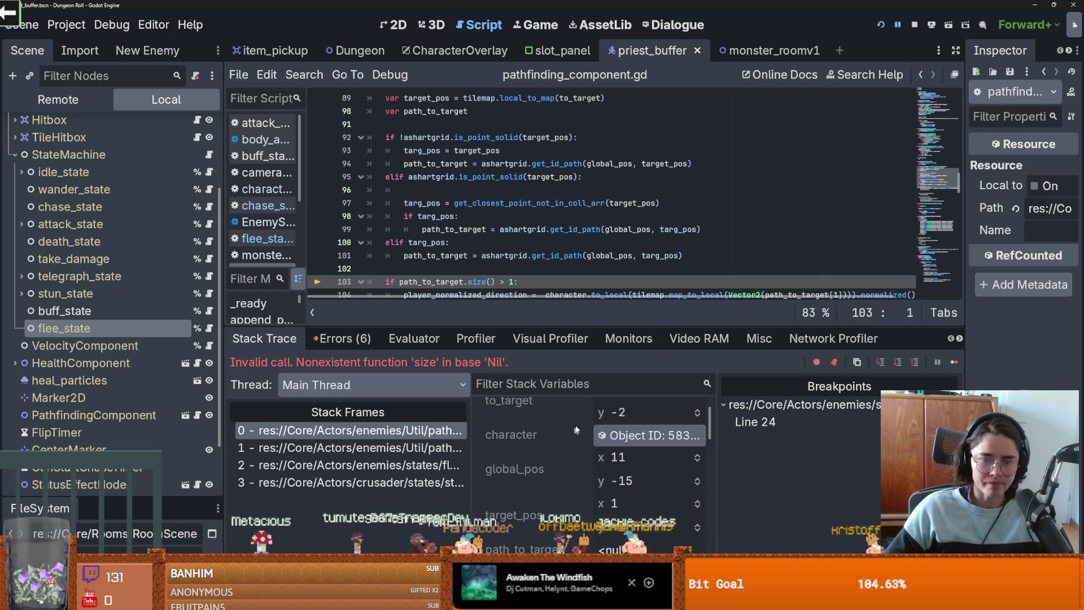
scroll(553, 299, "up", 2)
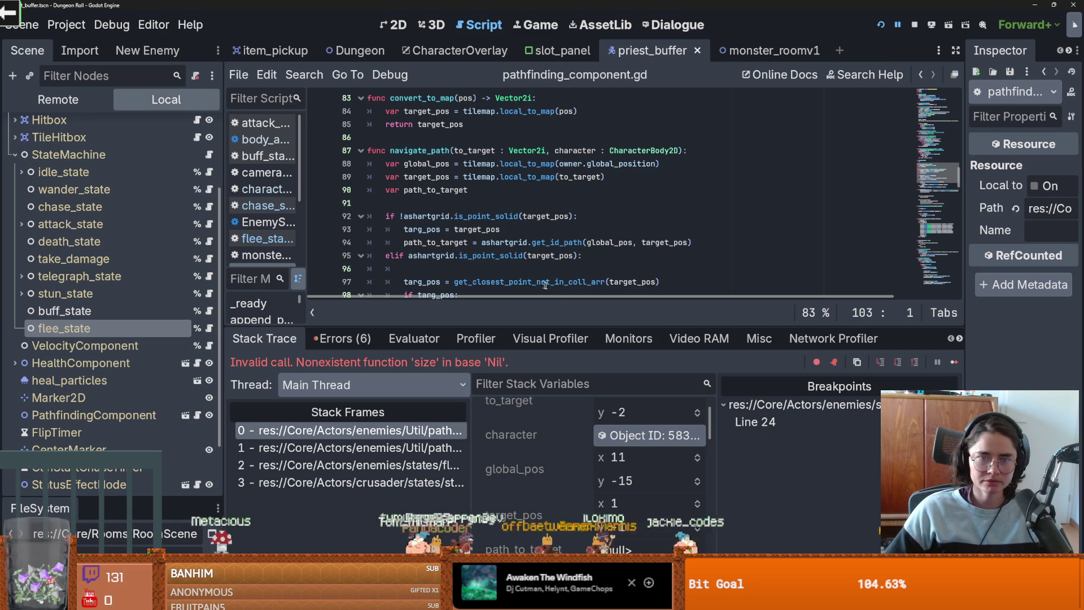
scroll(541, 452, "up", 1)
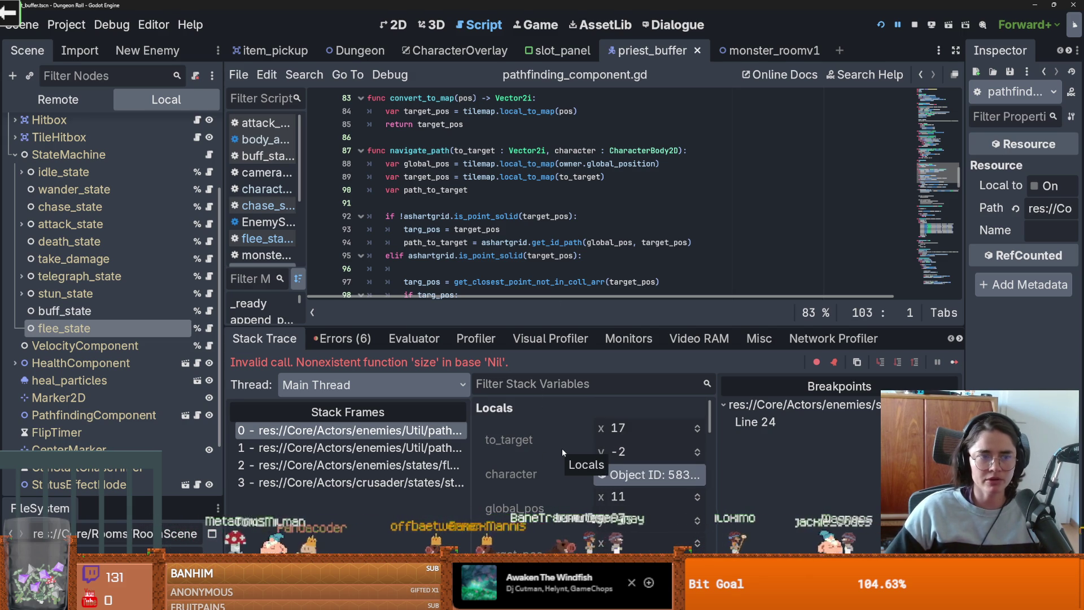
left_click(210, 330)
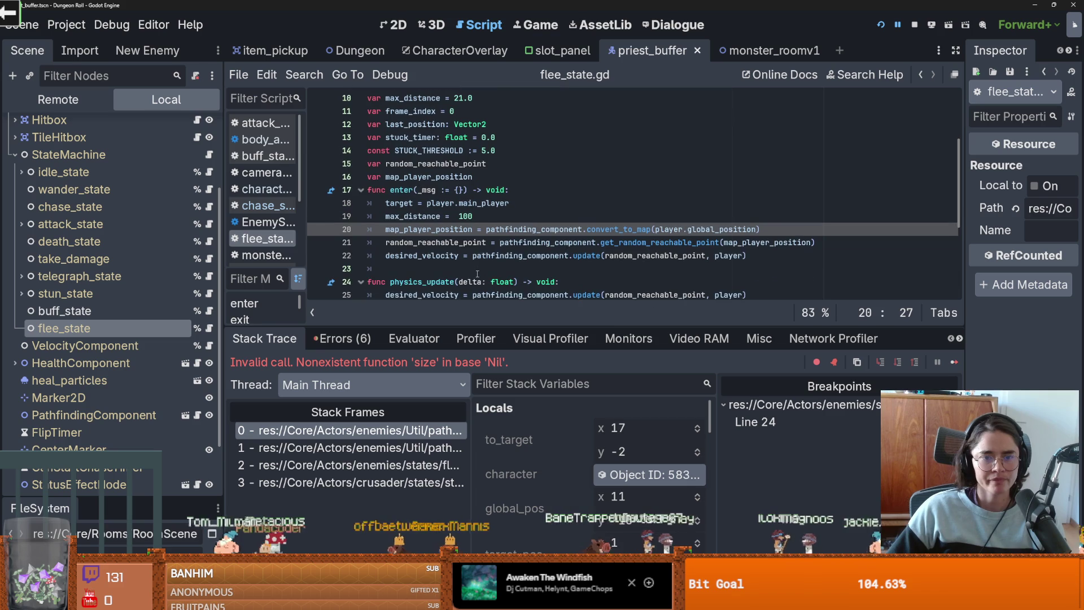
Step: Add line 22: random_reachable_point = pathfinding_component.tilemap.map_to_local(random_reachable_point), then run the game
left_click(513, 242)
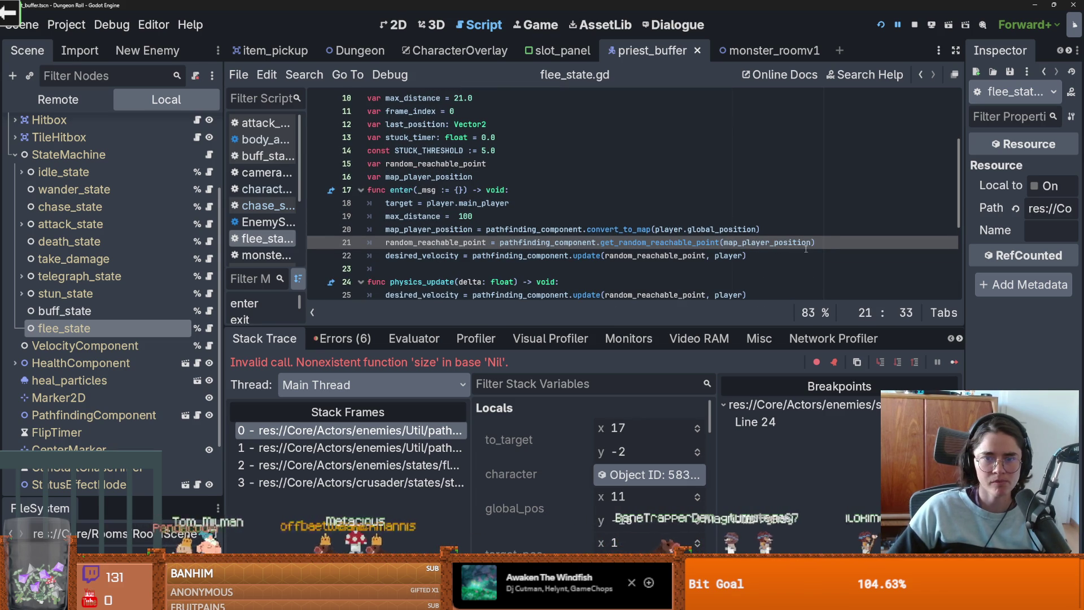
key("Return")
type("ran")
key("Return")
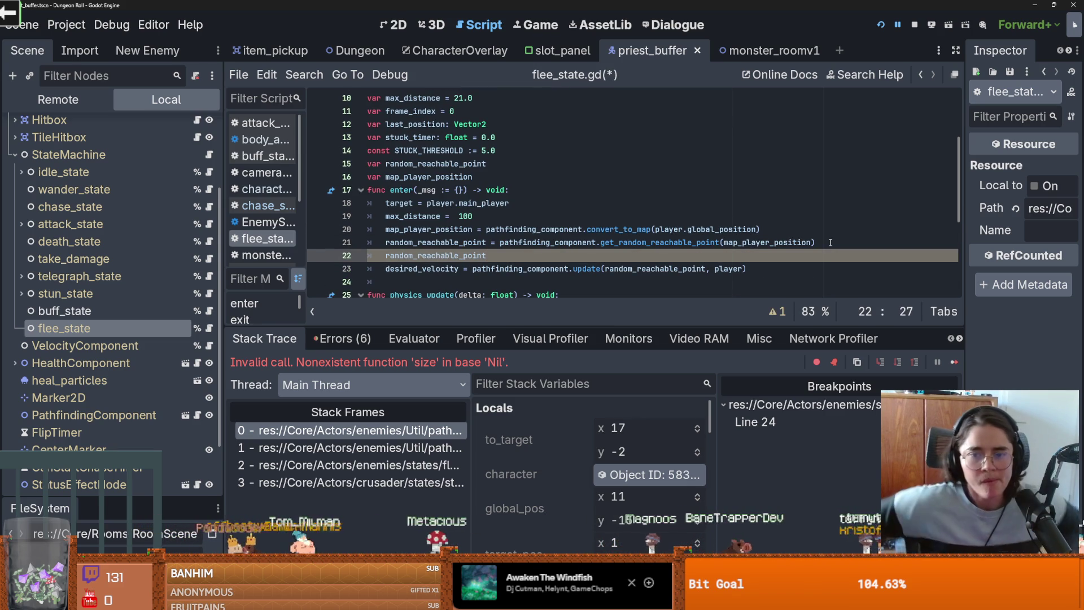
type("= pathfinding_component.timem")
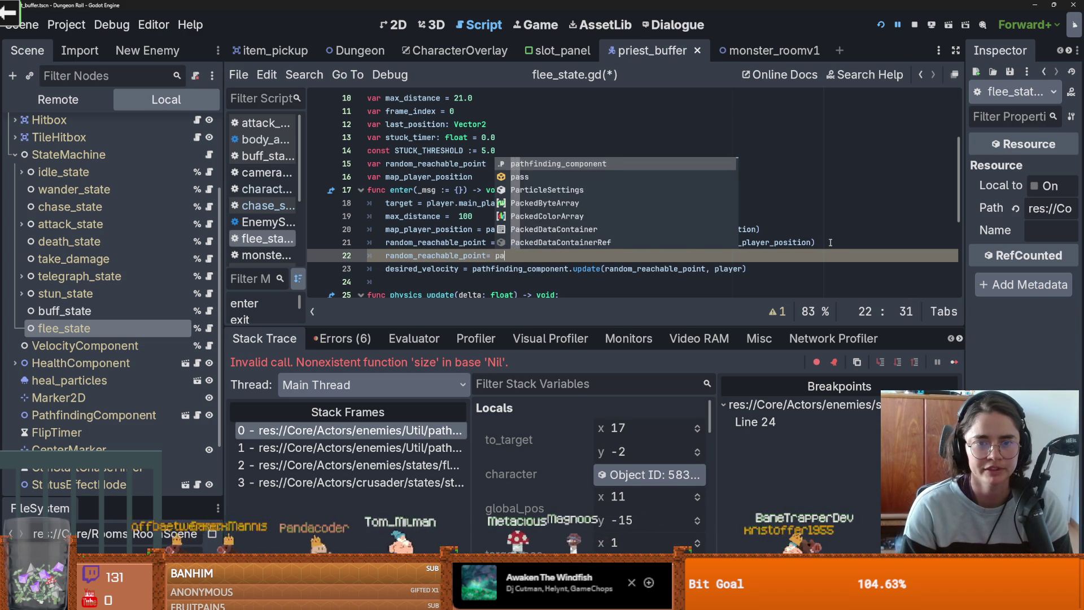
type("ap")
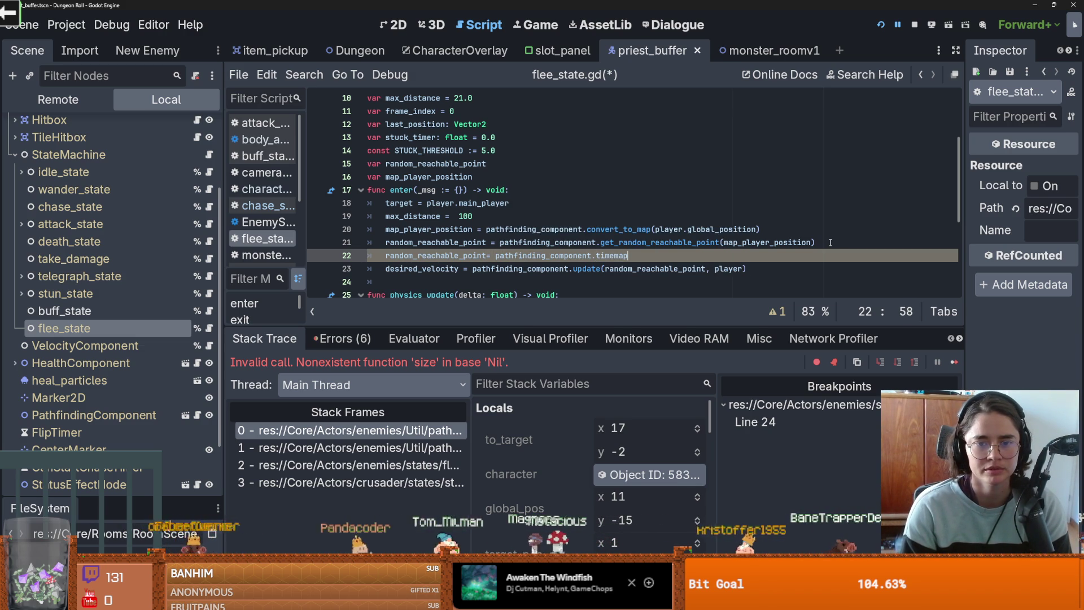
type("map")
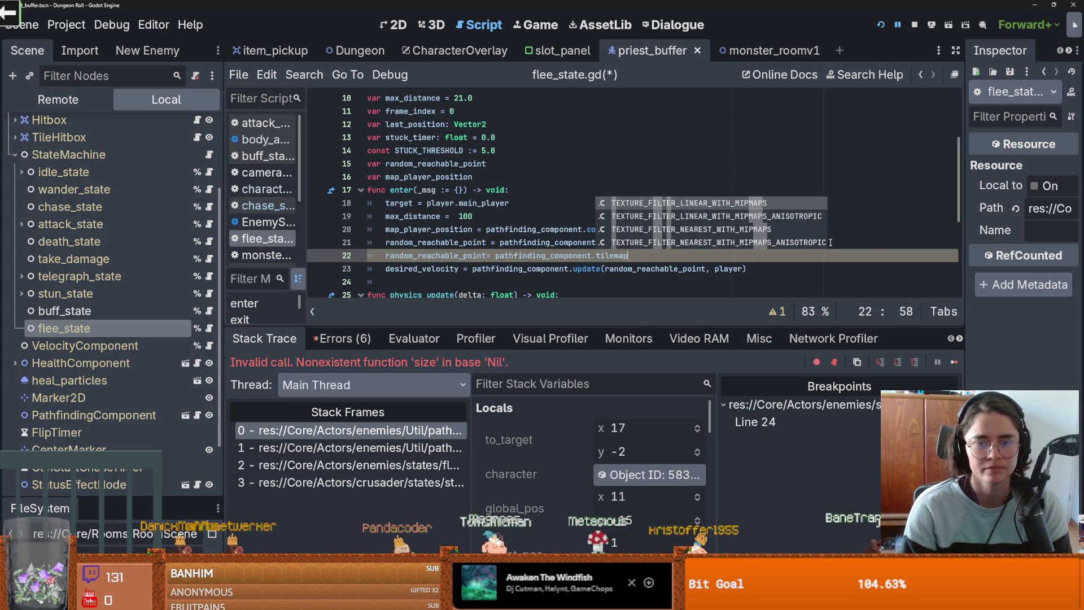
type(".map_")
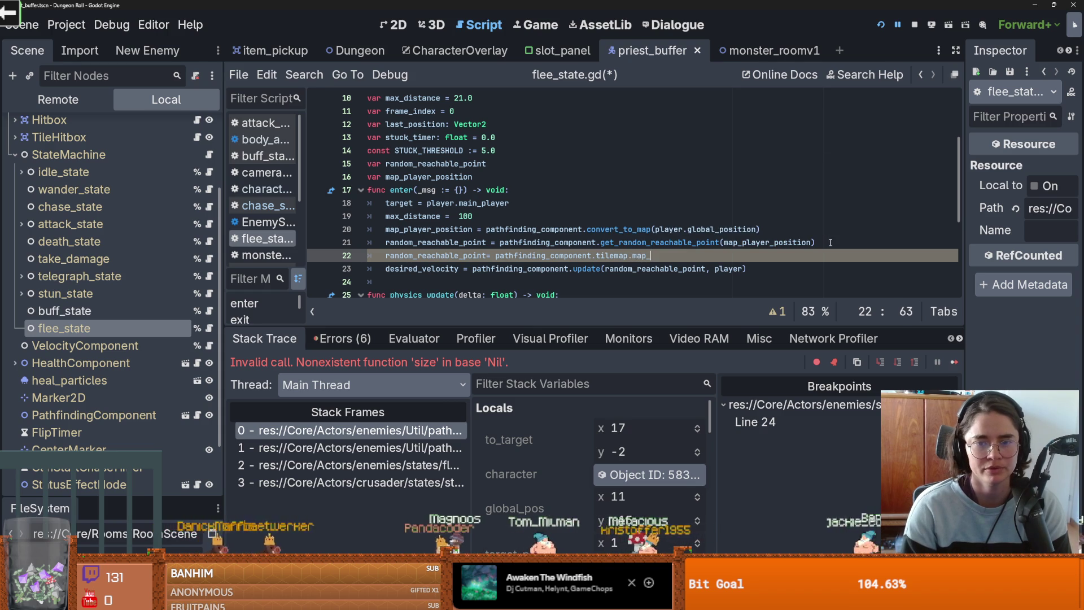
type("to_local(")
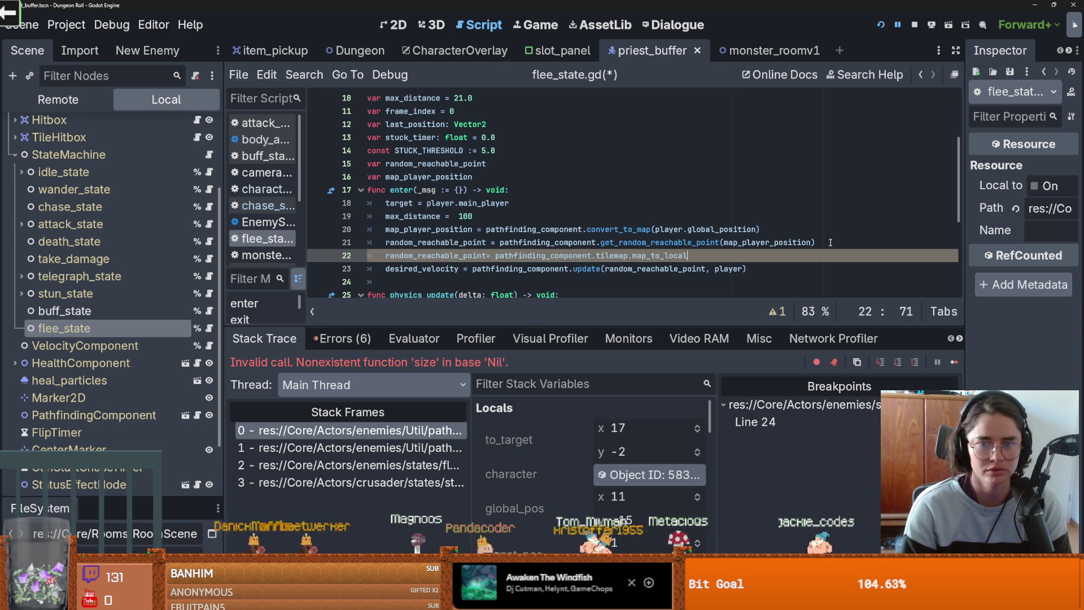
double_click(484, 256)
key("ctrl+c")
key("End")
key("Left")
key("ctrl+v")
scroll(772, 177, "down", 3)
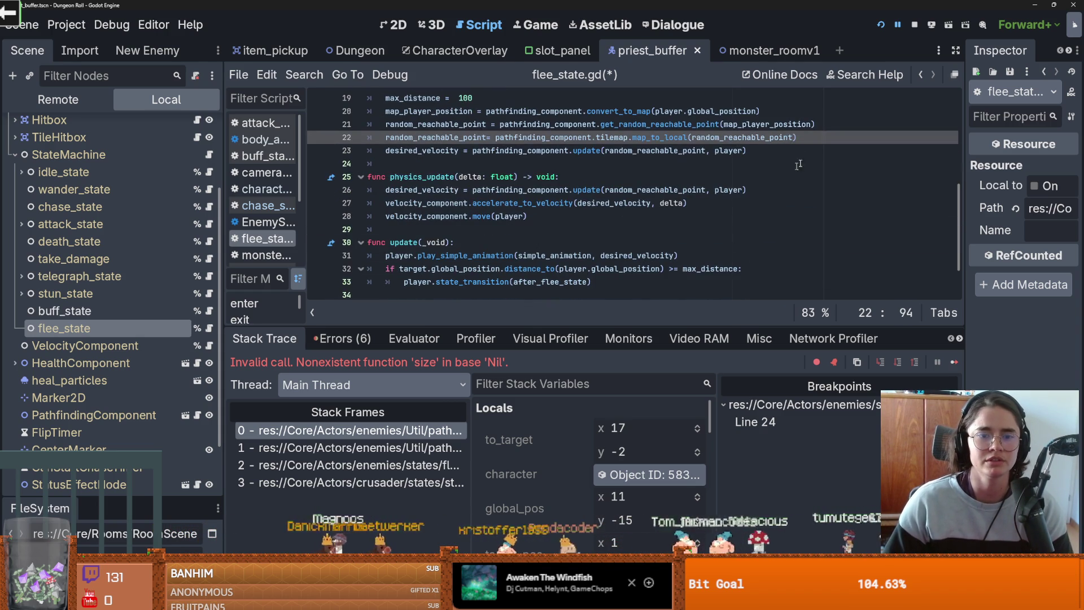
left_click(880, 25)
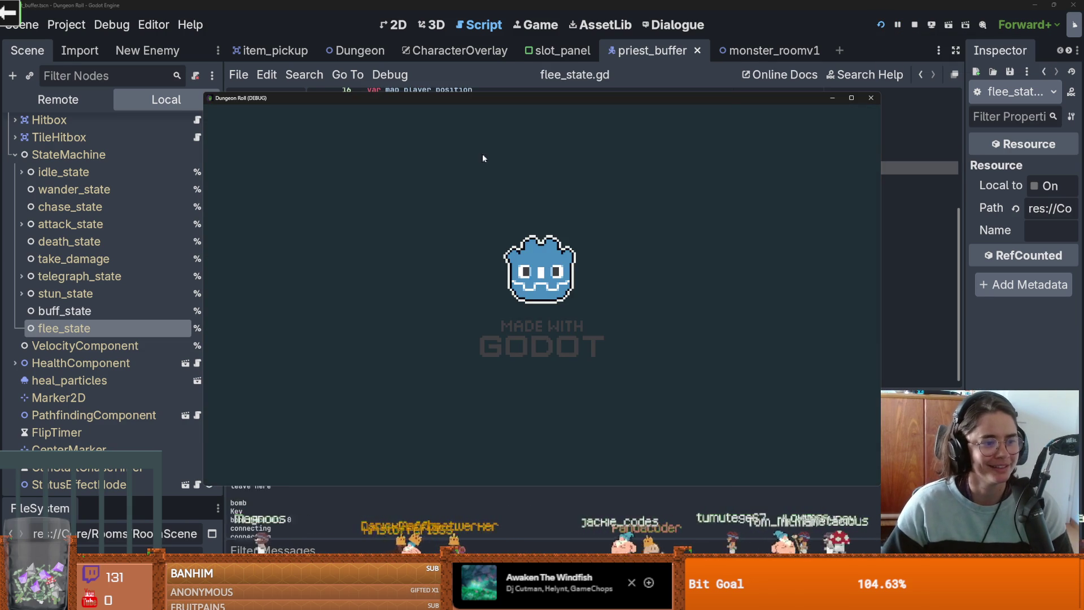
Step: Run the game and use the debug room list to reach a room with enemies
key("w")
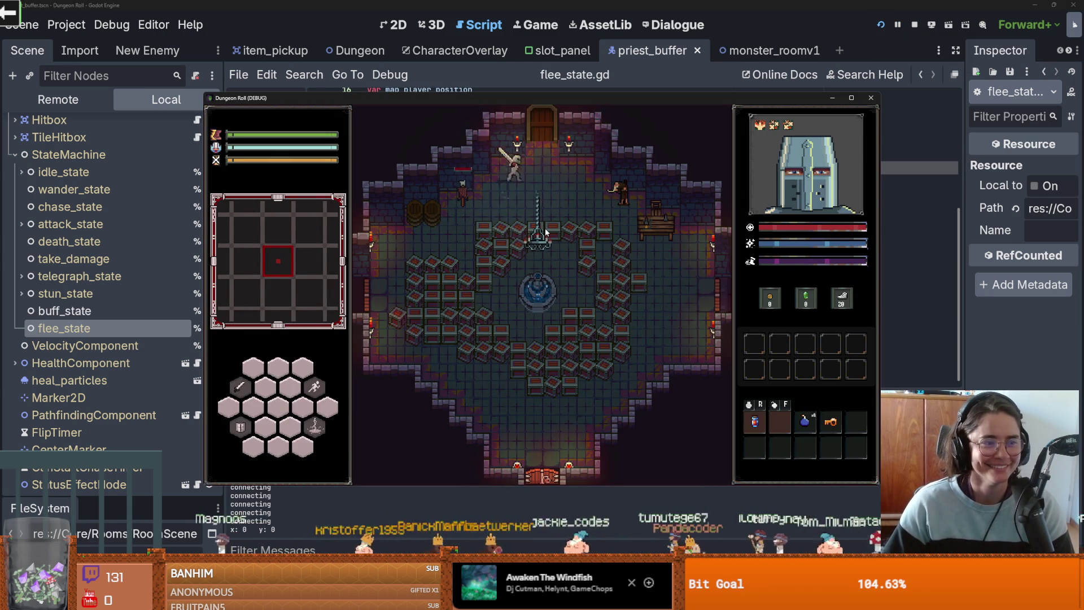
left_click(481, 332)
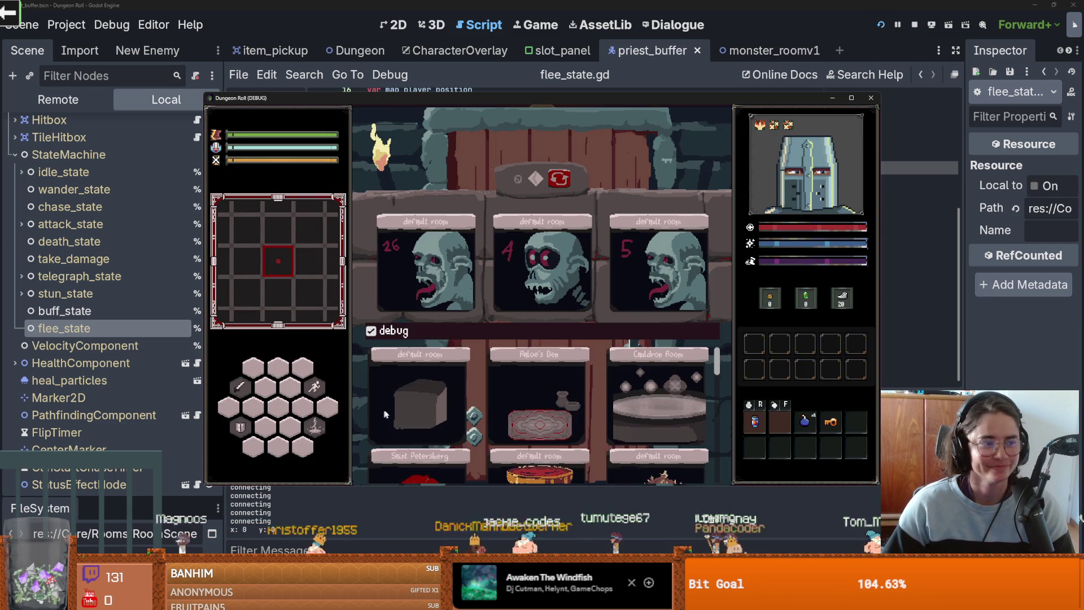
left_click(427, 400)
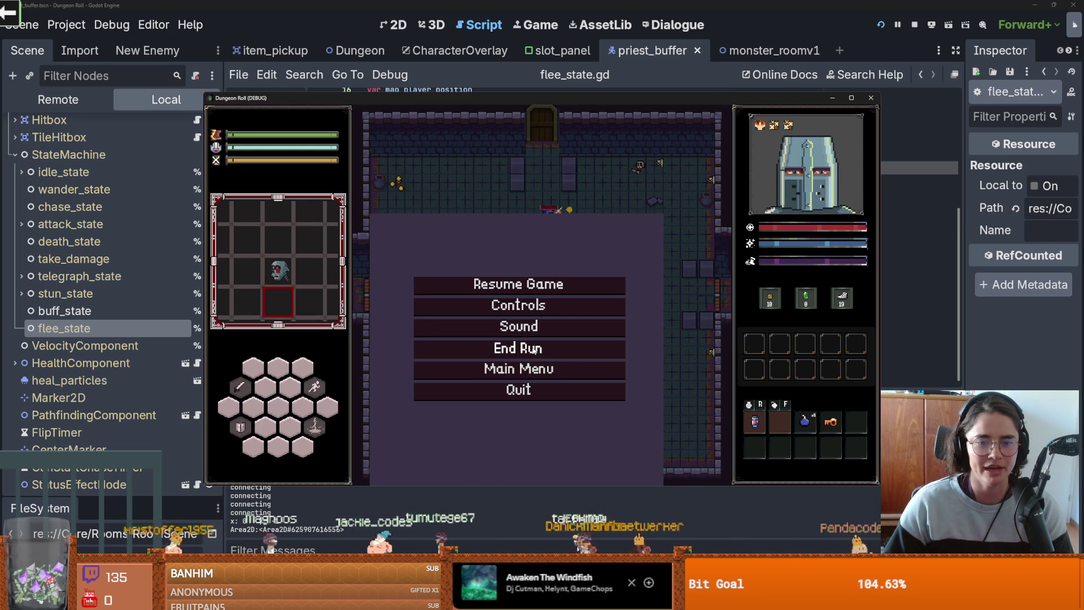
left_click(535, 347)
key("w")
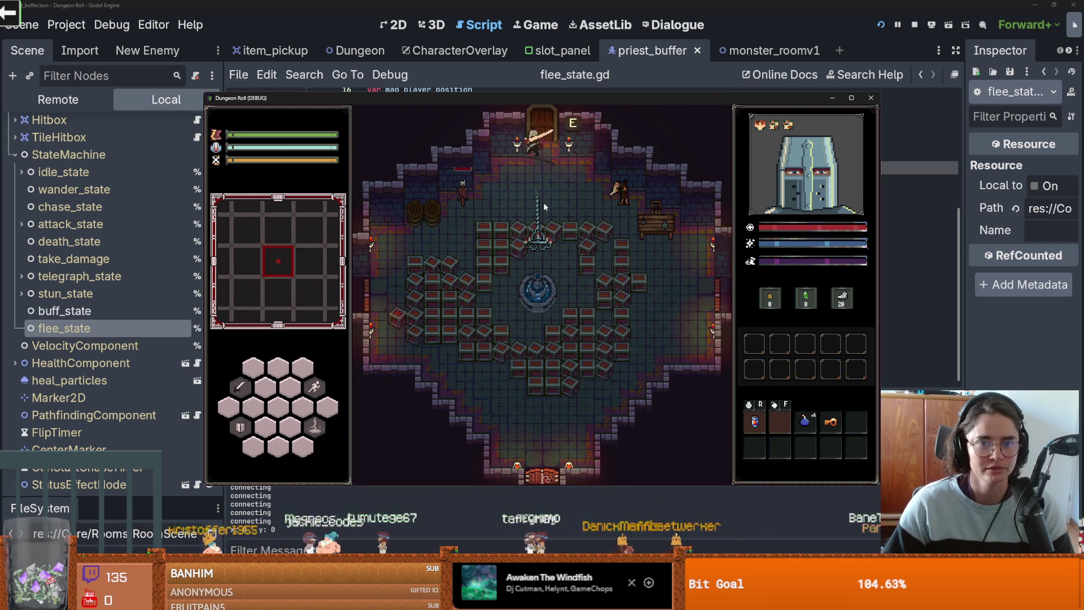
left_click(485, 418)
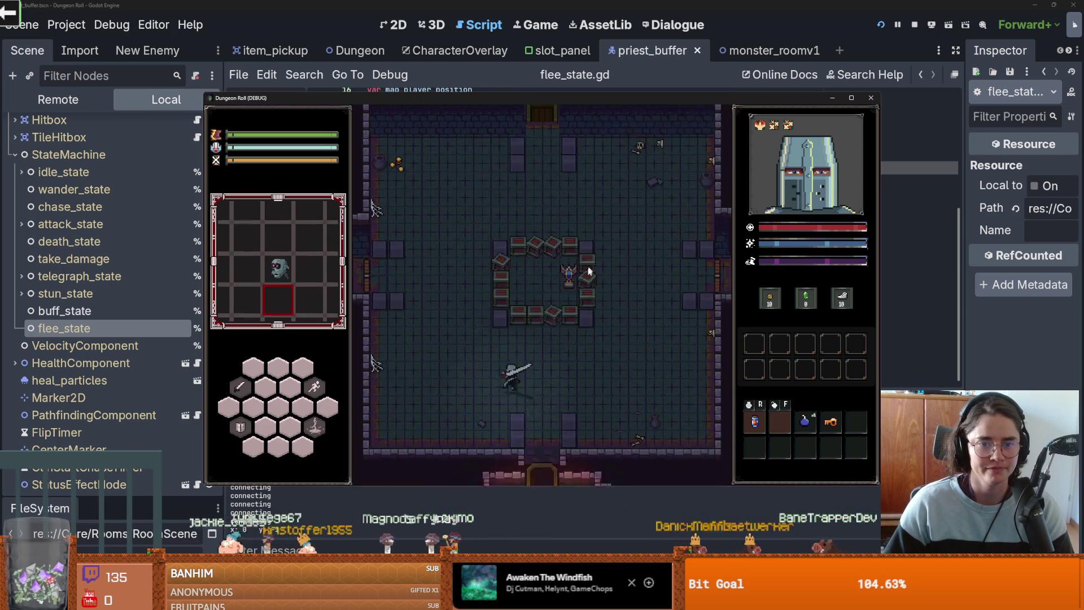
key("w")
key("d")
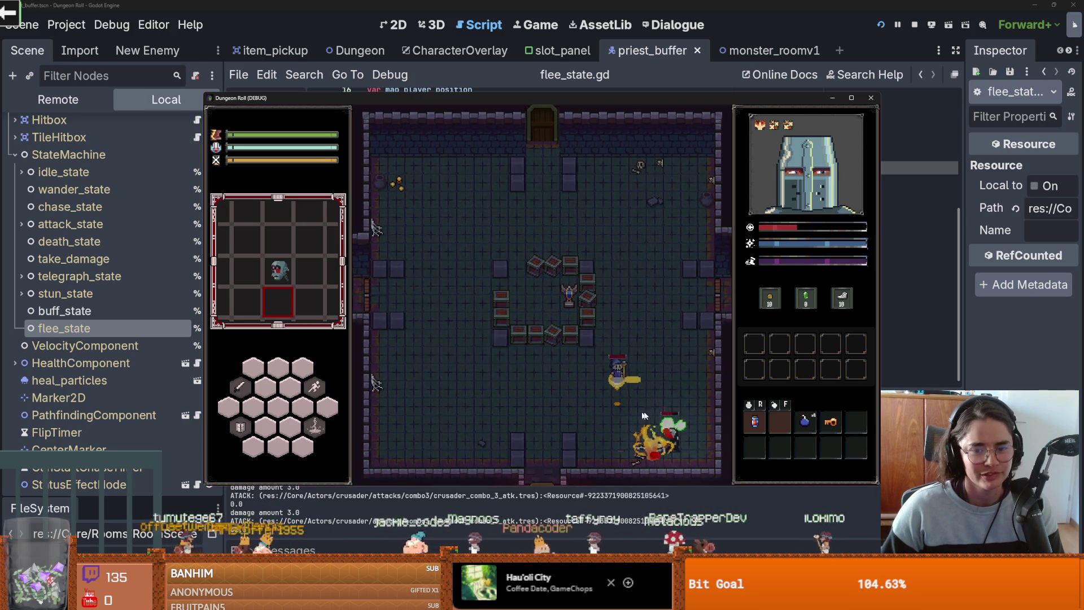
Step: Attack the goblins, then walk the knight over to the priest enemy
left_click(668, 393)
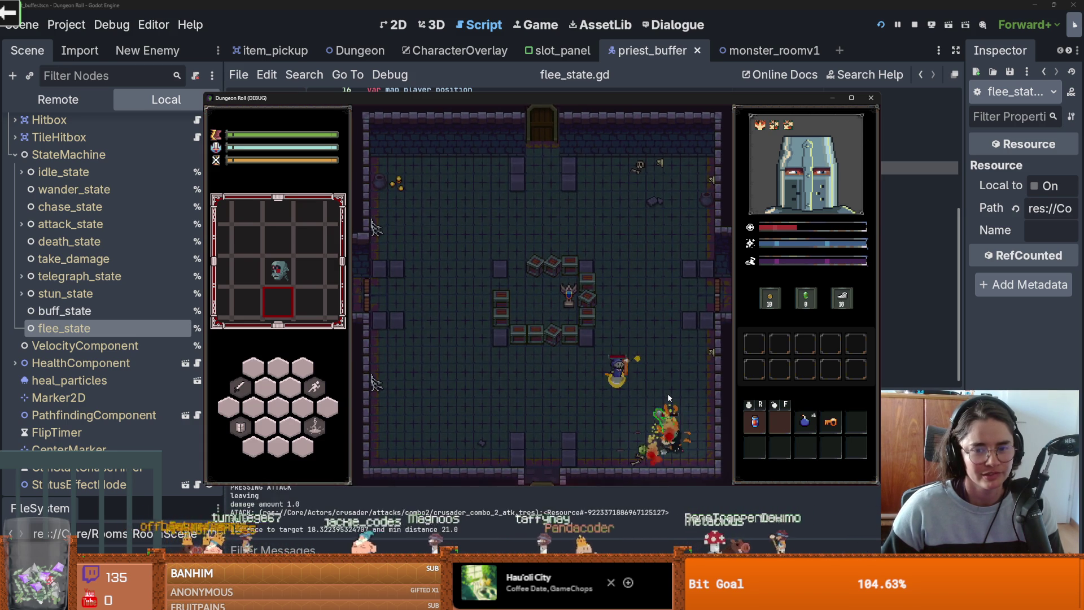
left_click(668, 393)
key("a")
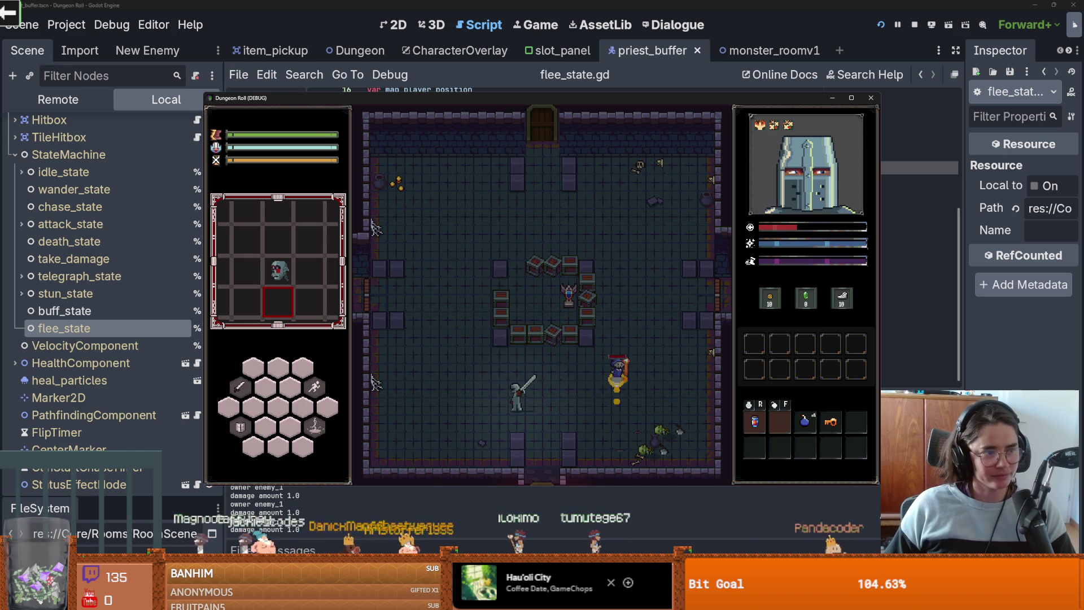
key("d")
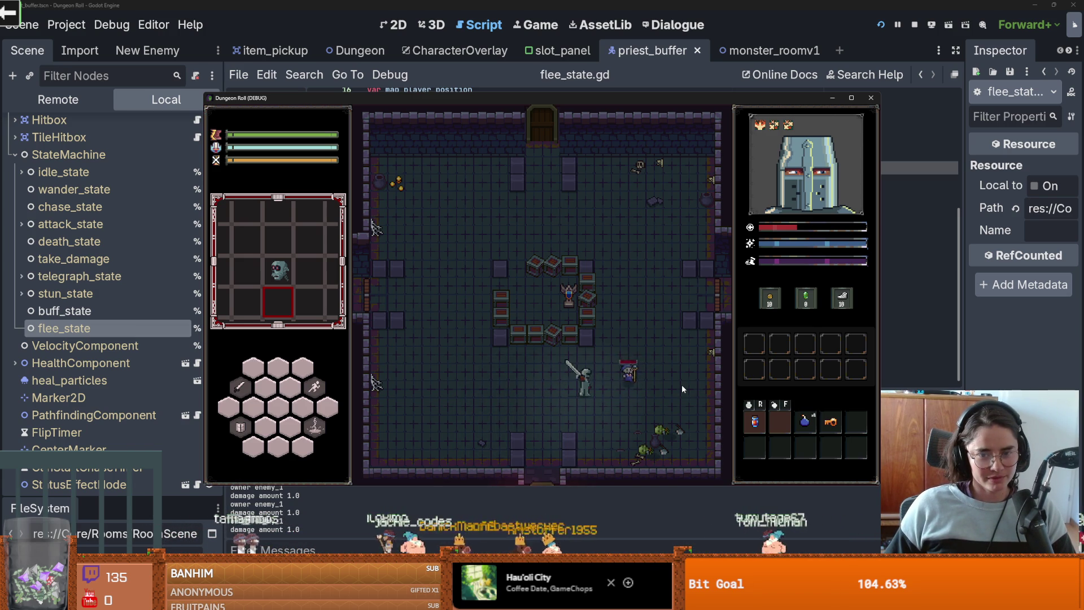
key("d")
key("w")
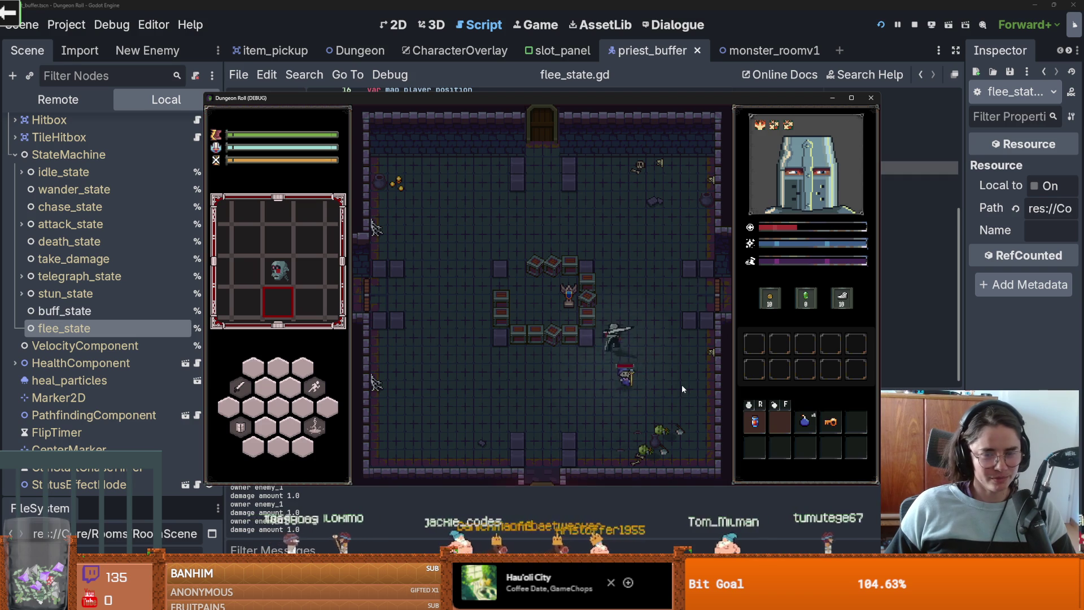
key("w")
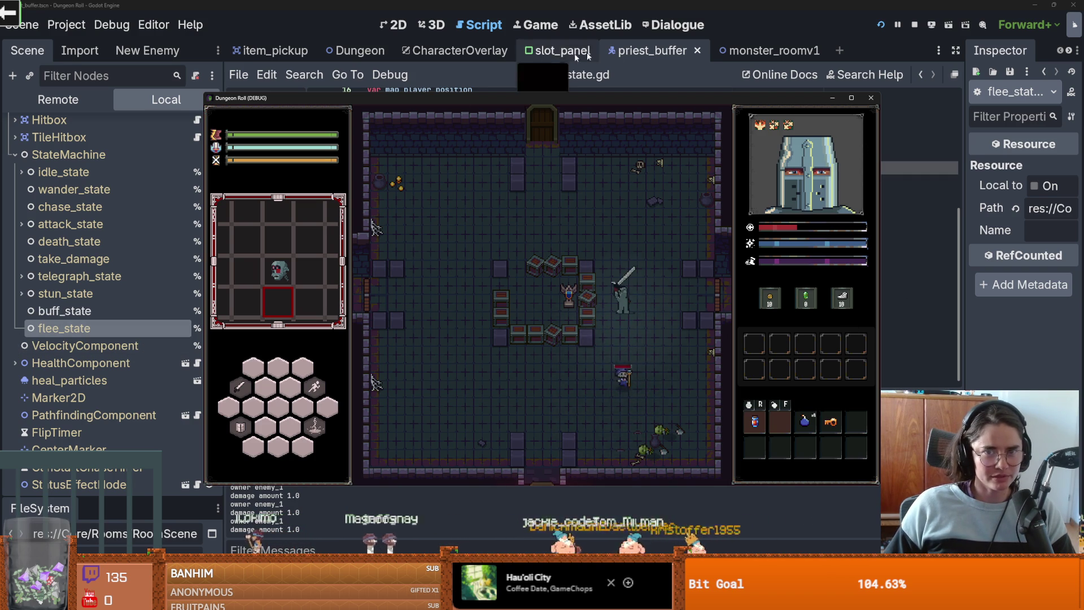
Step: Chase the priest until it switches to flee_state, then stop the game
left_click(666, 50)
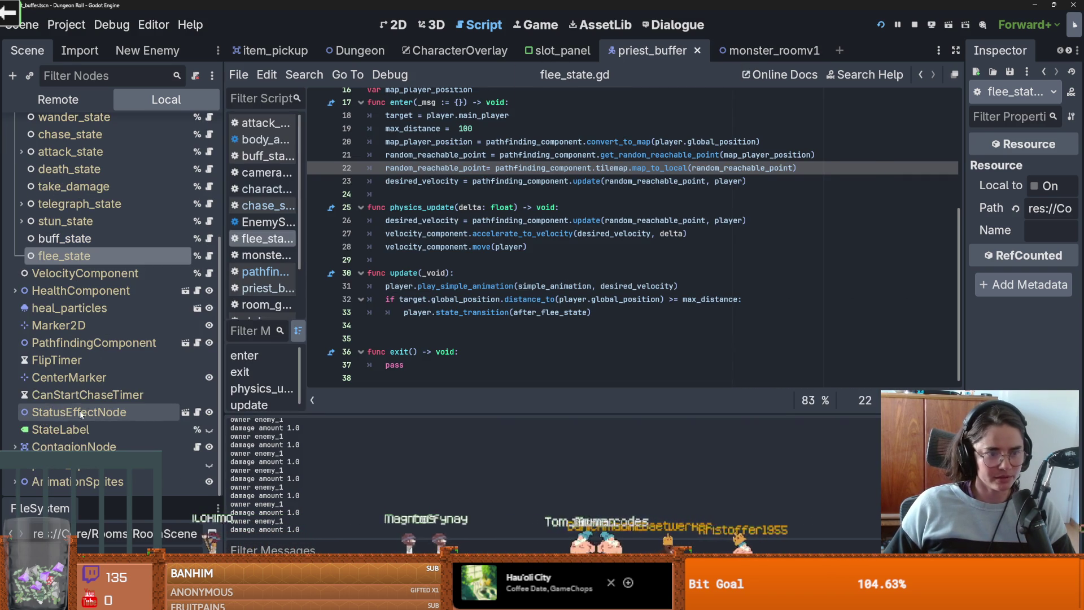
key("alt+Tab")
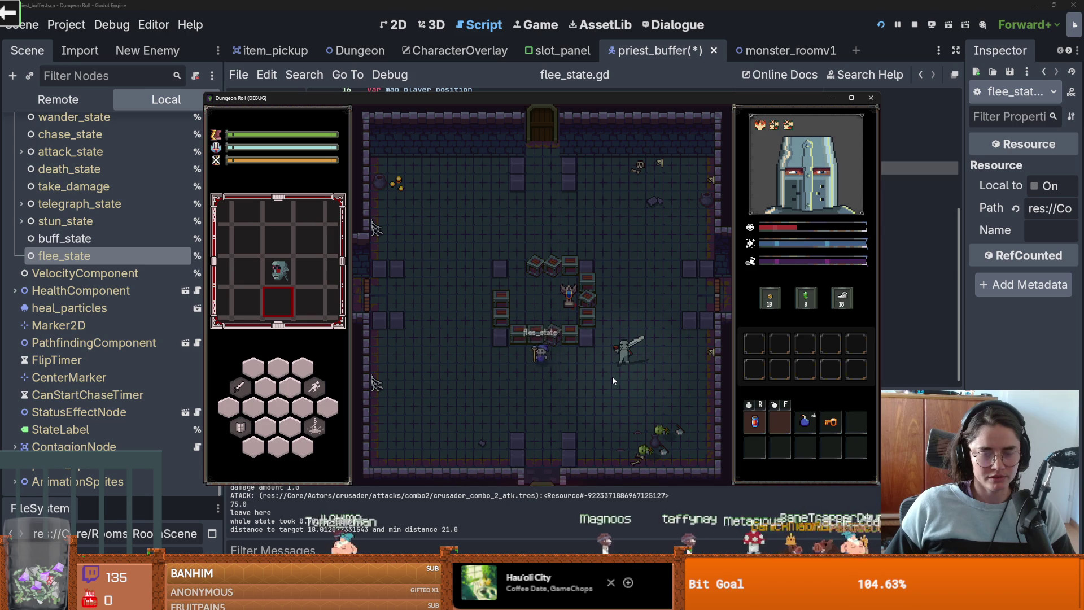
key("a")
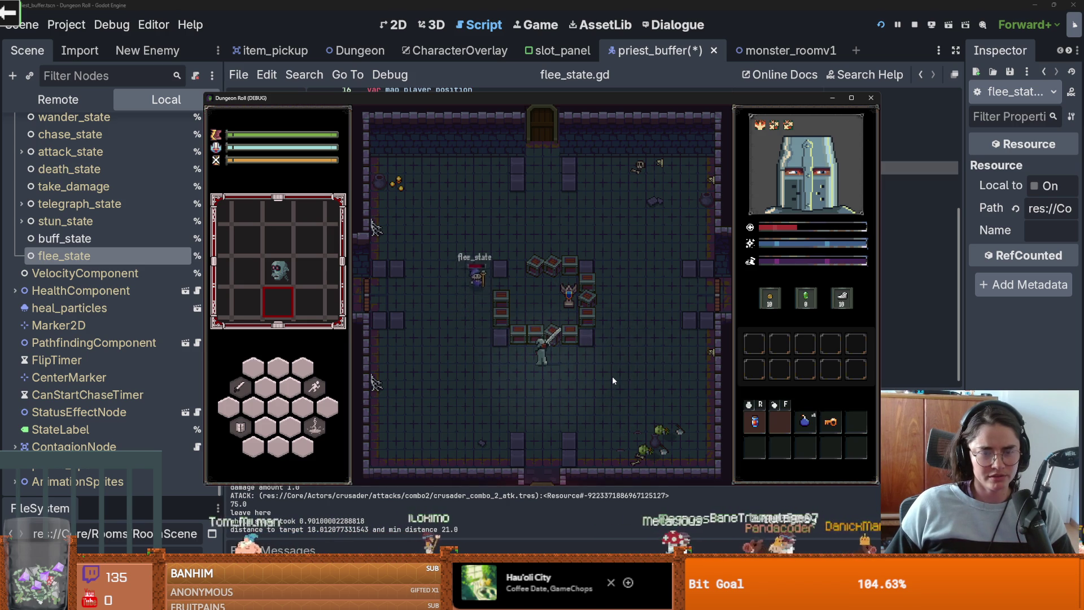
key("a")
key("d")
left_click(871, 98)
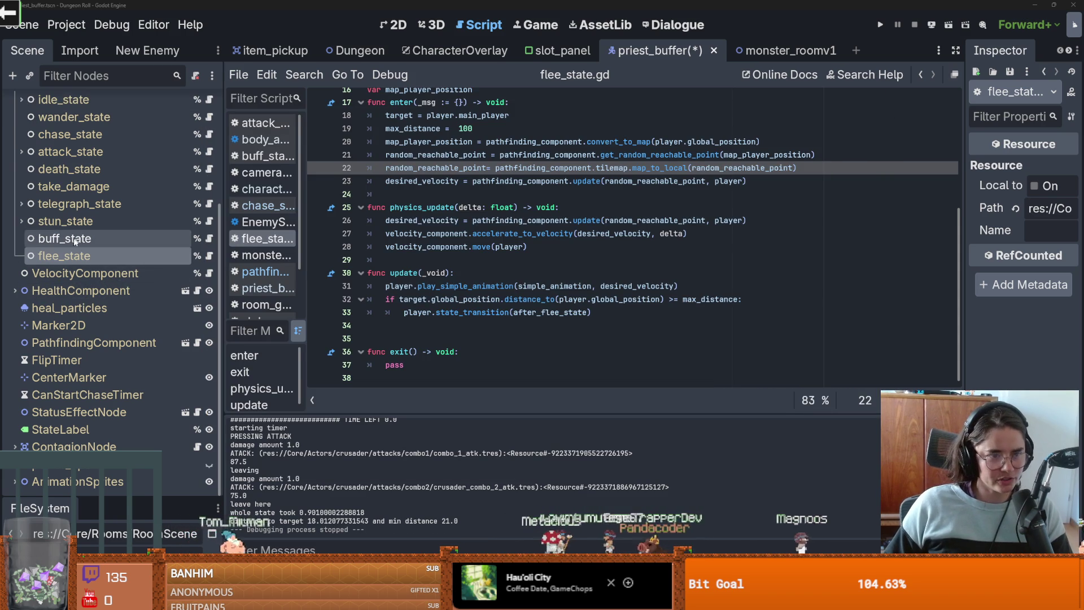
left_click(209, 234)
Step: Select the last_position and stuck timer declarations in chase_state.gd
scroll(457, 274, "up", 5)
scroll(457, 274, "down", 1)
left_click_drag(455, 308, 333, 290)
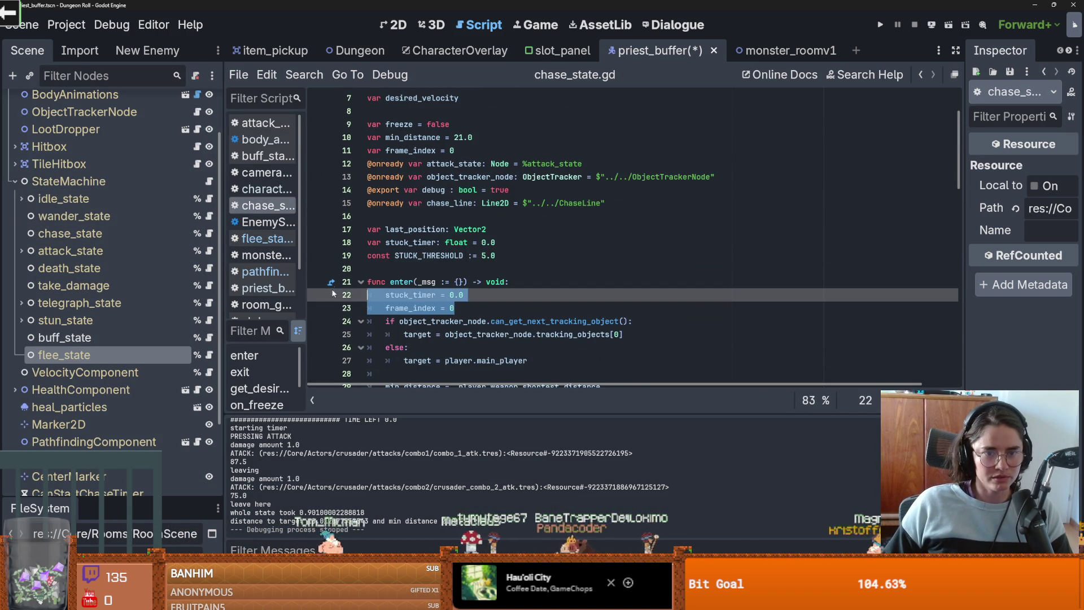
left_click_drag(497, 255, 352, 217)
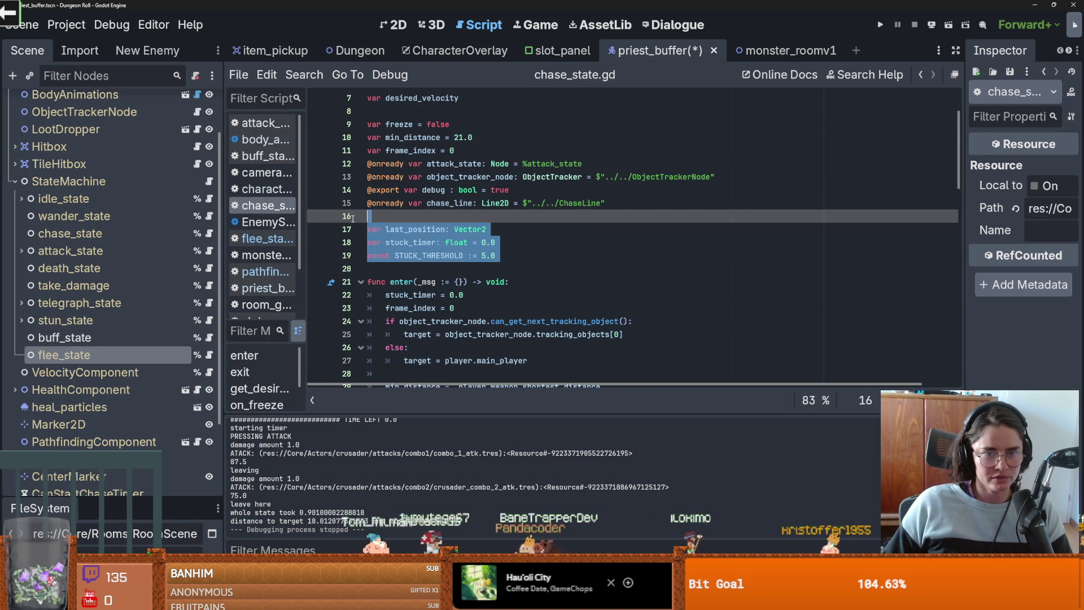
Step: Remove the stray blank line below flee_state.gd's variable declarations
left_click(210, 355)
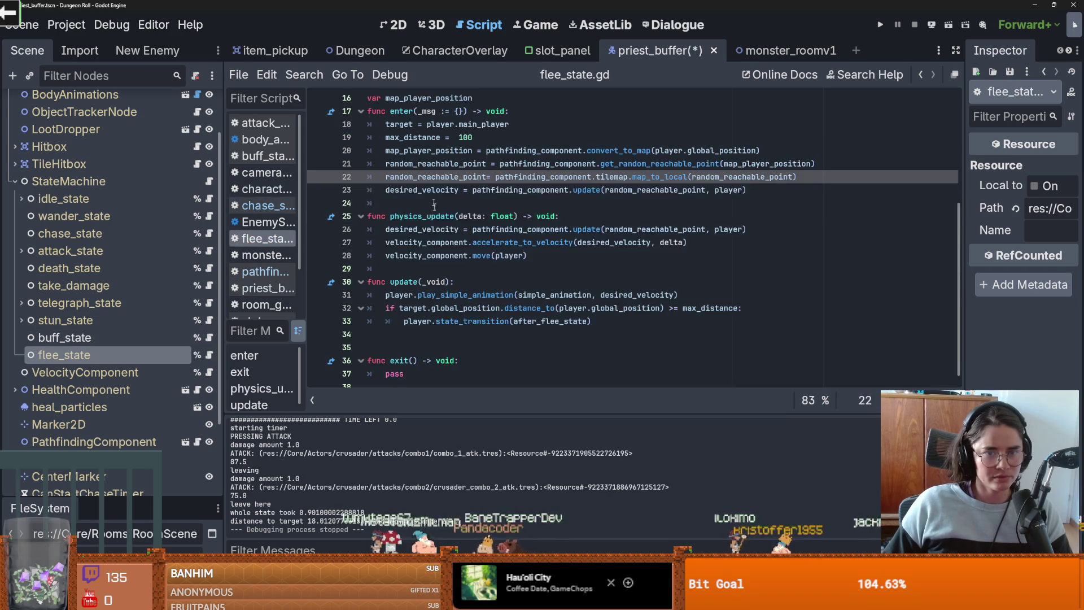
scroll(431, 226, "up", 1)
left_click(496, 215)
key("Return")
key("Return")
key("Return")
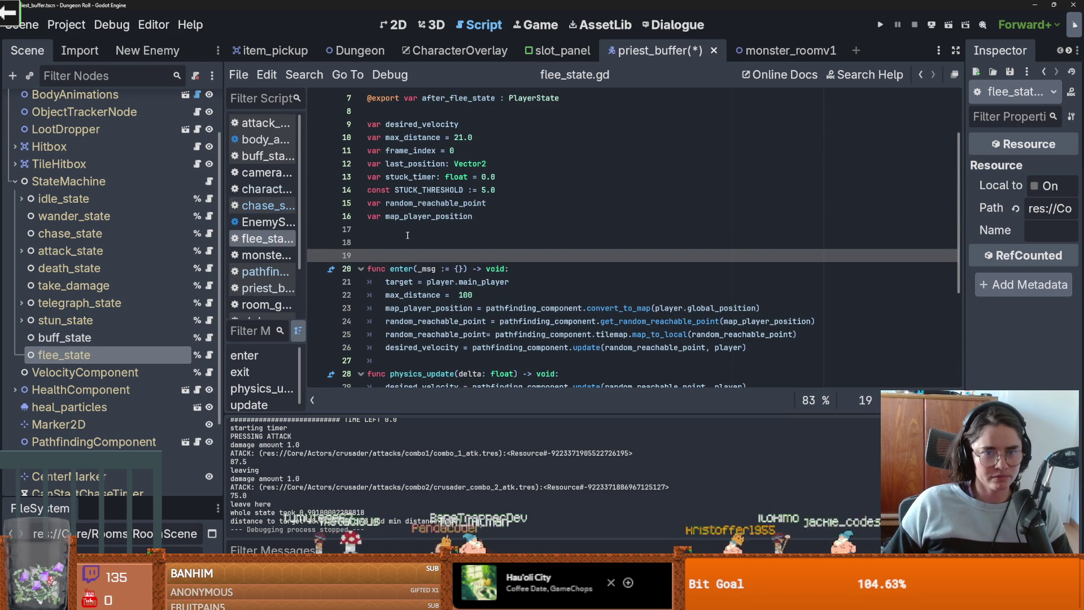
left_click(416, 234)
left_click(385, 254)
key("BackSpace")
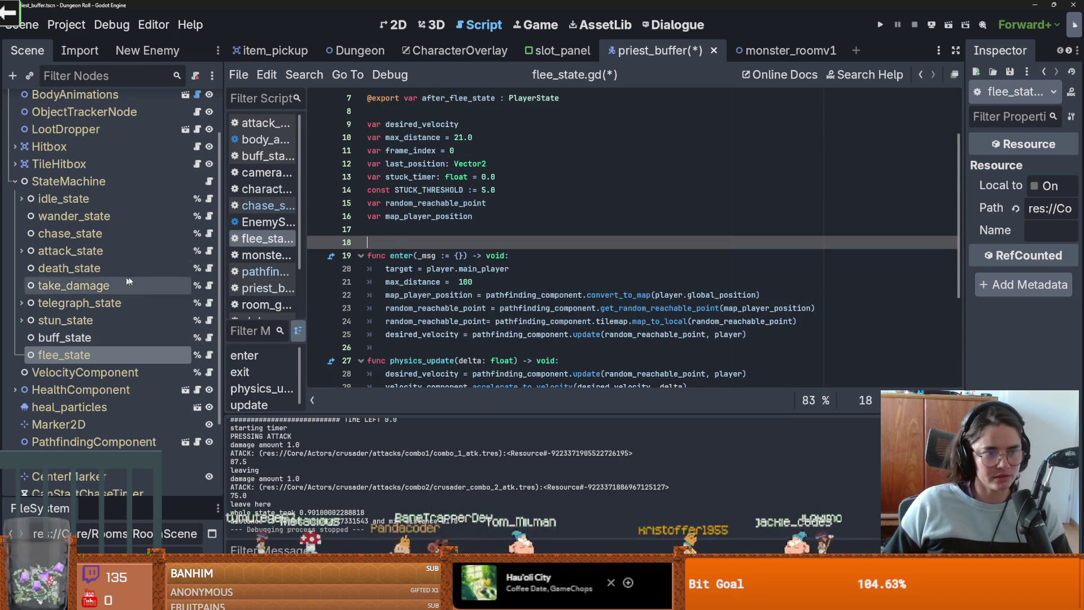
Step: Switch to chase_state.gd and save the scene and scripts
left_click(210, 233)
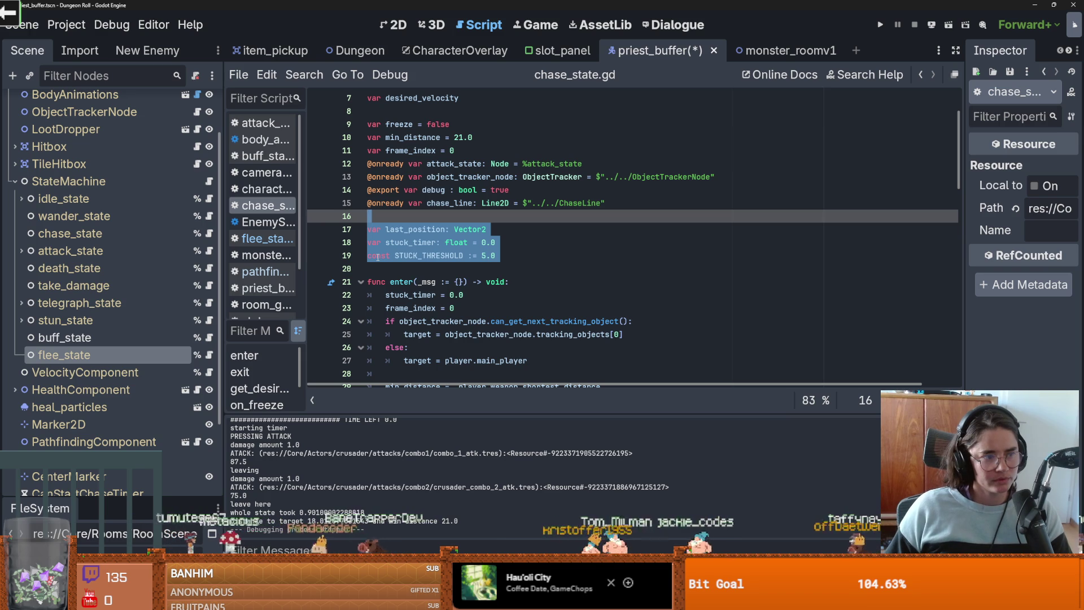
key("ctrl+s")
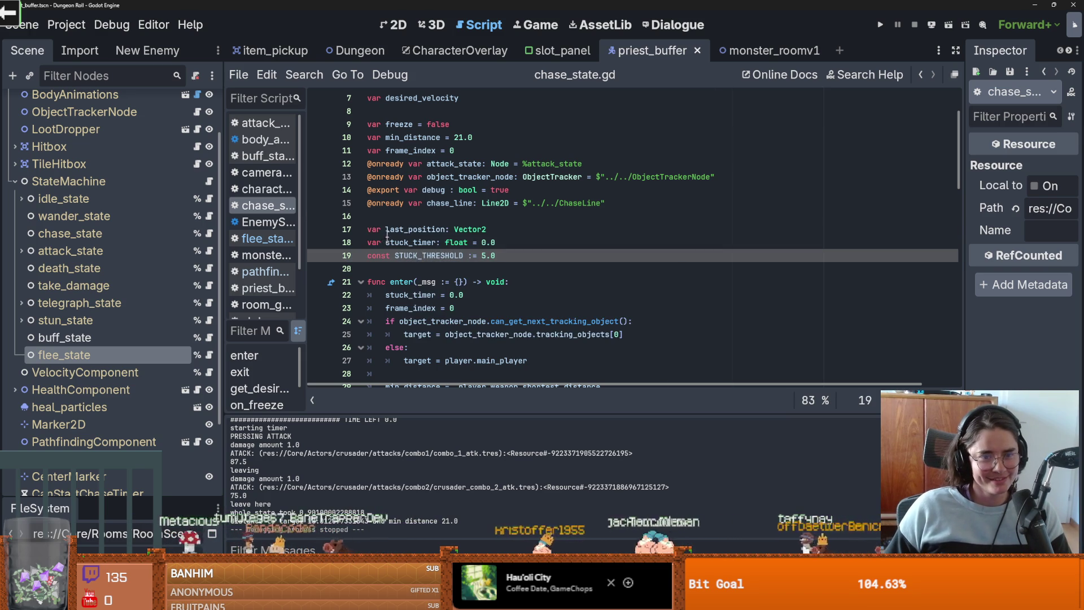
scroll(474, 271, "down", 4)
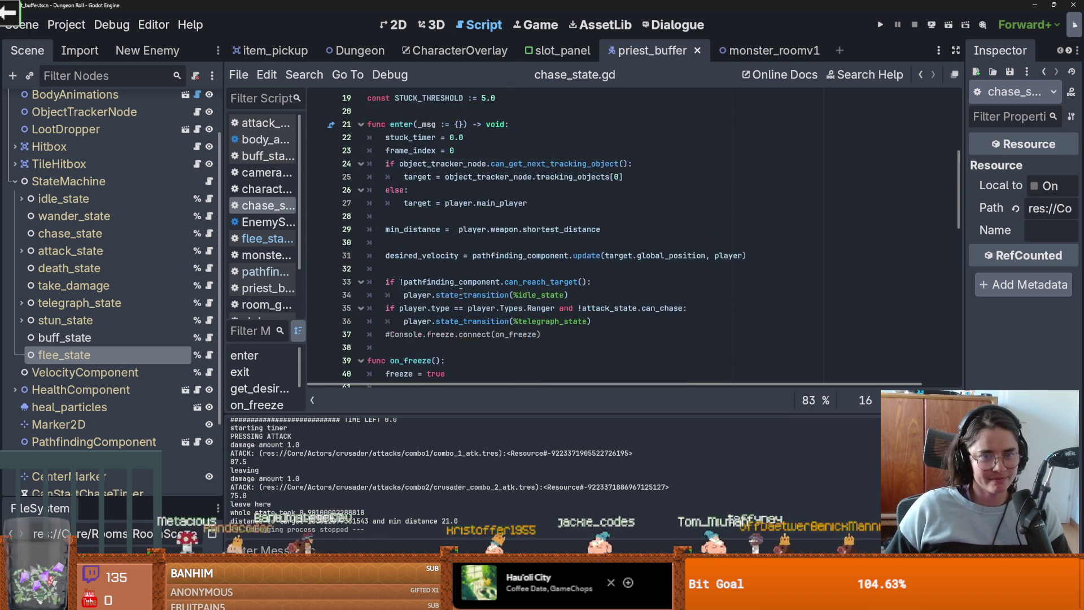
scroll(461, 293, "down", 1)
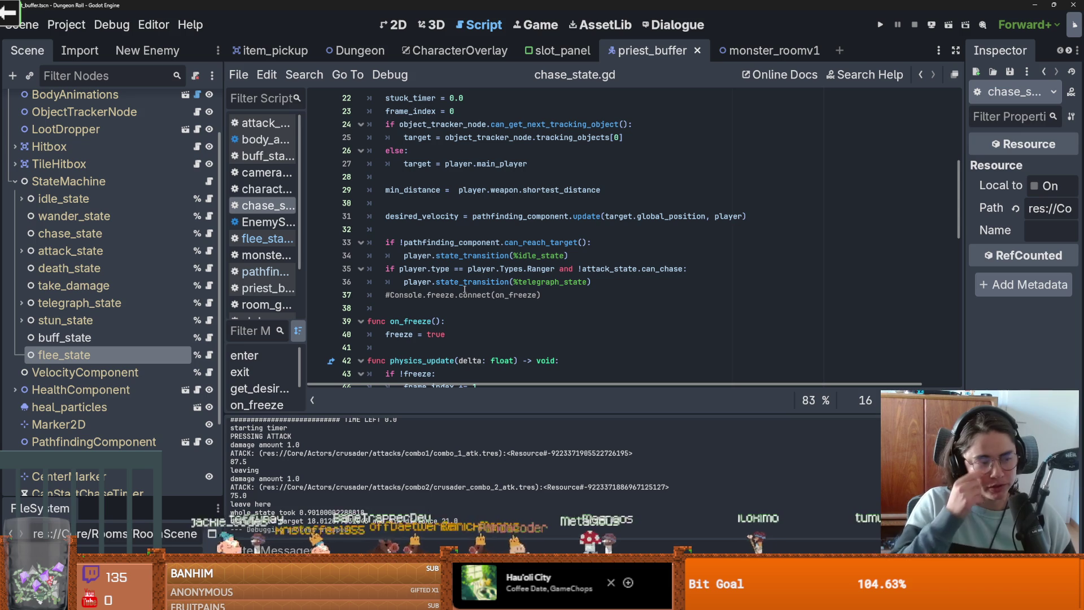
Step: Select and copy the stuck_timer detection block, lines 53–60, in chase_state.gd
scroll(449, 311, "up", 2)
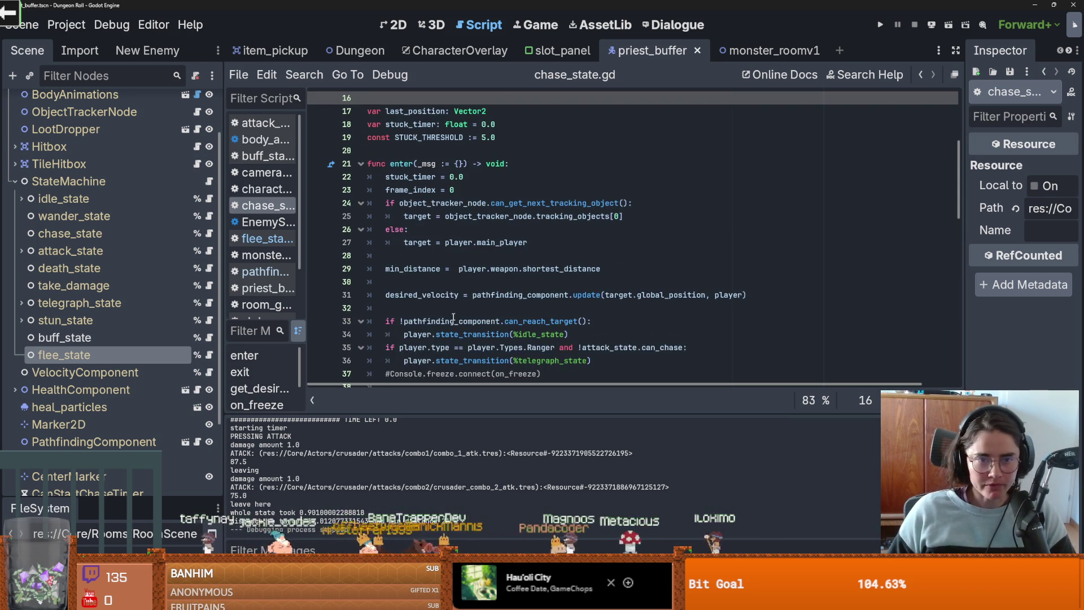
scroll(466, 337, "down", 3)
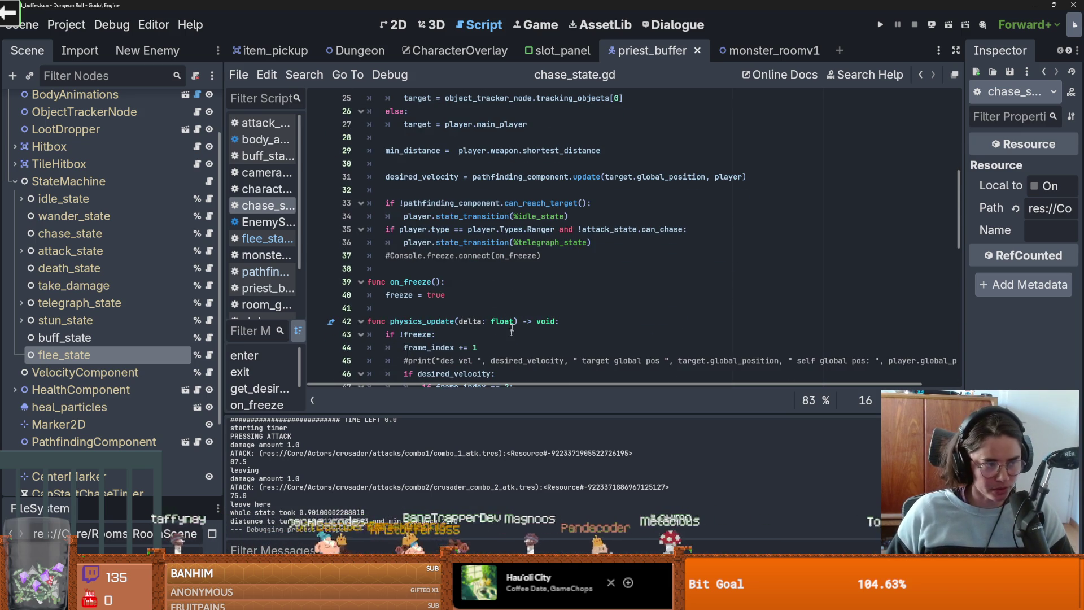
scroll(510, 334, "up", 3)
scroll(550, 332, "down", 4)
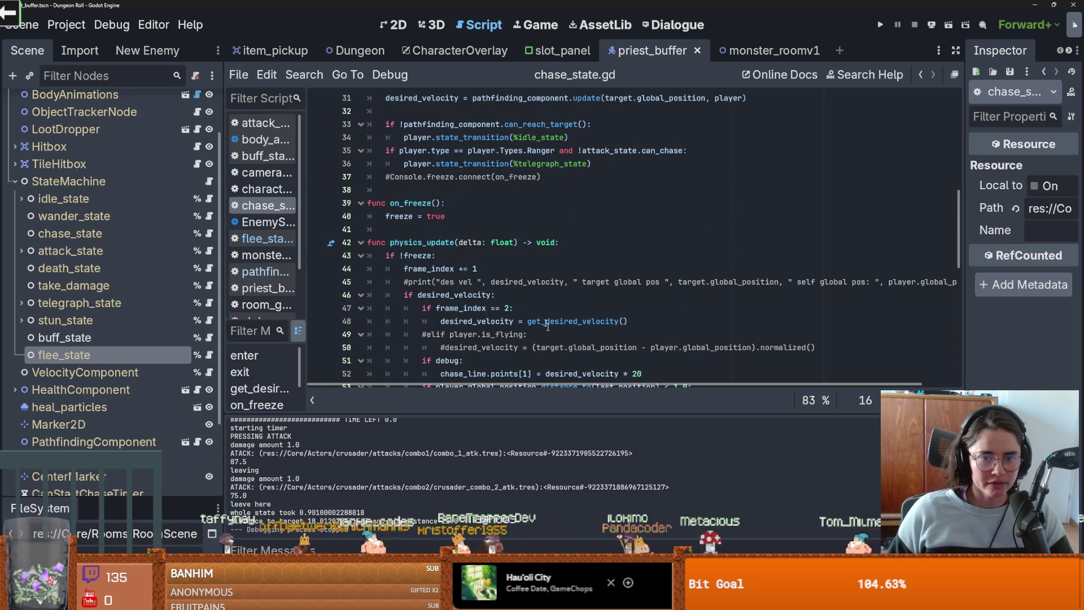
scroll(502, 225, "up", 1)
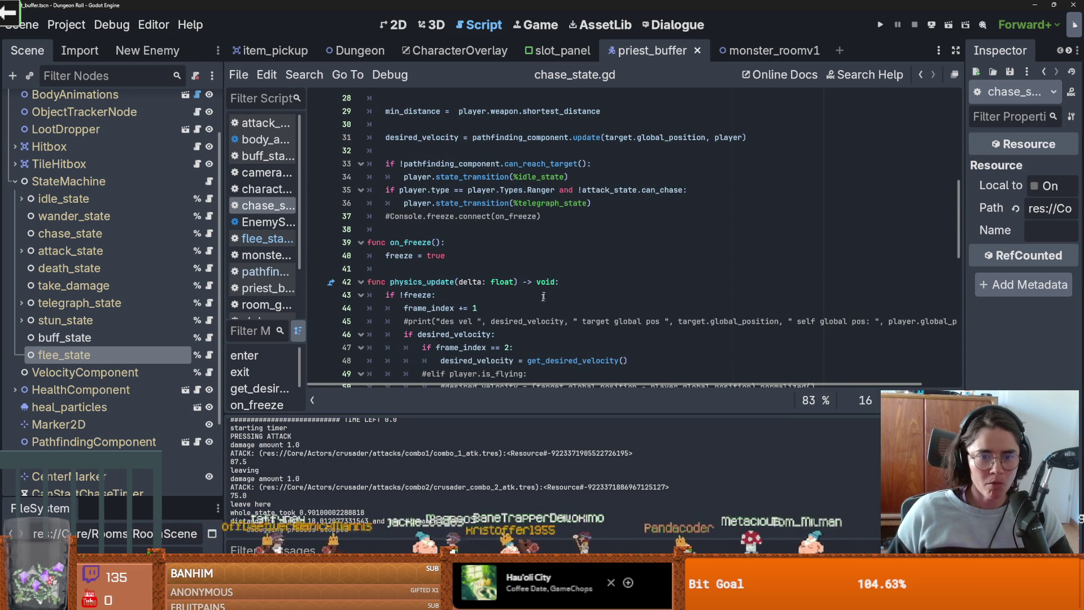
scroll(545, 292, "down", 4)
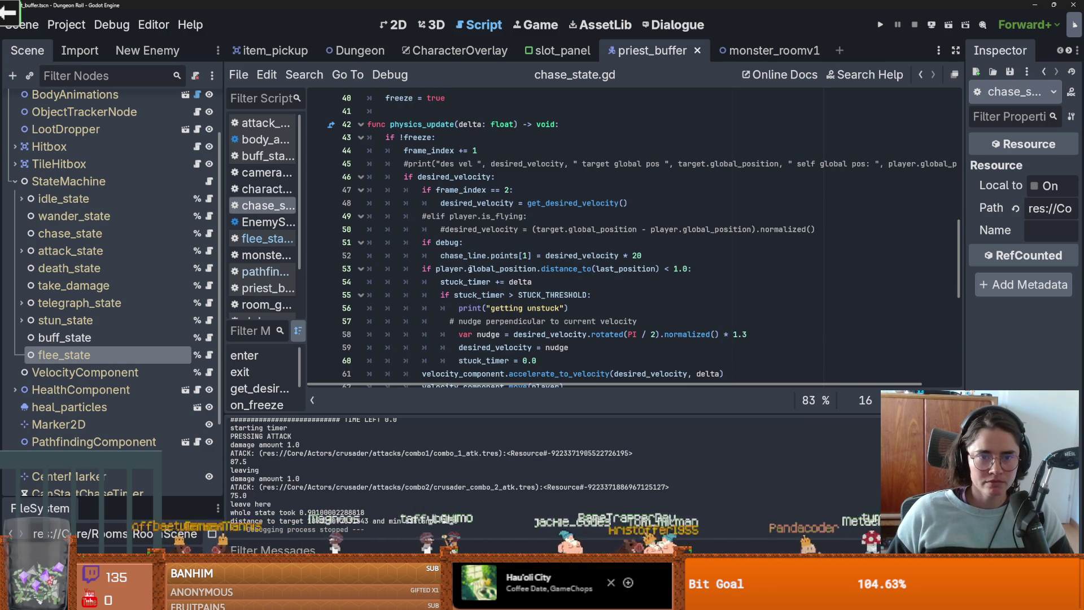
left_click_drag(698, 272, 428, 270)
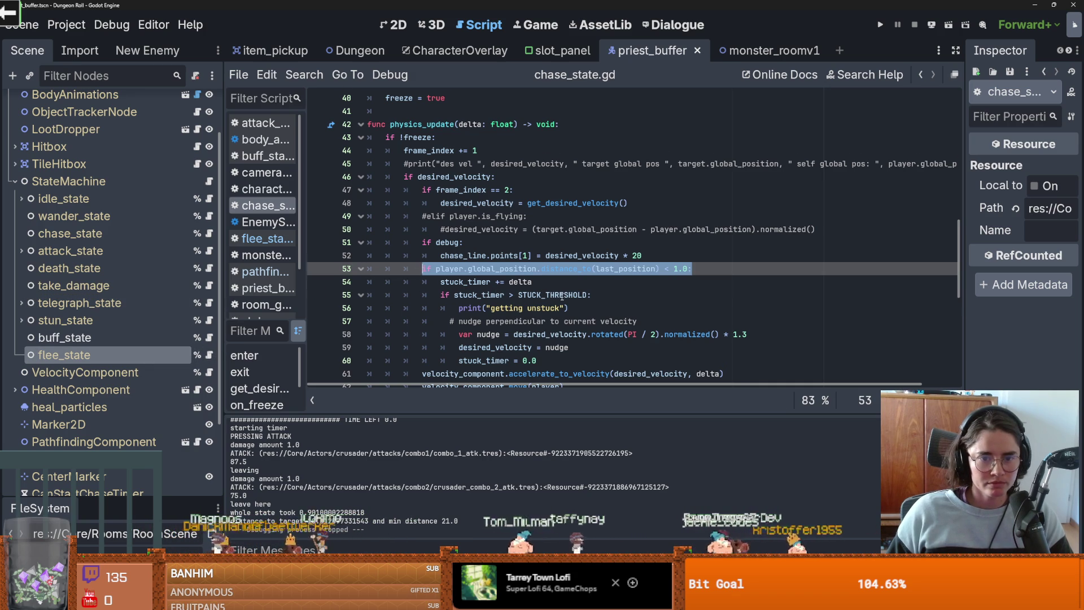
scroll(562, 296, "down", 1)
mouse_move(543, 317)
left_mouse_down()
mouse_move(429, 254)
mouse_move(422, 228)
left_mouse_up()
key("ctrl+c")
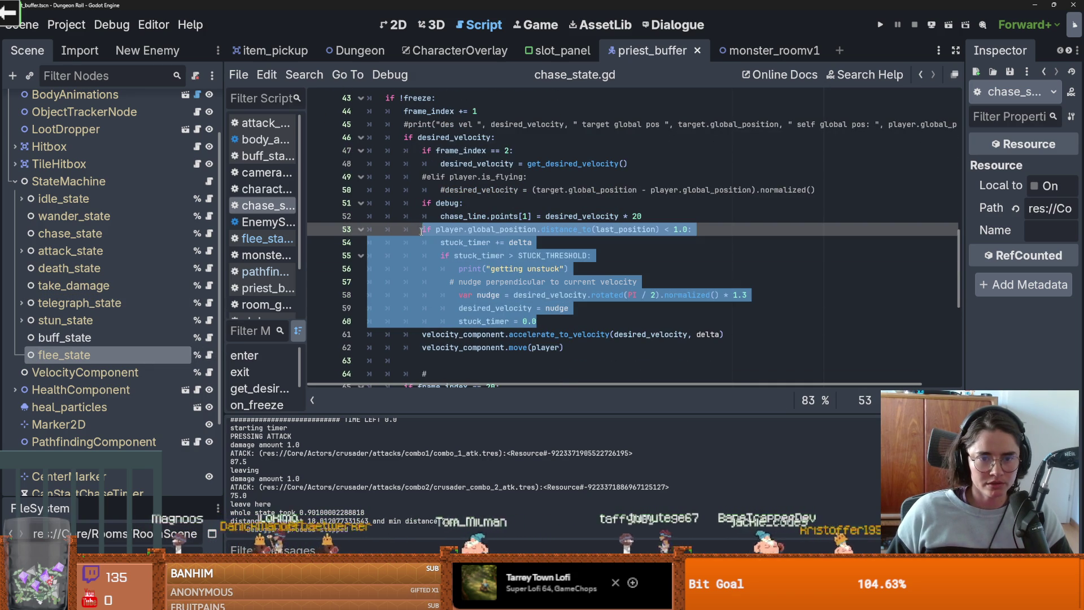
scroll(498, 265, "down", 3)
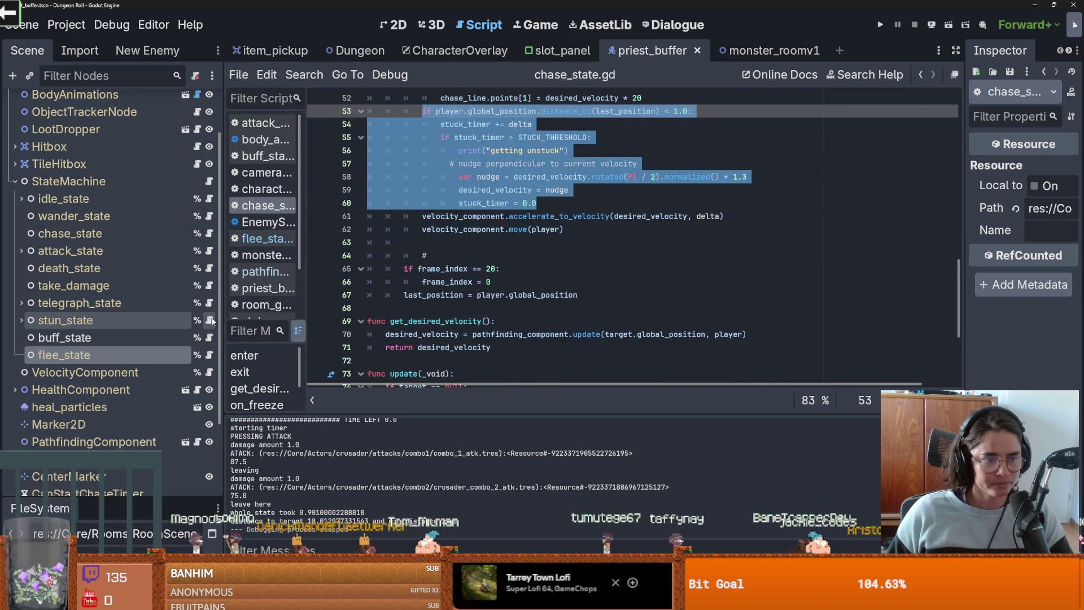
Step: In flee_state.gd, insert a blank line after the animation call in update()
left_click(209, 355)
scroll(515, 268, "down", 4)
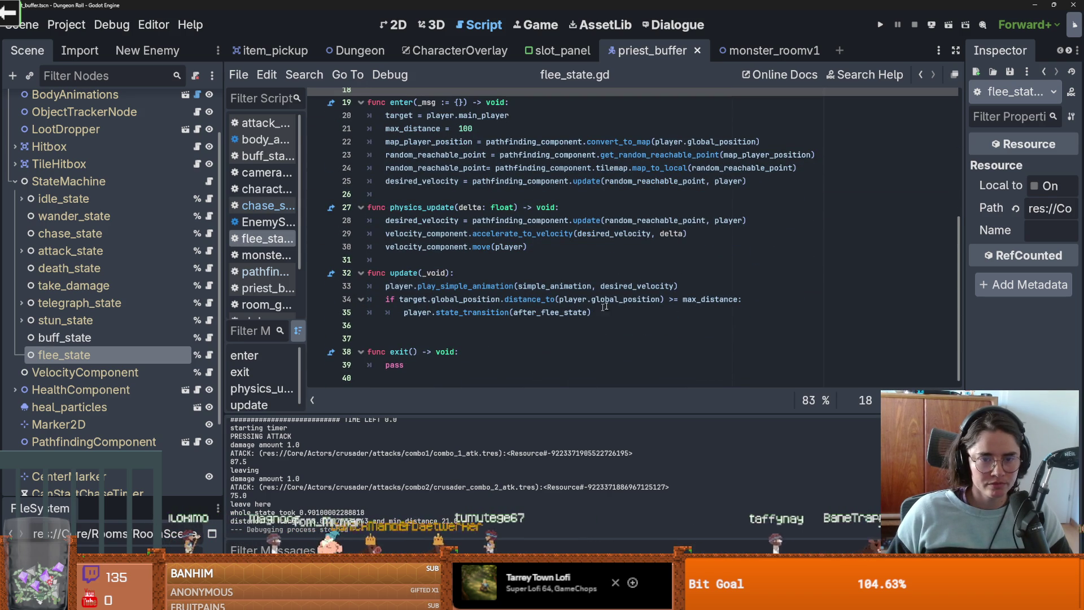
left_click(683, 285)
key("Return")
key("Return")
key("Return")
Step: Paste the stuck-detection block into update(), undoing an accidental autocomplete edit
key("Up")
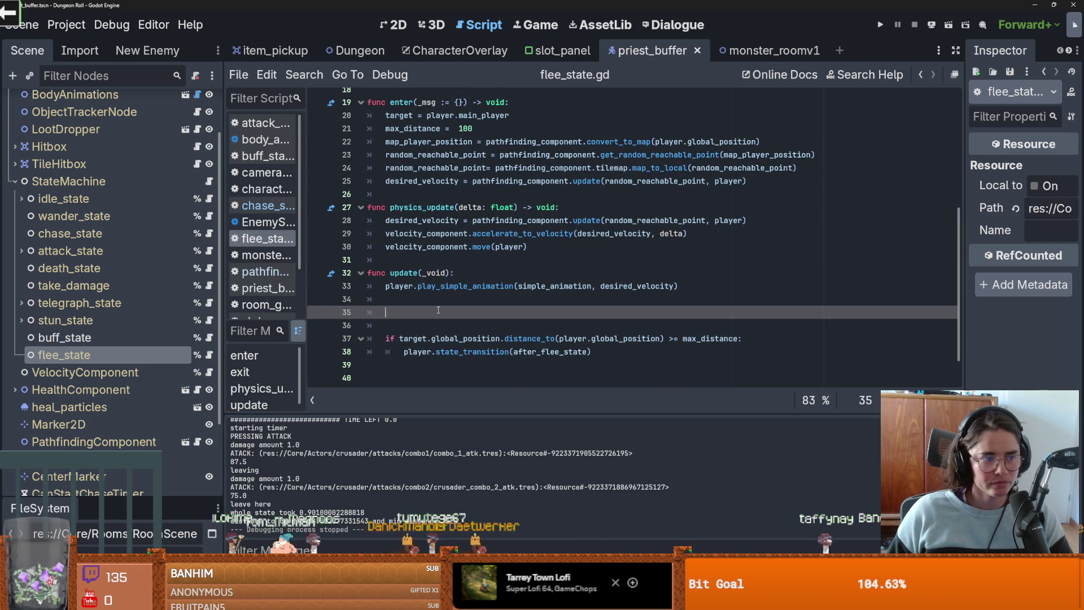
key("ctrl+v")
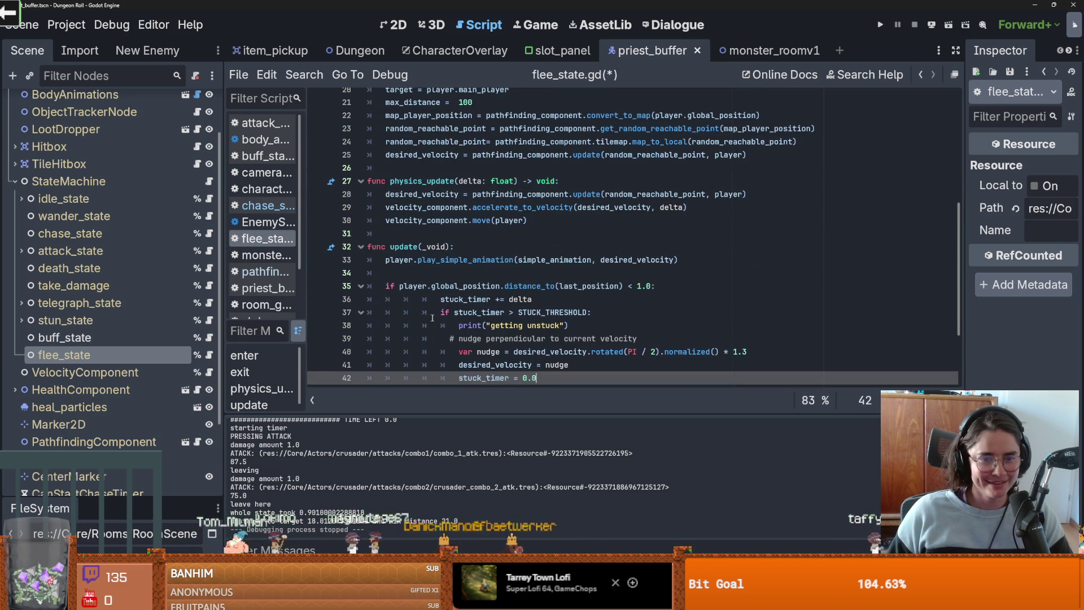
scroll(481, 333, "down", 2)
left_click_drag(485, 308, 443, 230)
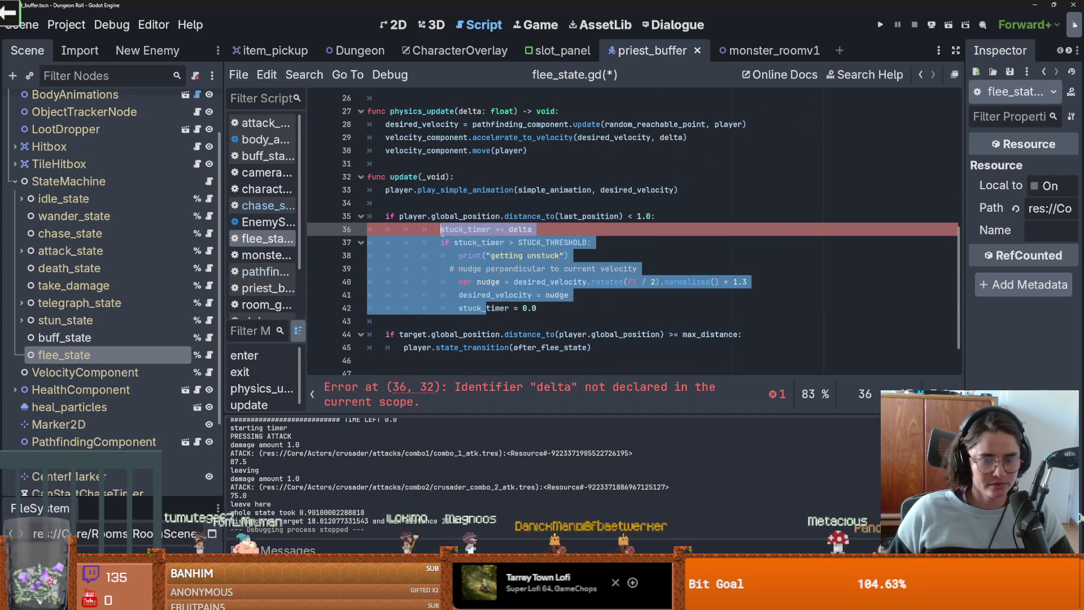
type("Q")
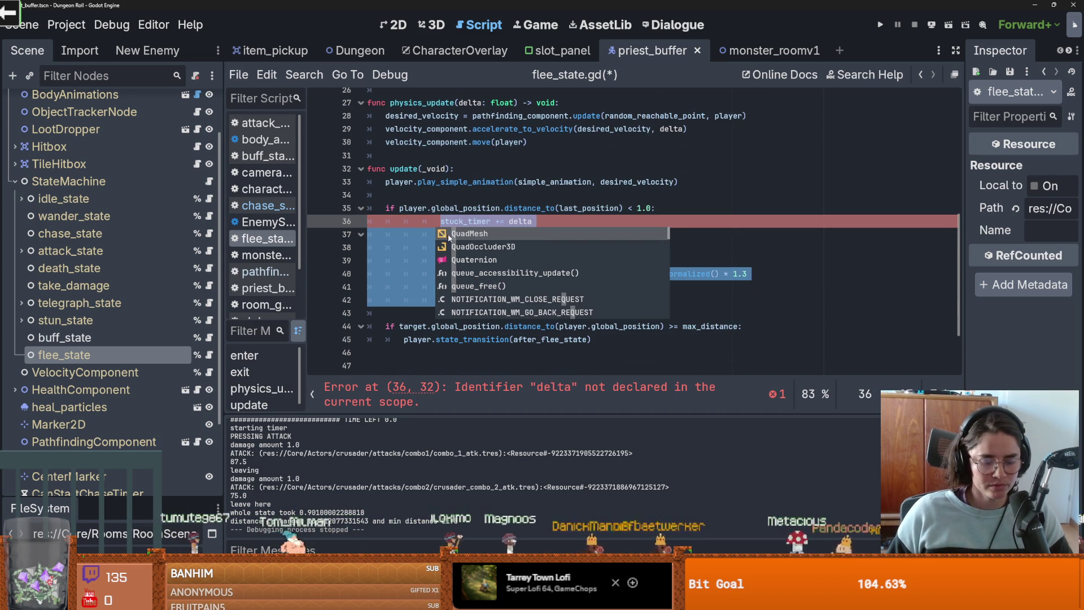
key("Return")
key("ctrl+z")
Step: Dedent the pasted block and rename update's _void parameter to delta
left_click(540, 298)
left_click_drag(540, 297, 427, 227)
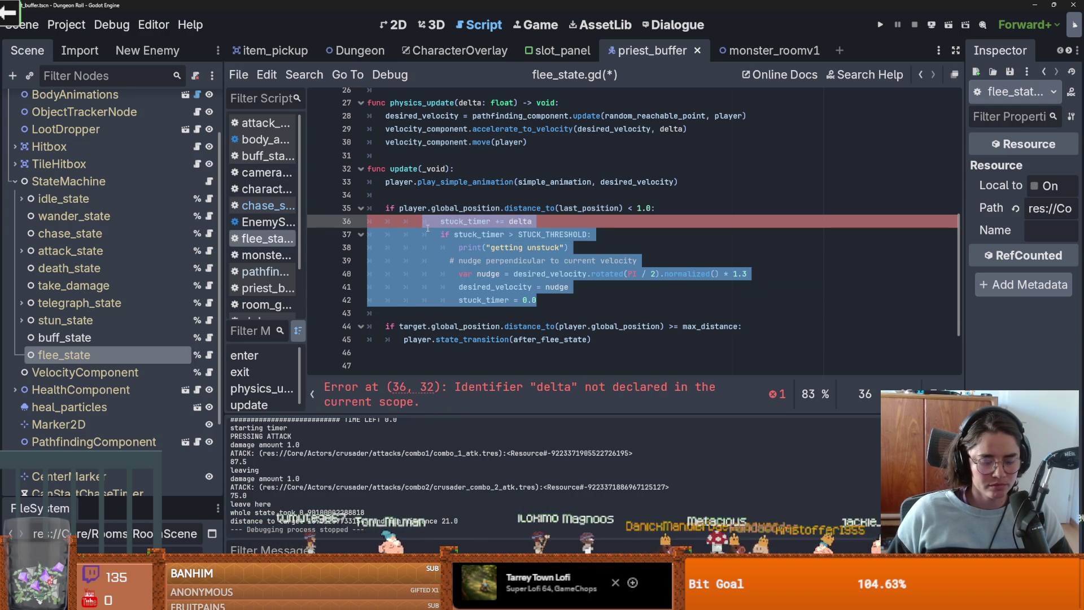
key("shift+Tab")
key("shift+Tab")
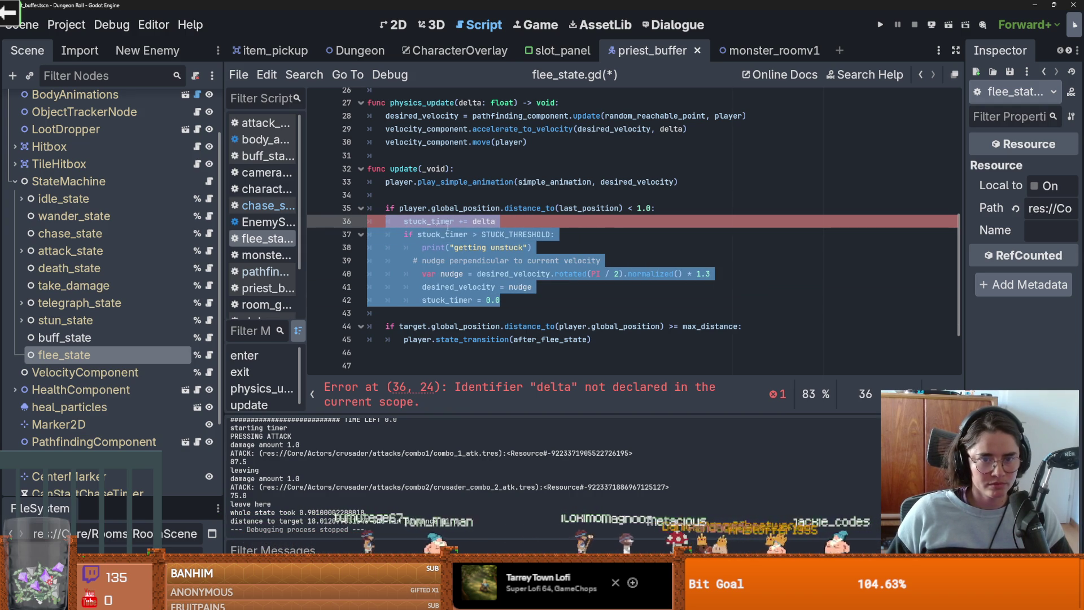
left_click(509, 210)
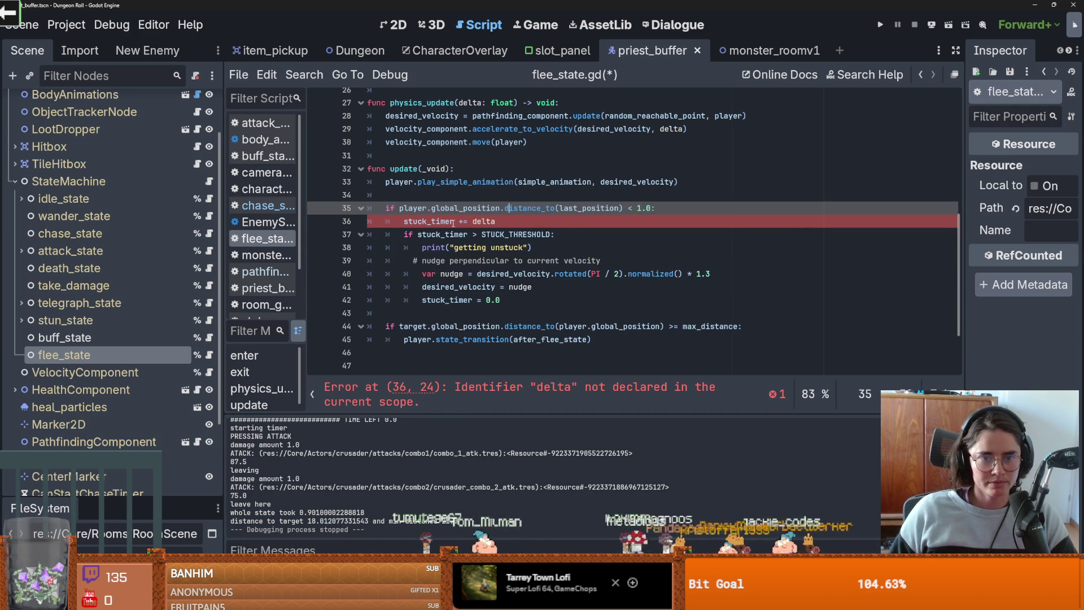
mouse_move(453, 224)
double_click(433, 169)
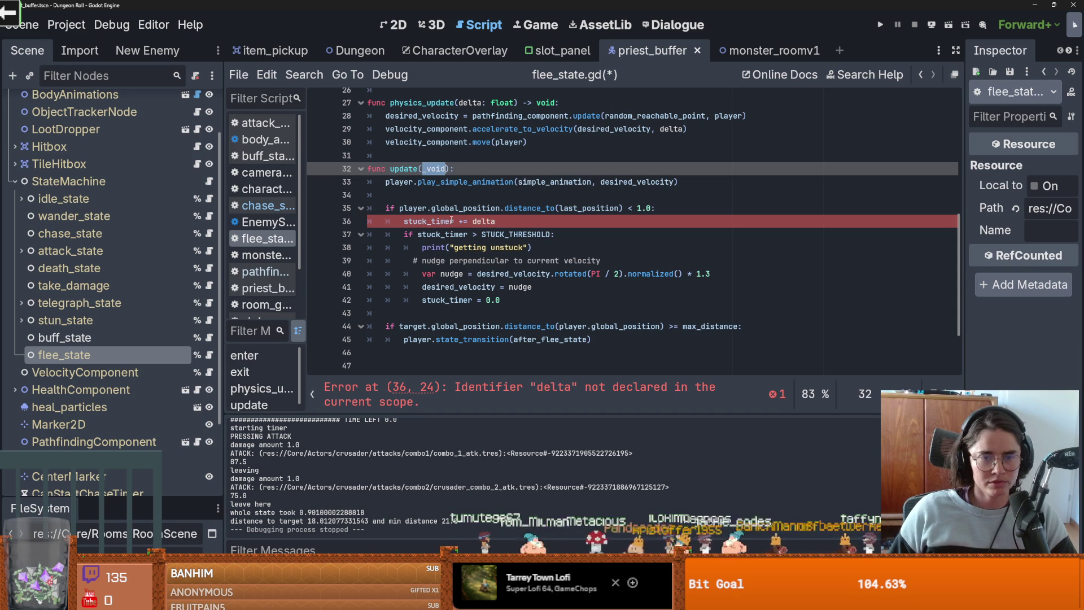
type("d")
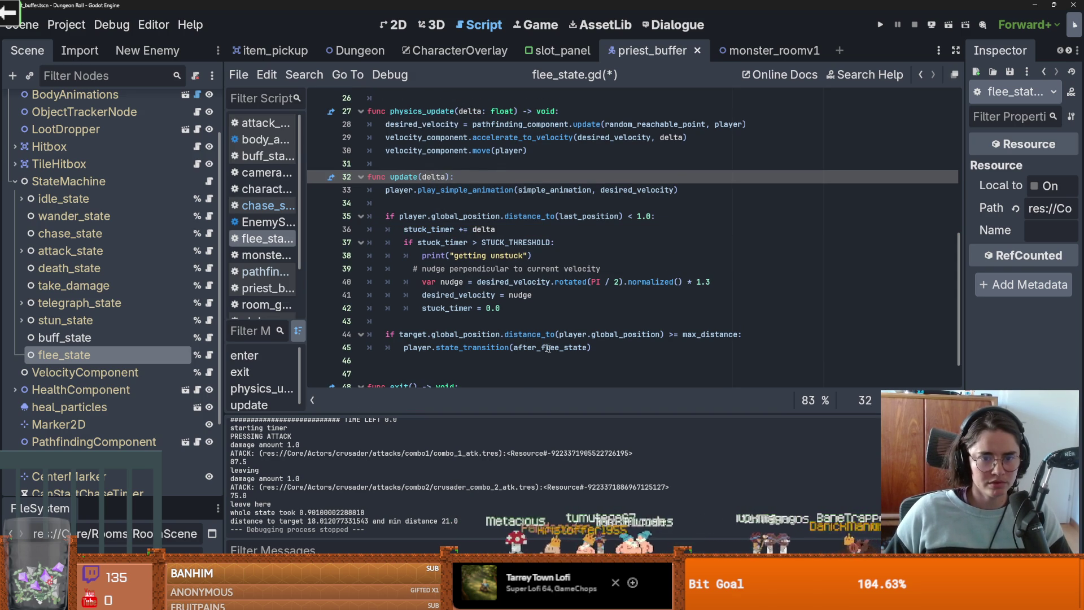
Step: Add last_position = player.global_position at the end of update() and save
left_click(599, 347)
key("Return")
type("as")
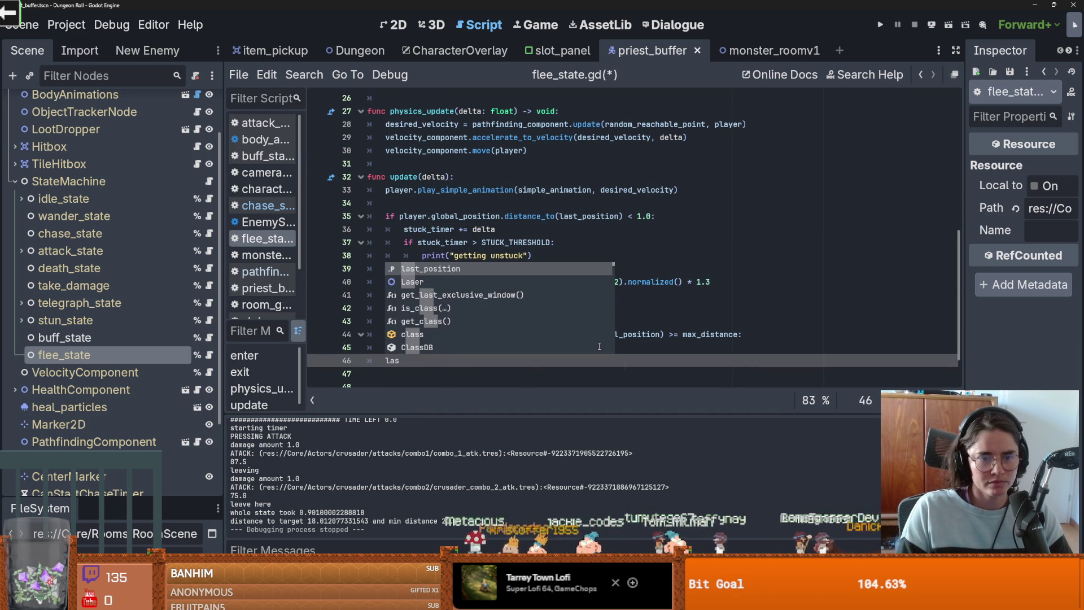
type("t_position = glo")
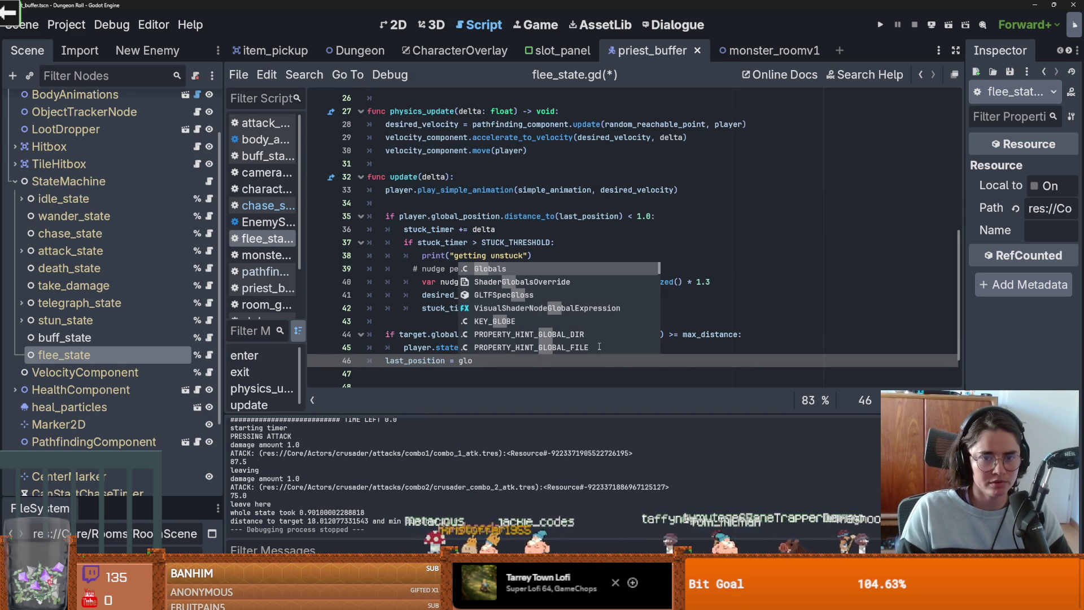
type("bla")
key("BackSpace")
key("BackSpace")
key("BackSpace")
type("player.globl")
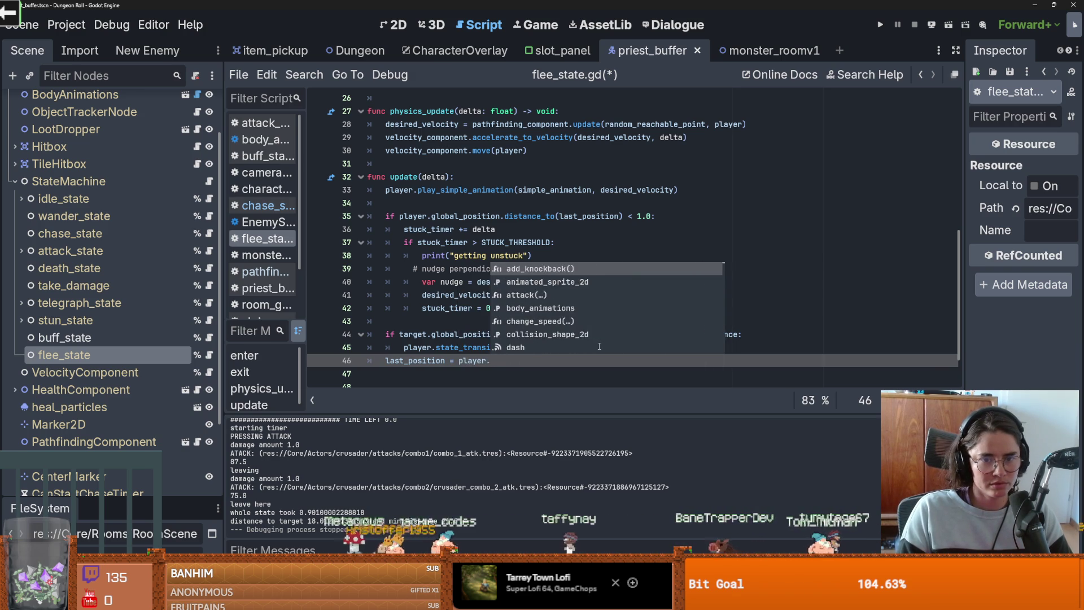
key("BackSpace")
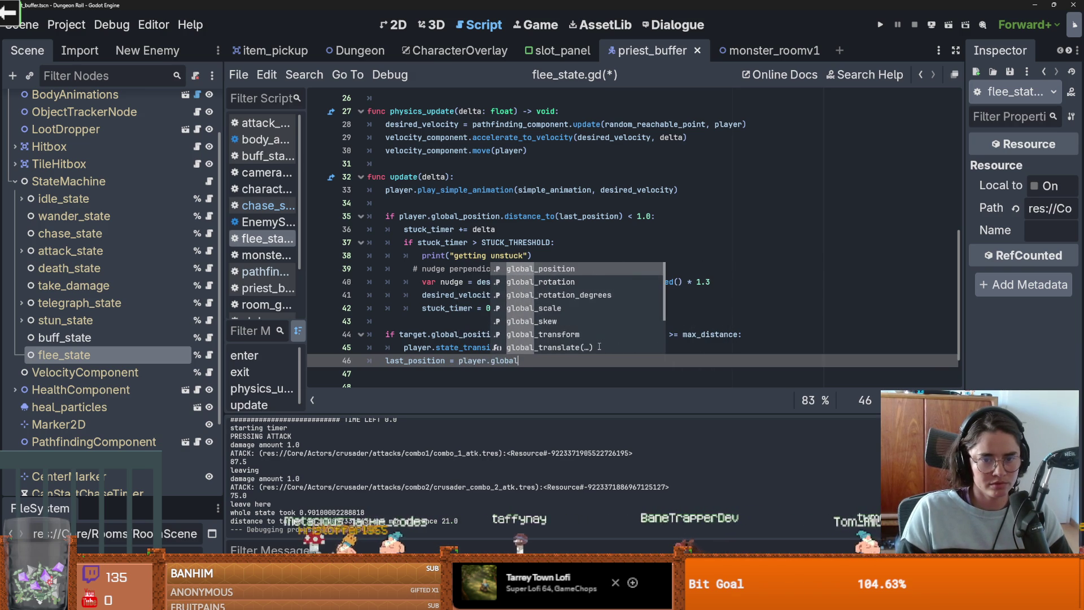
type("al_position")
key("ctrl+s")
Step: Compare flee_state.gd with chase_state.gd, then bring up the debug run options
left_click(461, 319)
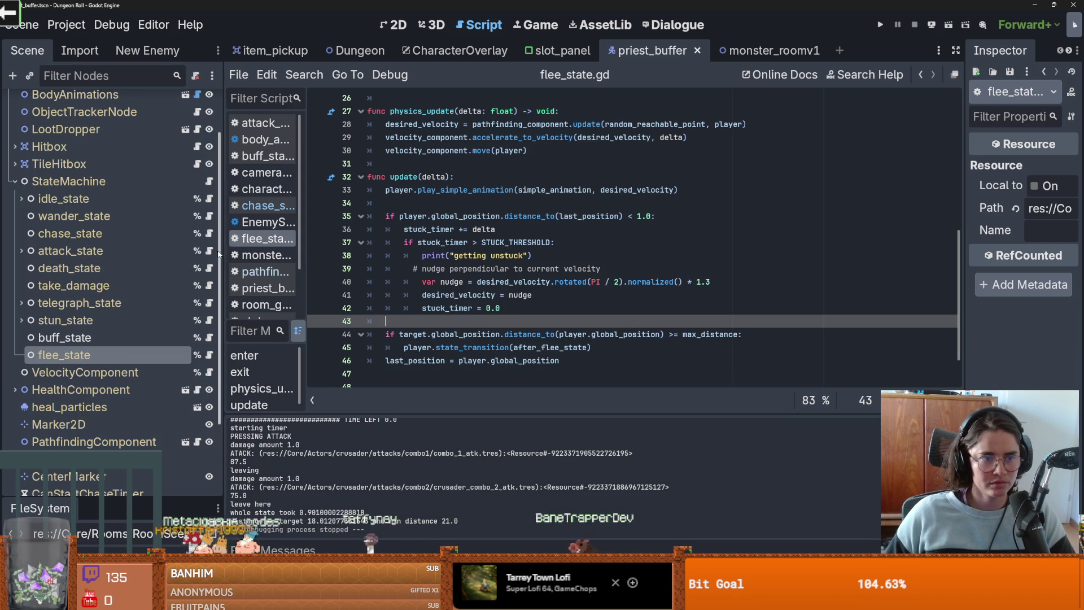
left_click(209, 233)
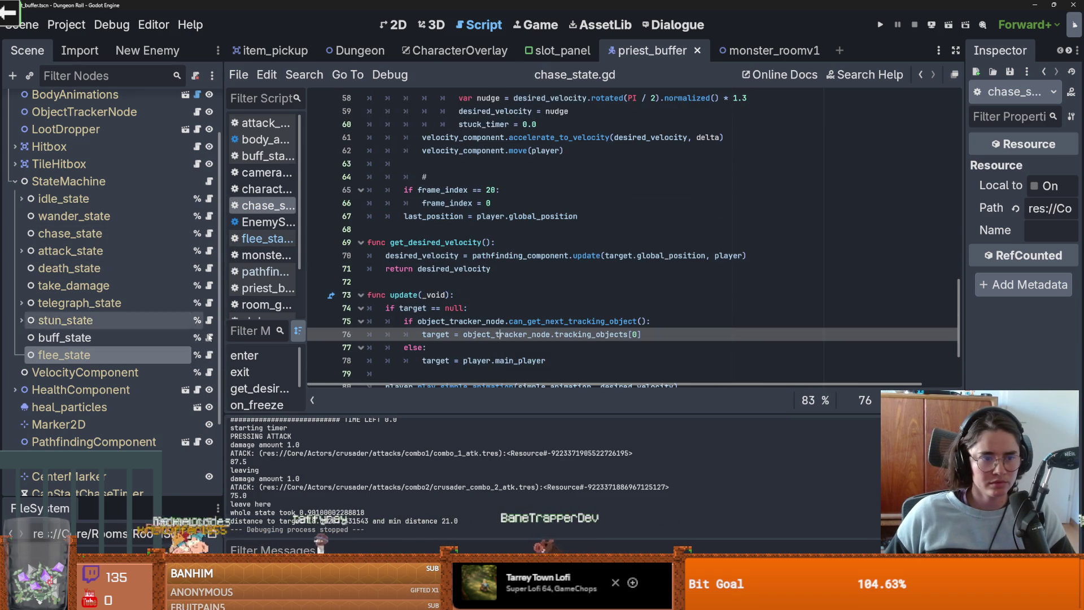
left_click(209, 355)
left_click(432, 296)
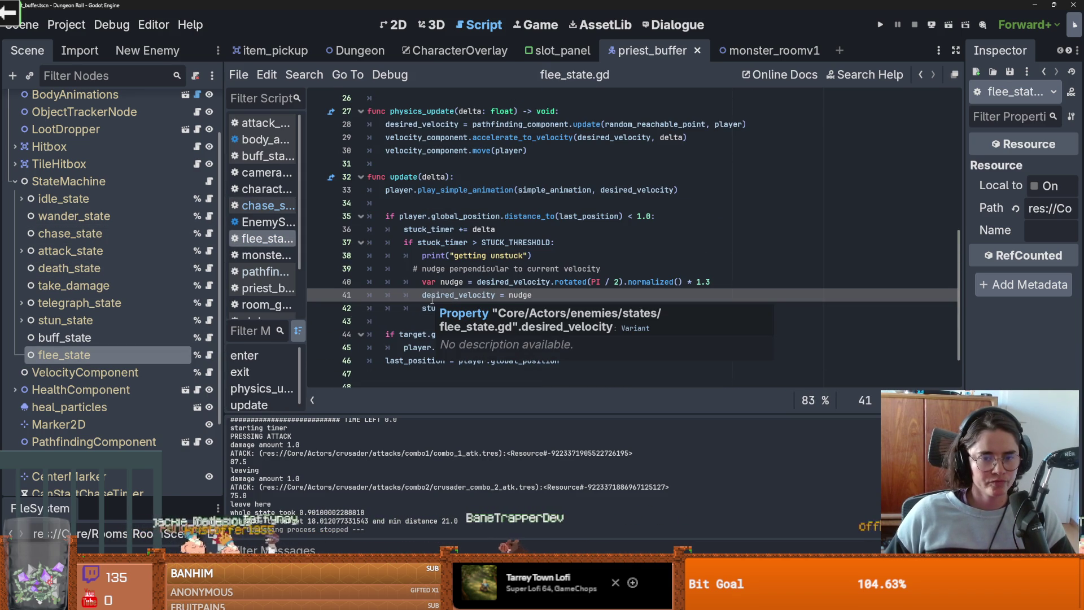
left_click(107, 25)
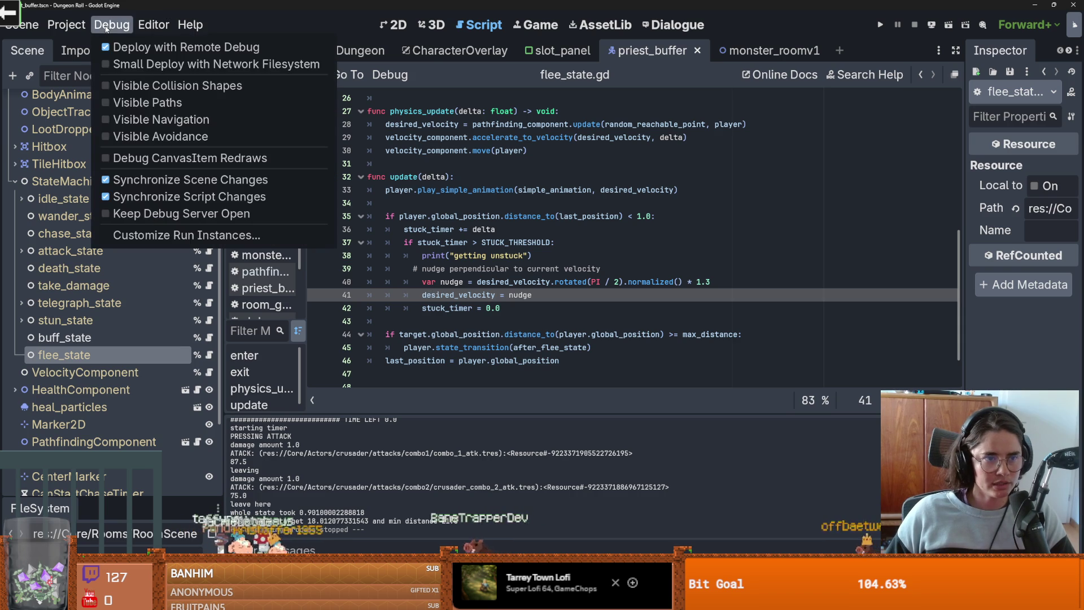
left_click(879, 25)
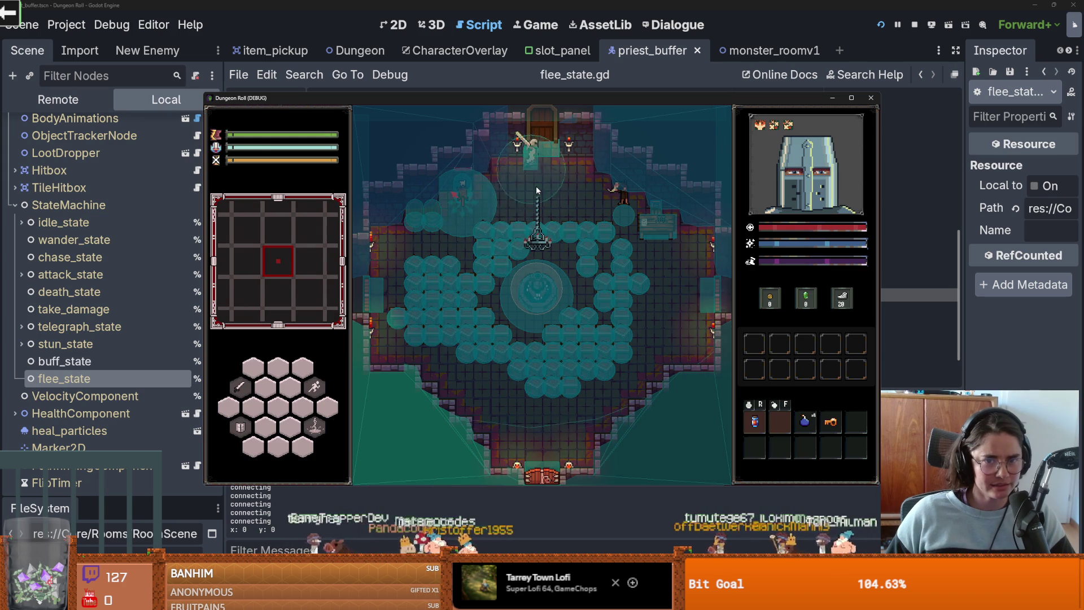
scroll(480, 383, "down", 2)
scroll(480, 383, "down", 3)
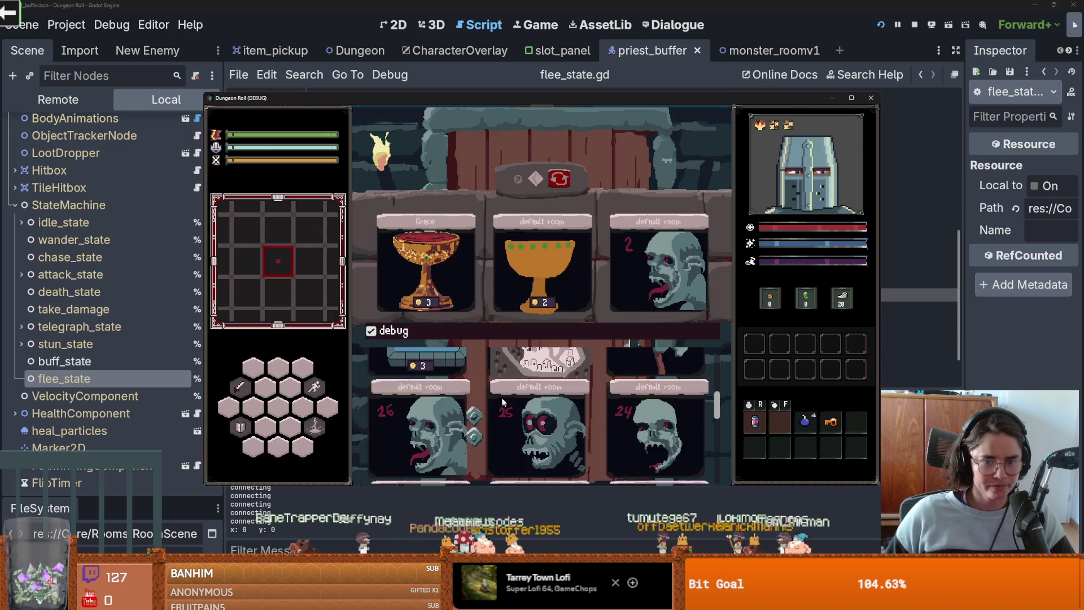
left_click(425, 458)
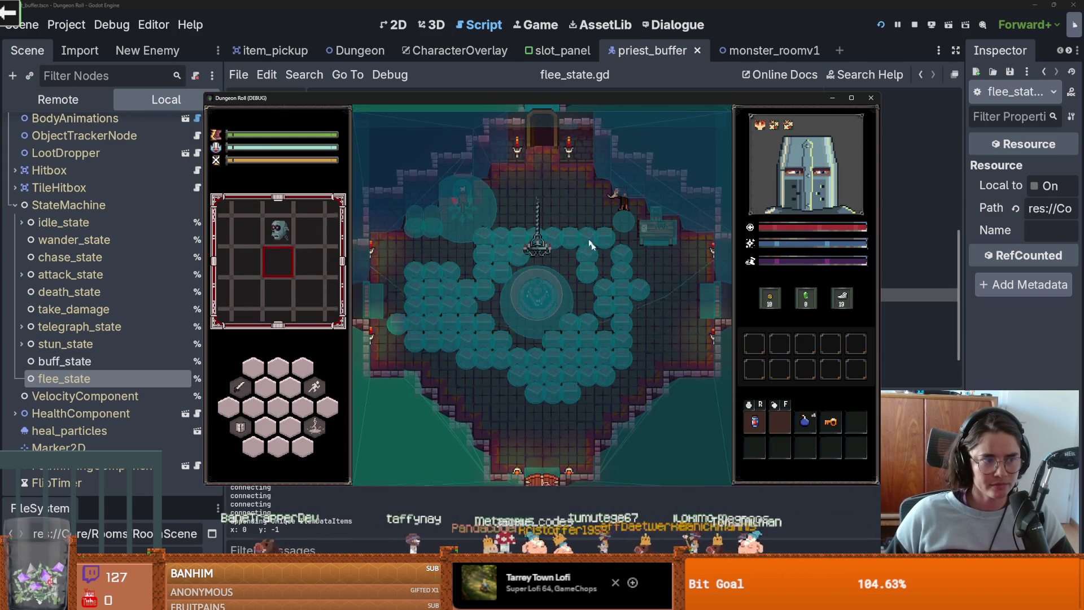
left_click(462, 397)
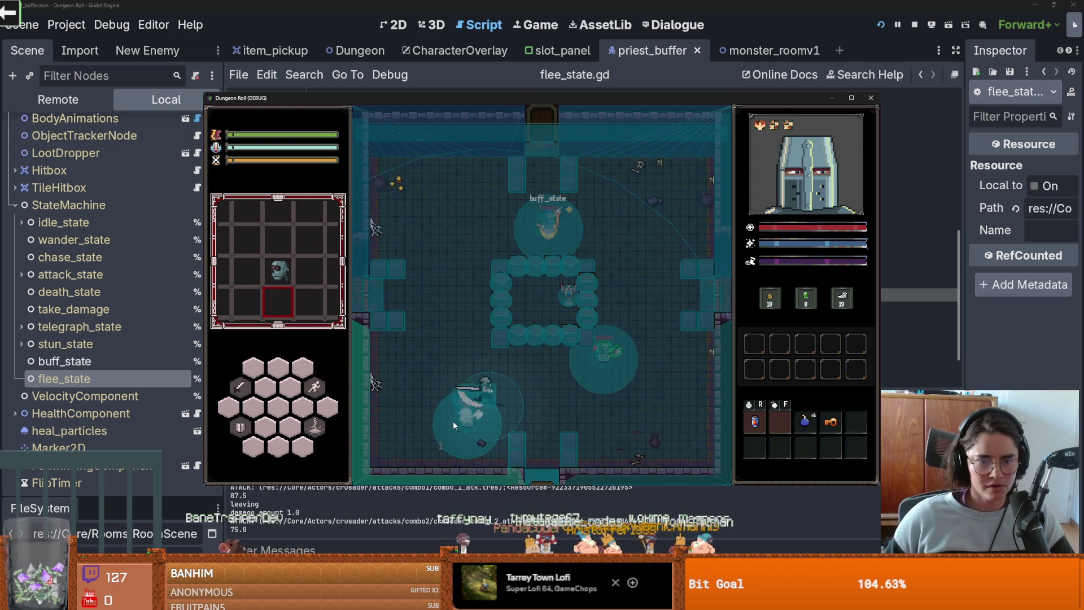
left_click(466, 400)
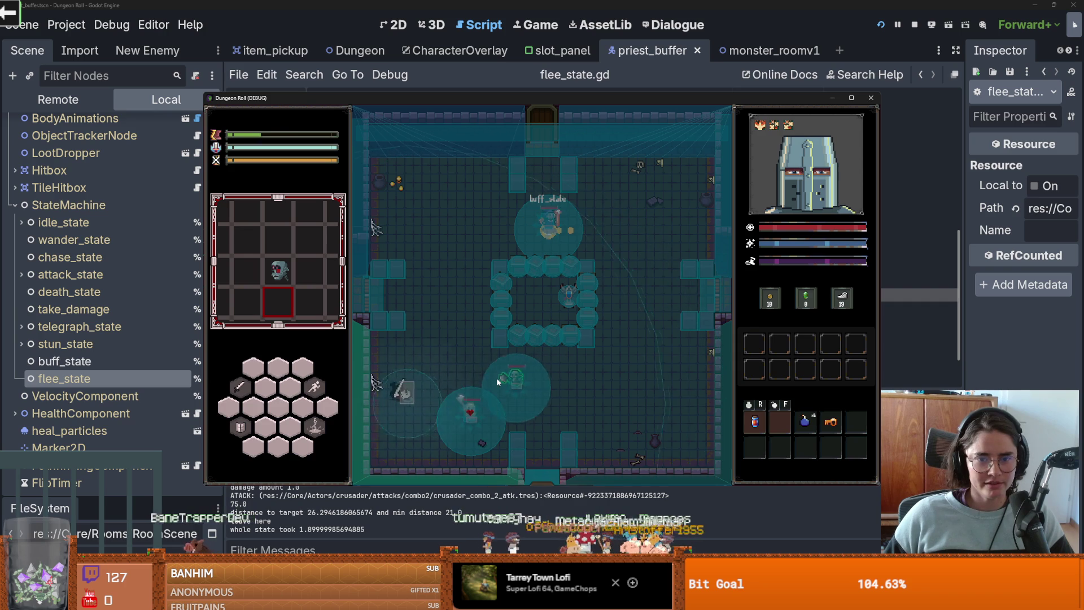
left_click(496, 377)
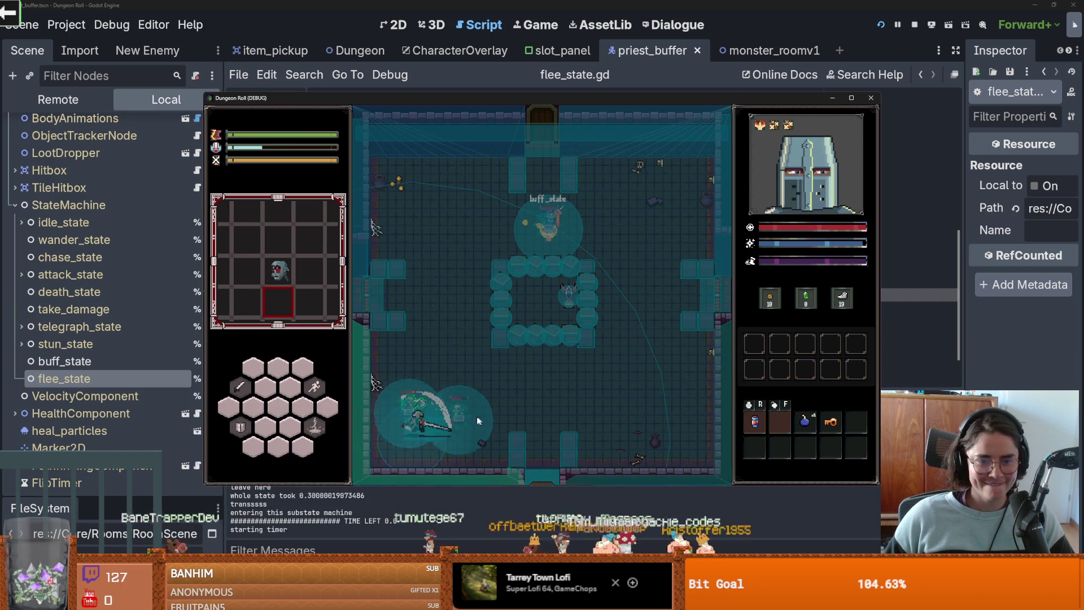
left_click(424, 399)
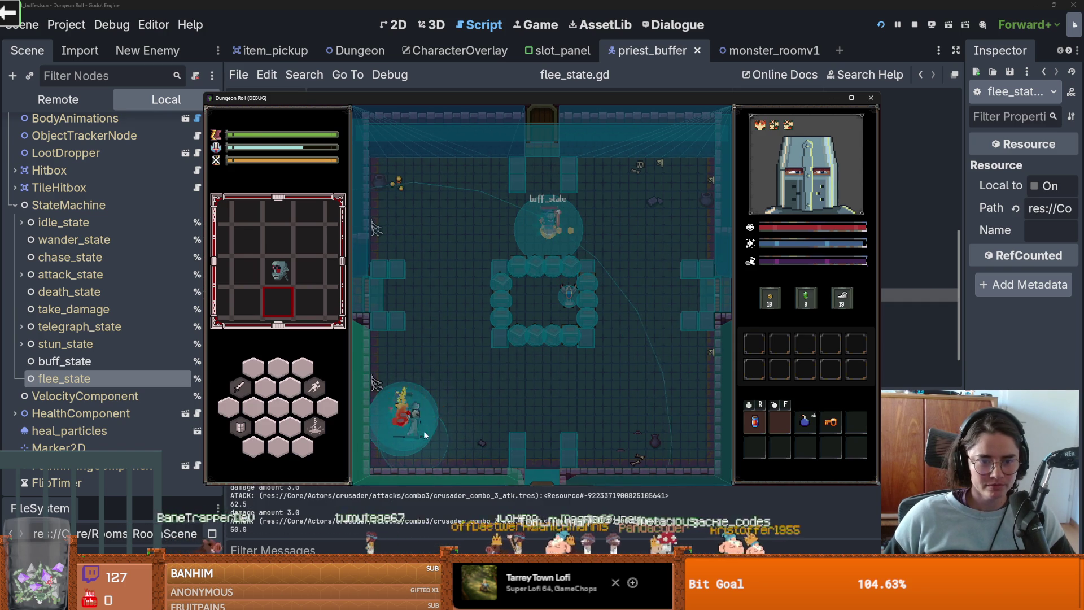
left_click(388, 429)
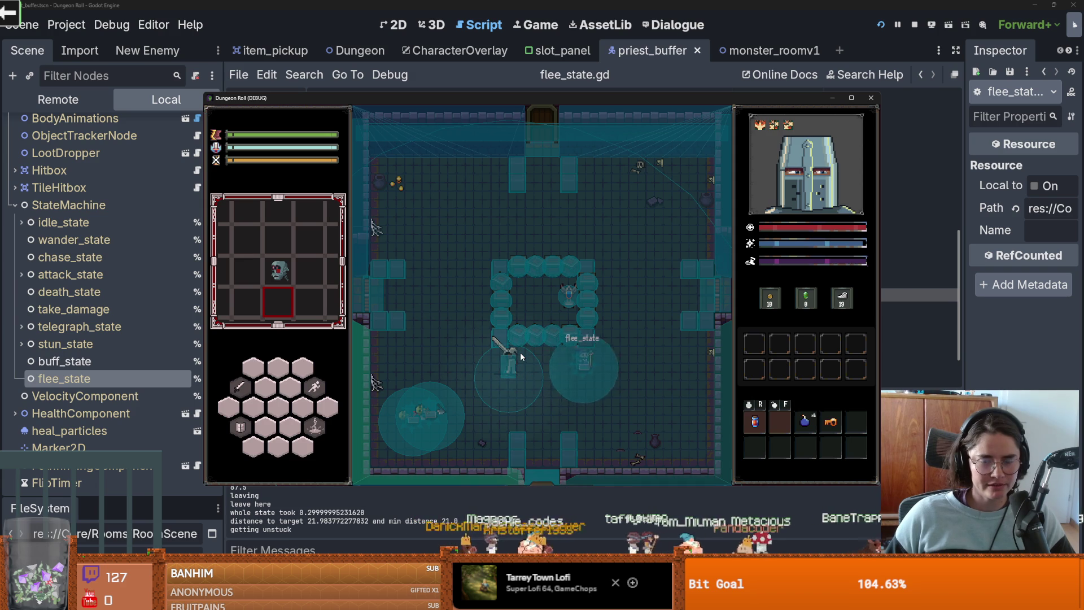
key("d")
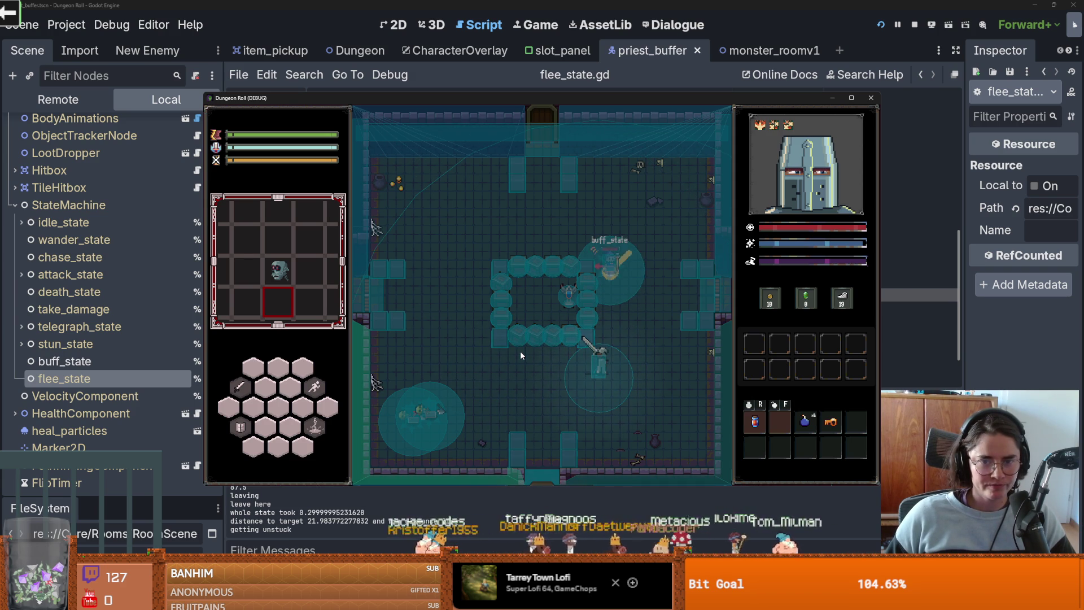
key("d")
key("w")
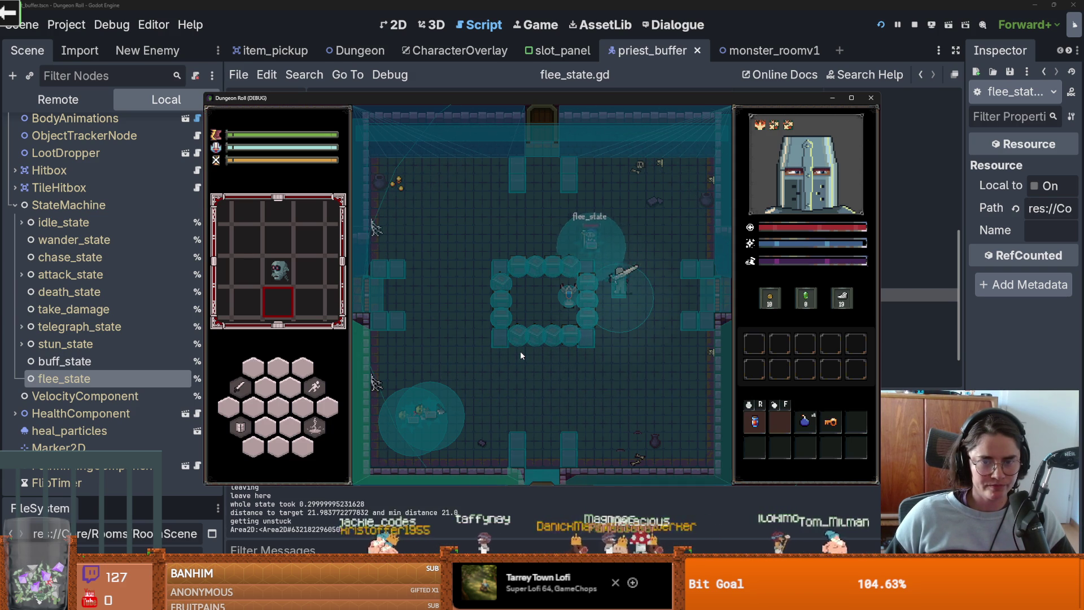
key("w")
key("a")
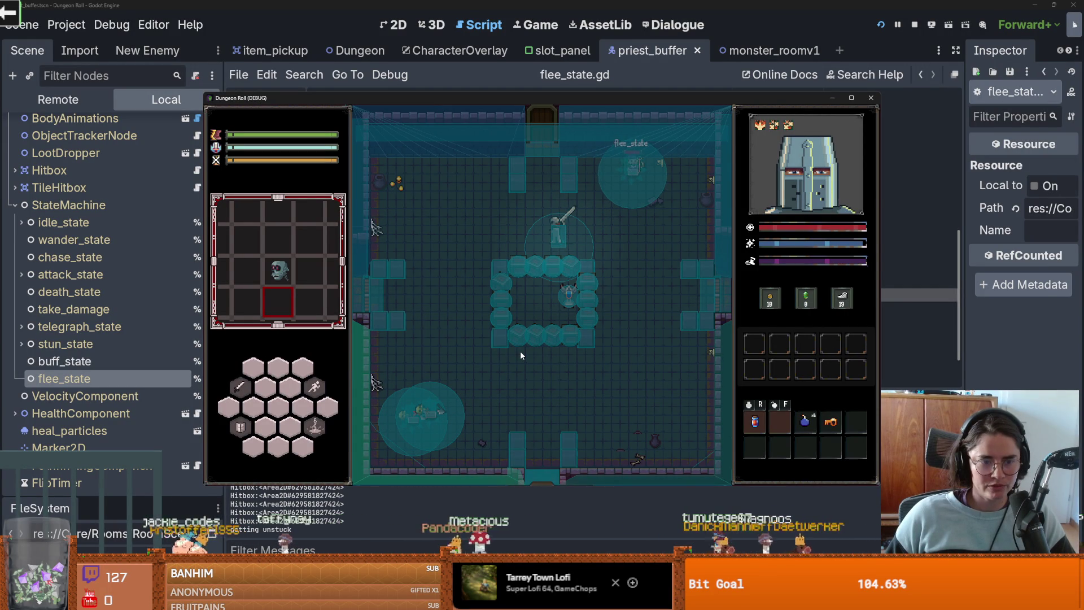
key("F8")
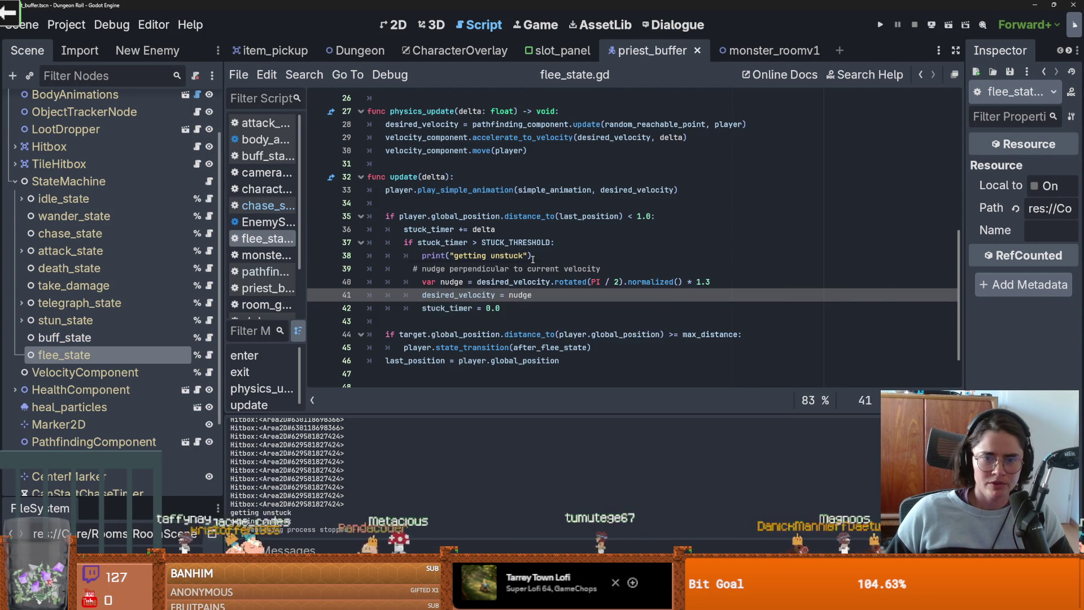
Step: Add a Line2D child node to the PriestBuffer root
scroll(453, 293, "up", 1)
scroll(460, 308, "up", 1)
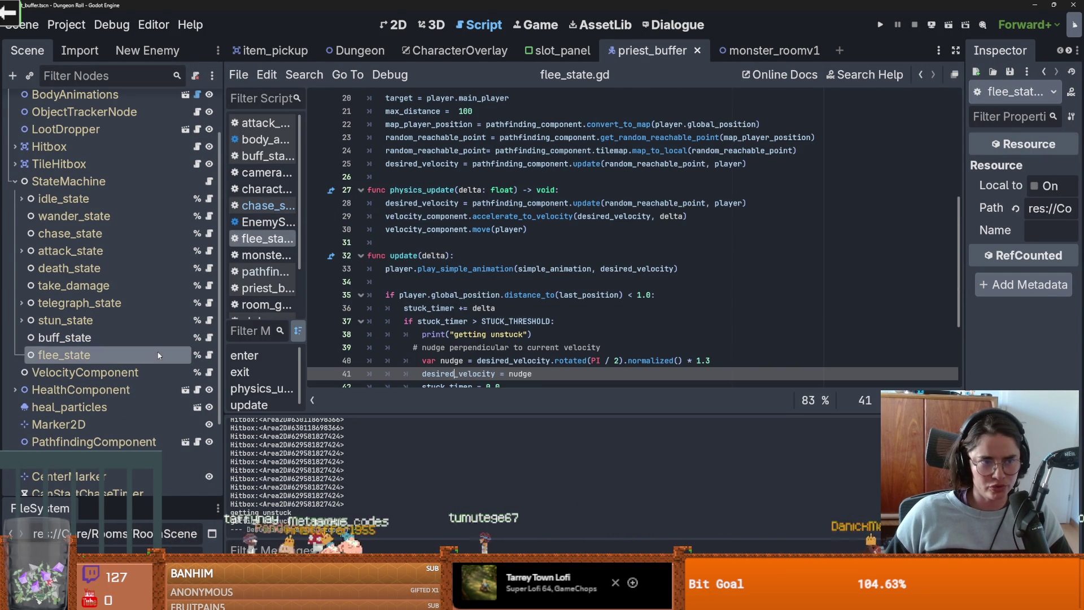
scroll(67, 338, "up", 2)
left_click(15, 241)
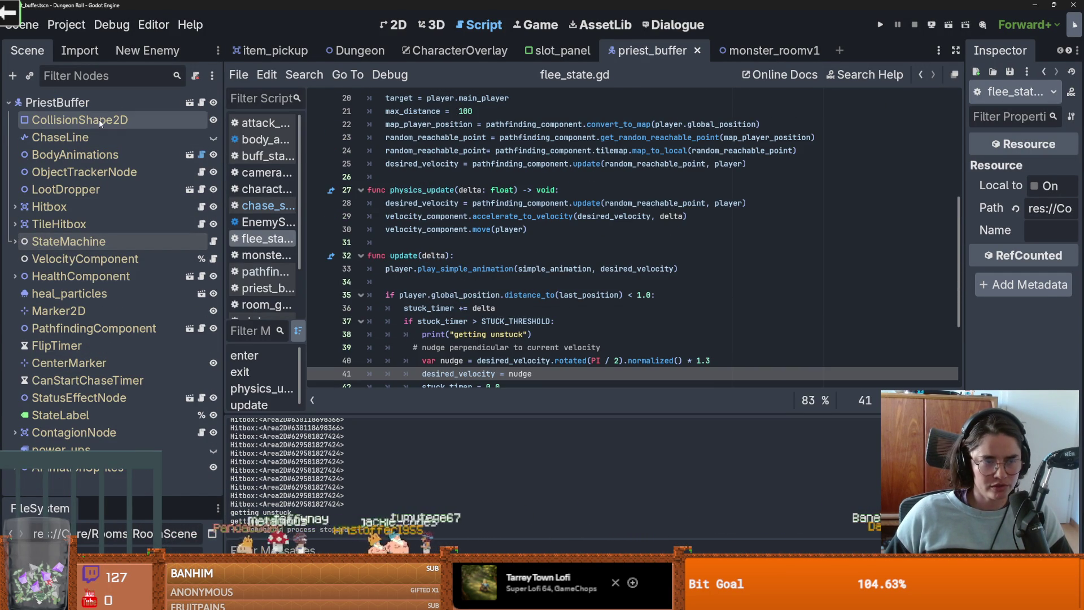
right_click(90, 101)
left_click(131, 135)
type("line")
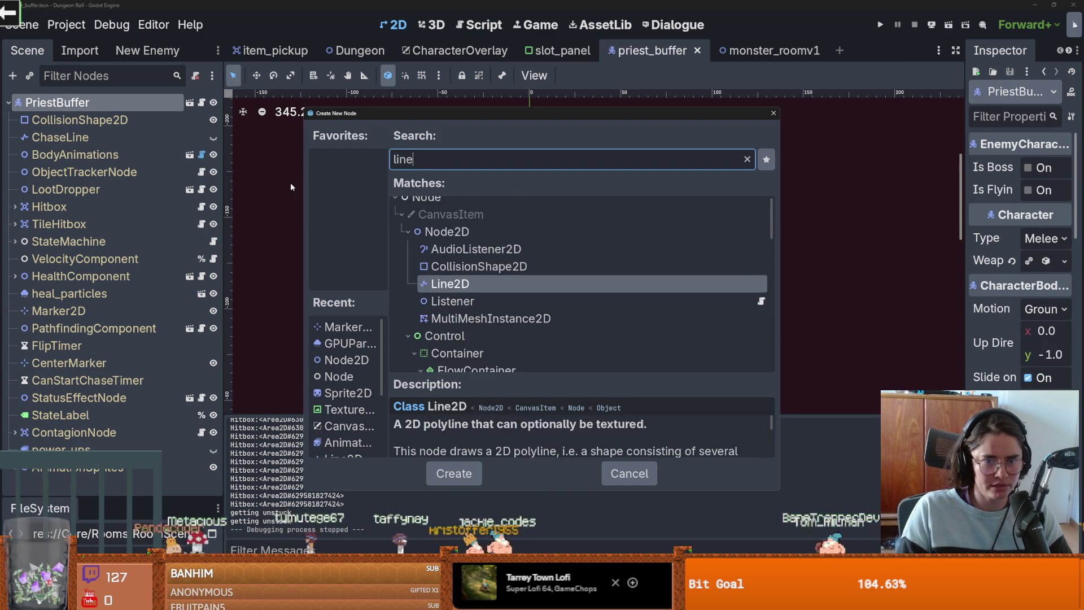
key("Return")
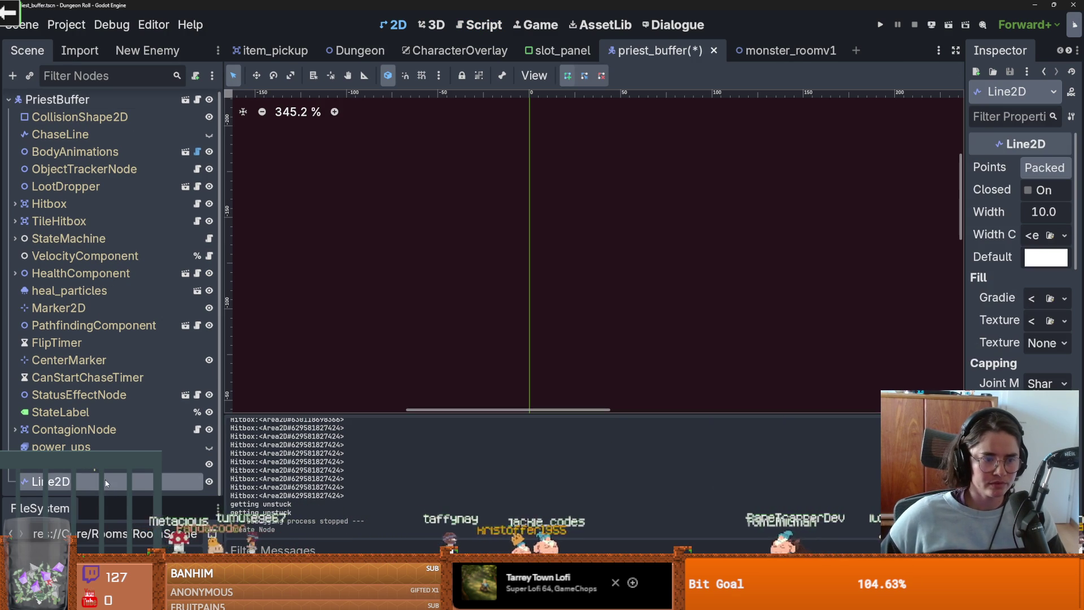
Step: Cut the Line2D, paste it under enemy_1 in enemy_base_scene, and place it after ChaseLine
right_click(92, 482)
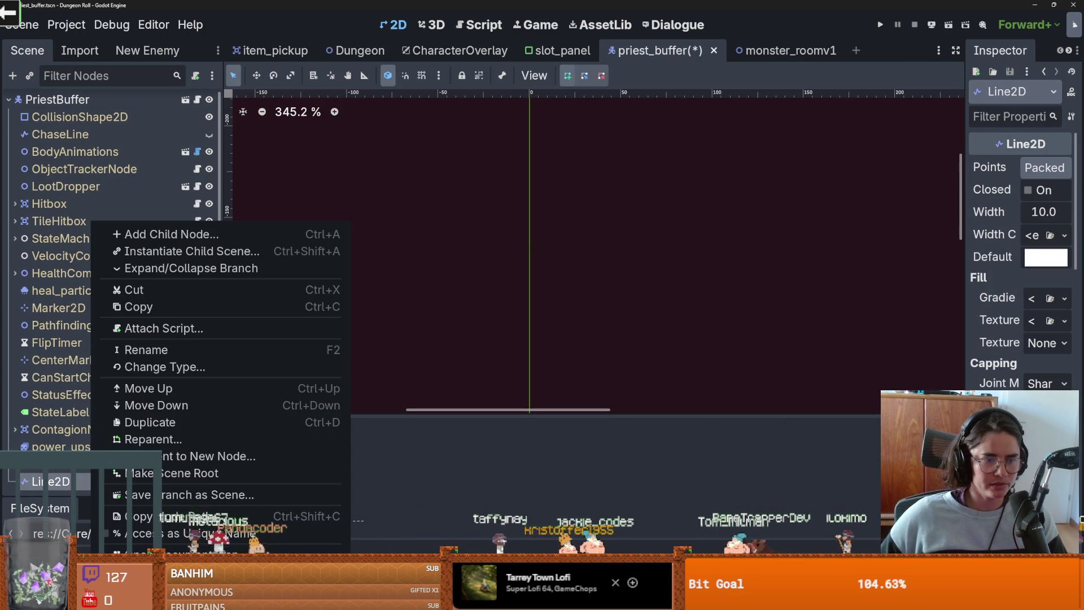
left_click(134, 289)
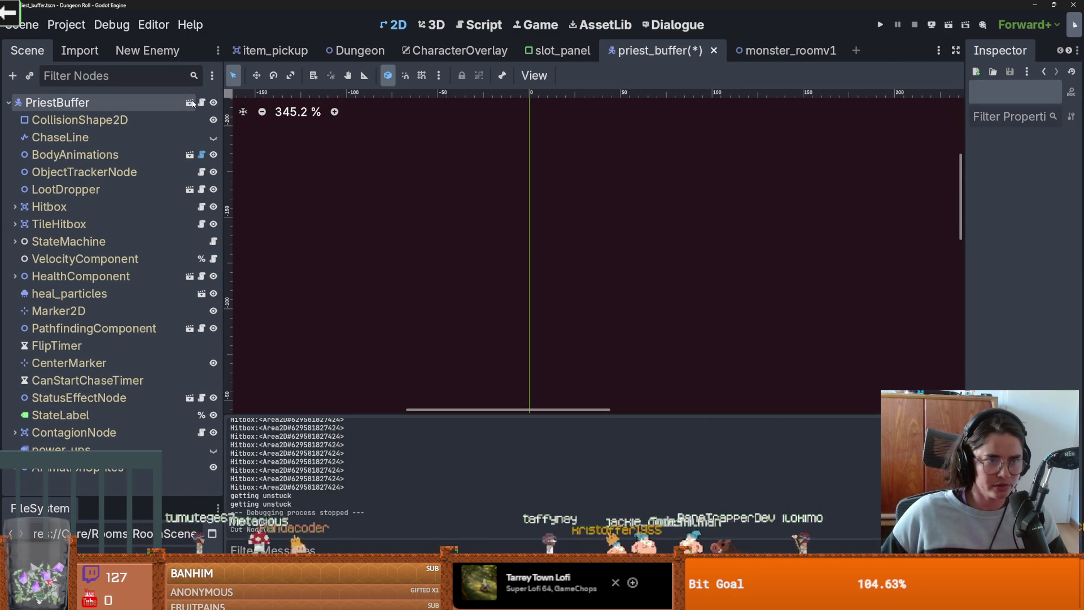
left_click(190, 102)
right_click(102, 104)
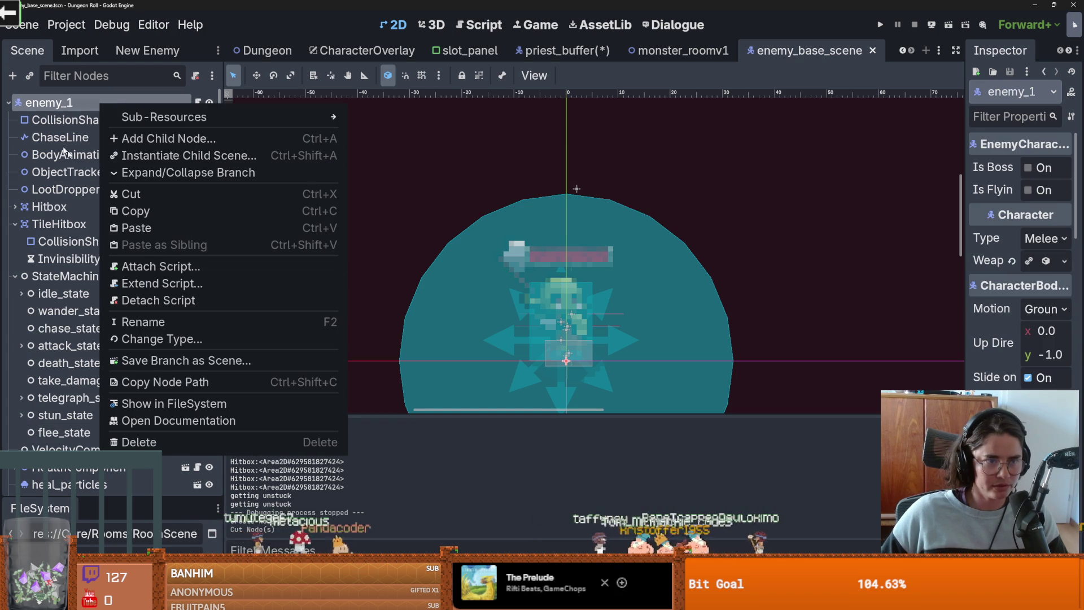
right_click(64, 105)
left_click(125, 227)
left_click_drag(77, 483, 106, 316)
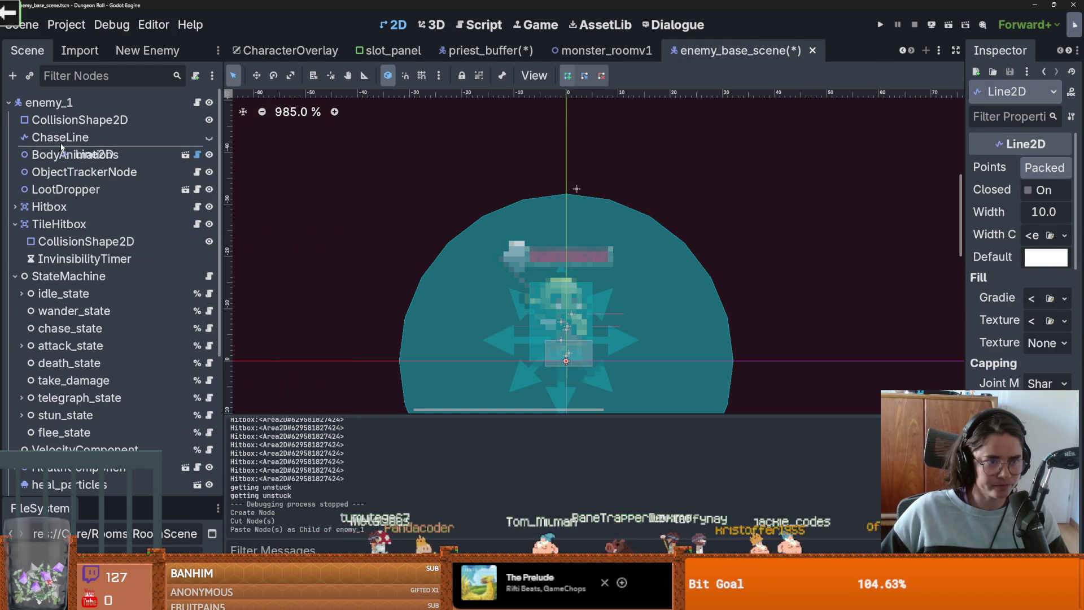
left_click_drag(62, 147, 62, 146)
Step: Collapse the TileHitbox and StateMachine branches under enemy_1
scroll(113, 328, "down", 5)
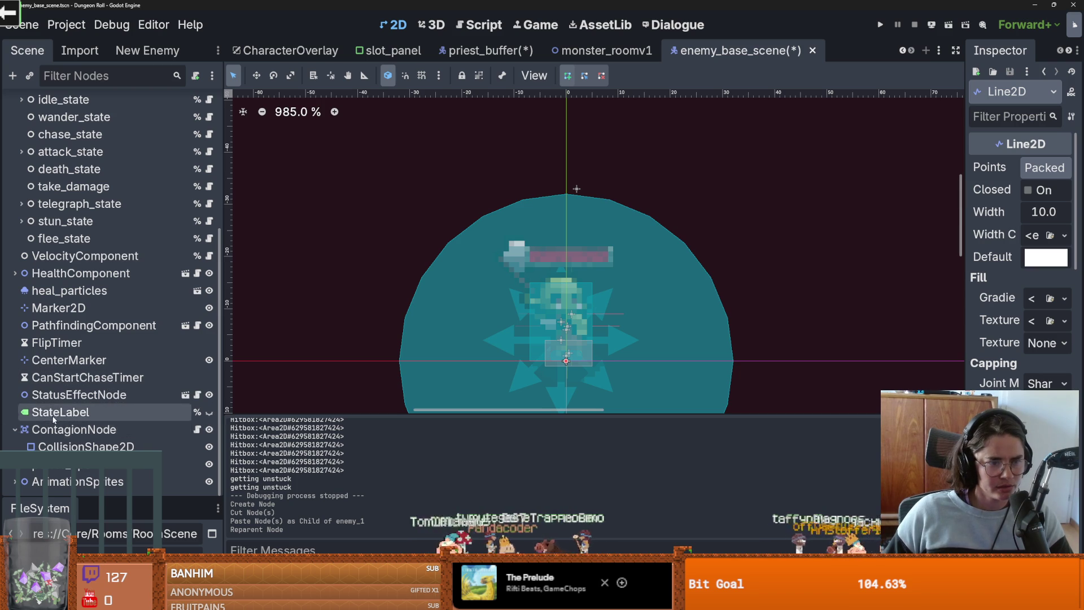
scroll(55, 410, "up", 2)
scroll(51, 338, "up", 5)
left_click(15, 228)
left_click(16, 245)
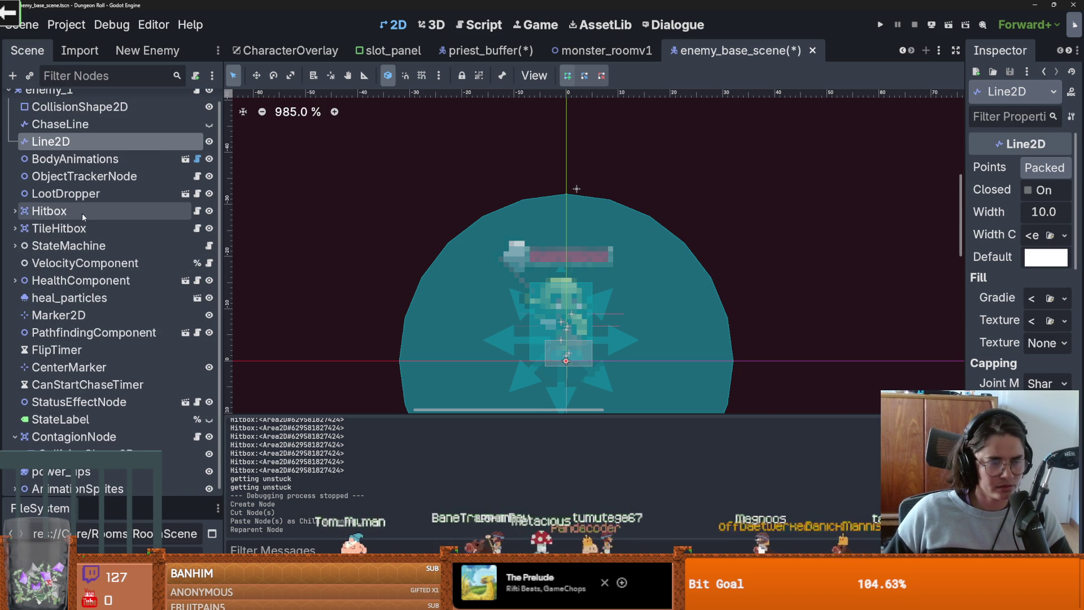
scroll(98, 235, "up", 1)
scroll(97, 232, "down", 1)
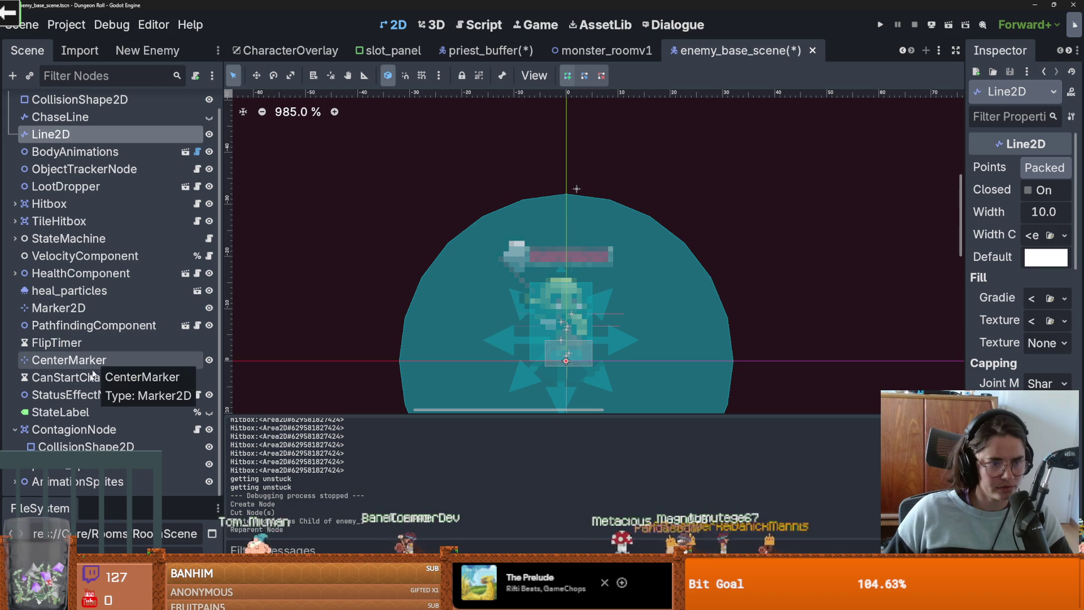
scroll(98, 254, "up", 1)
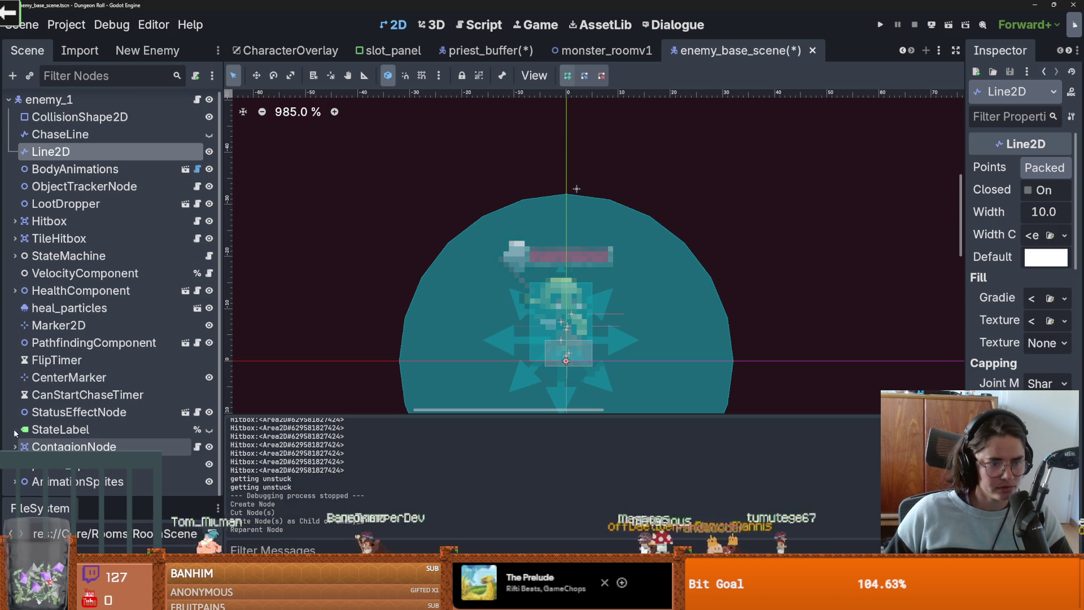
right_click(75, 107)
Step: Add a Node2D child to enemy_1 named DebugNodes
left_click(118, 137)
type("node")
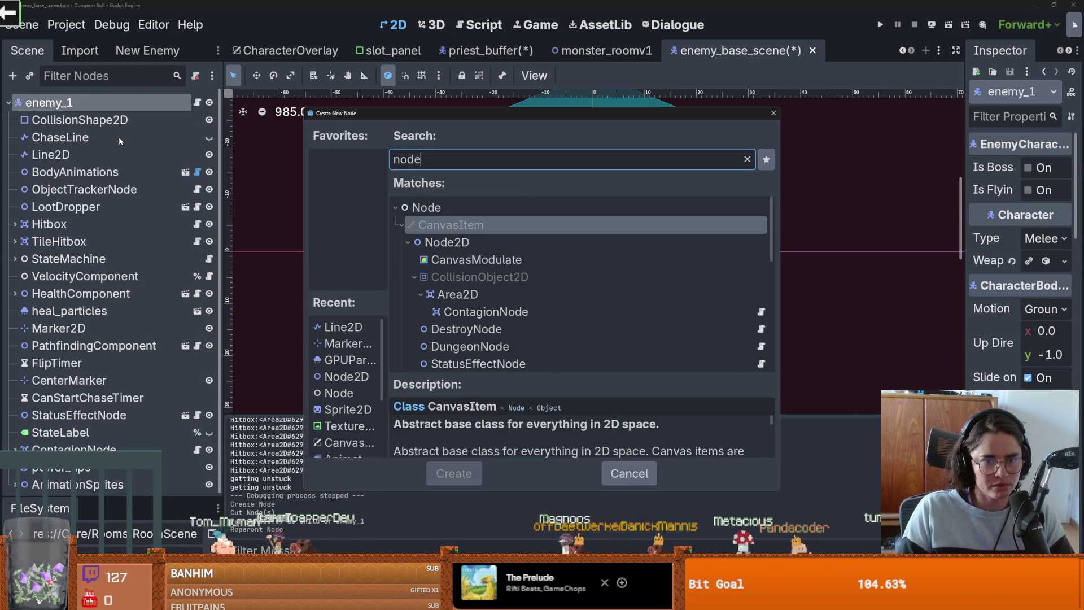
key("Down")
key("Return")
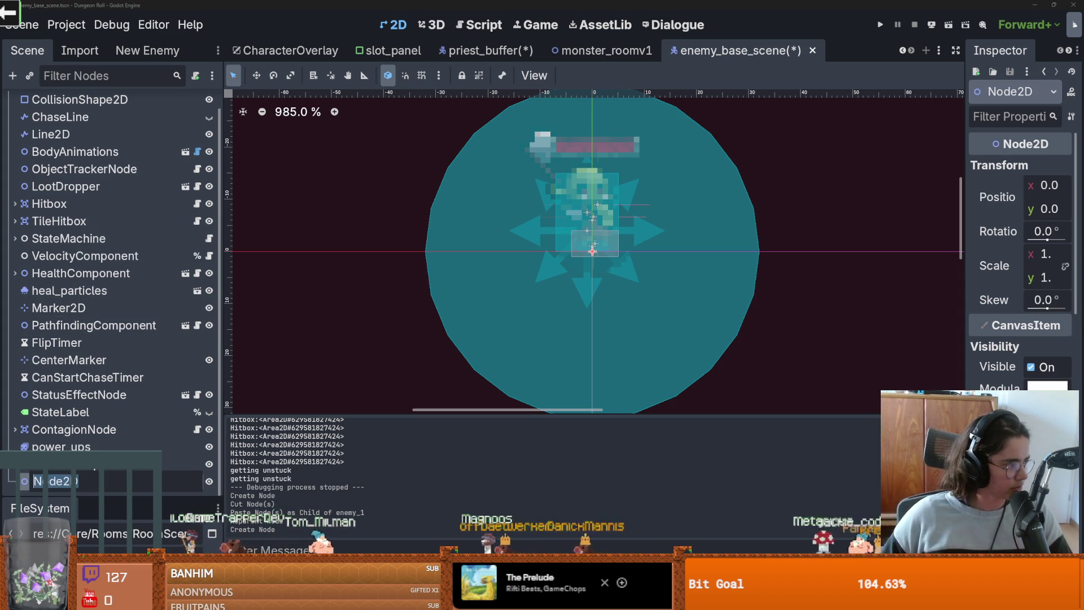
key("Return")
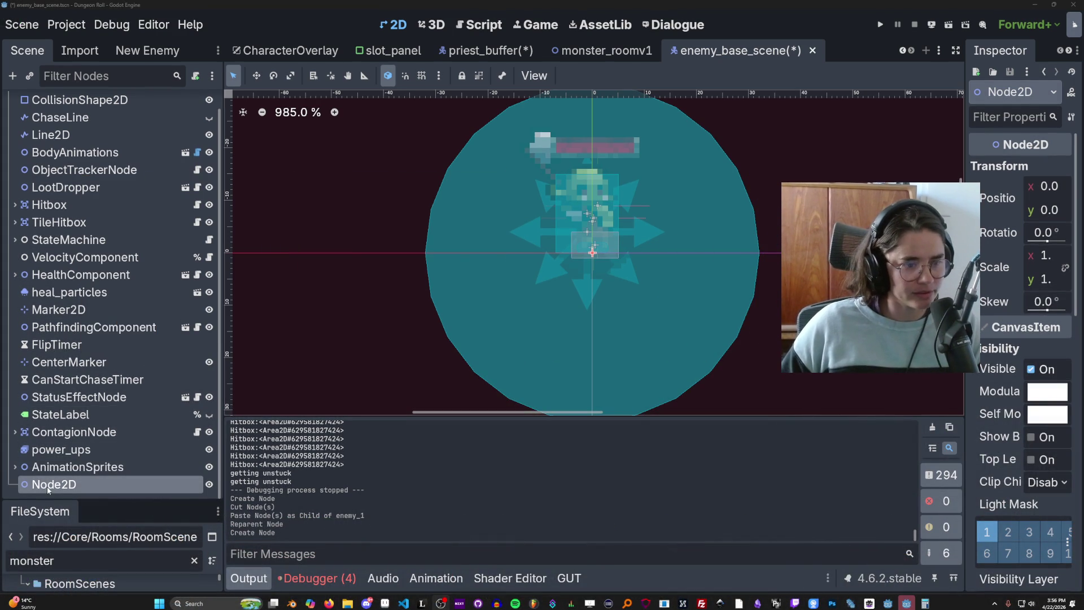
key("F2")
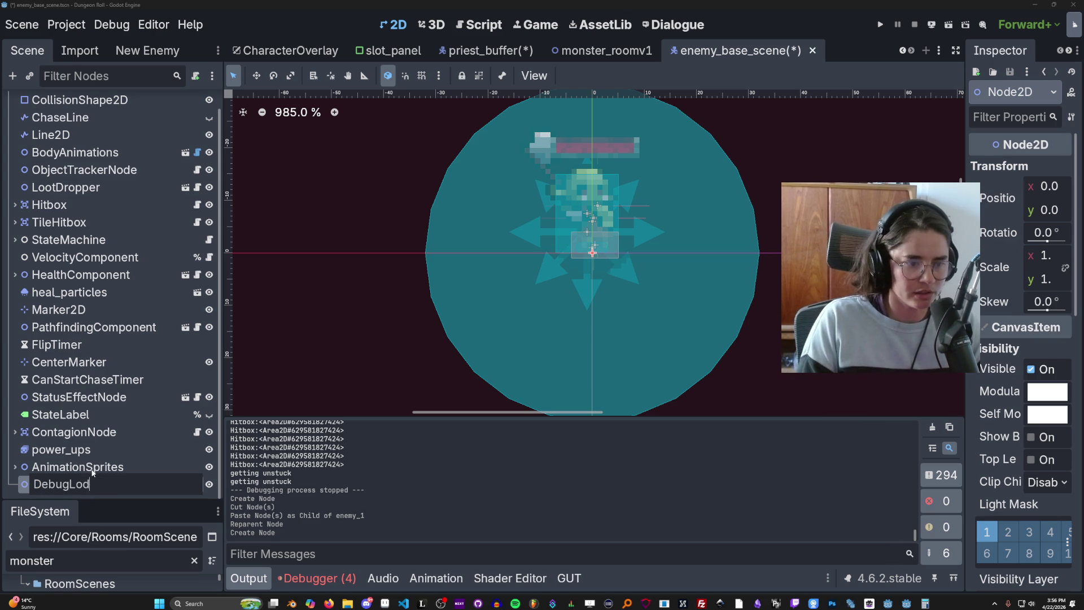
key("Return")
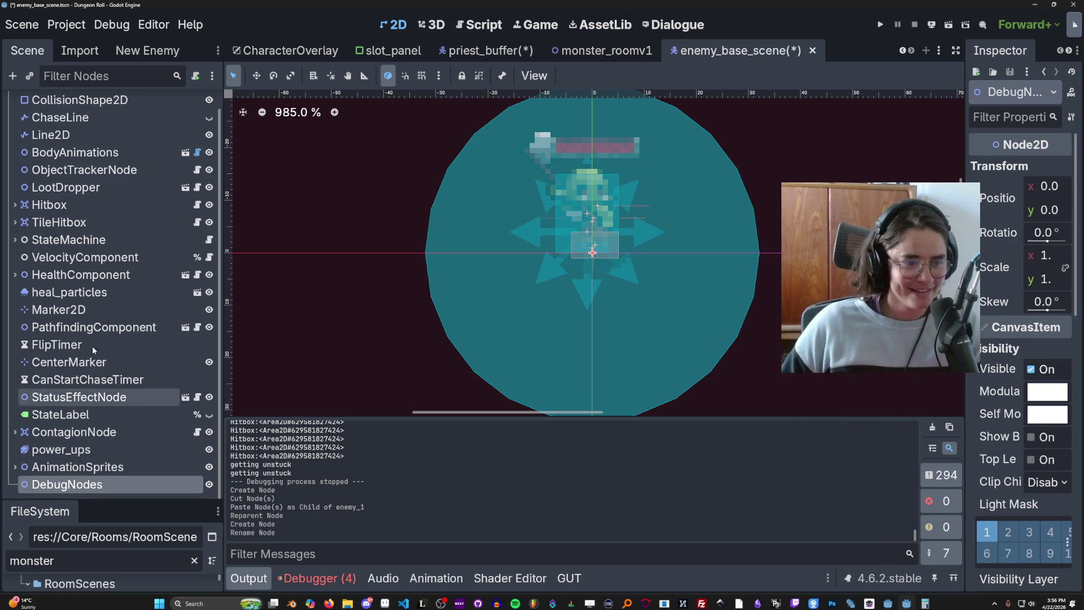
Step: Rename Line2D to TargetLine and move it and ChaseLine into DebugNodes
left_click_drag(105, 414, 91, 485)
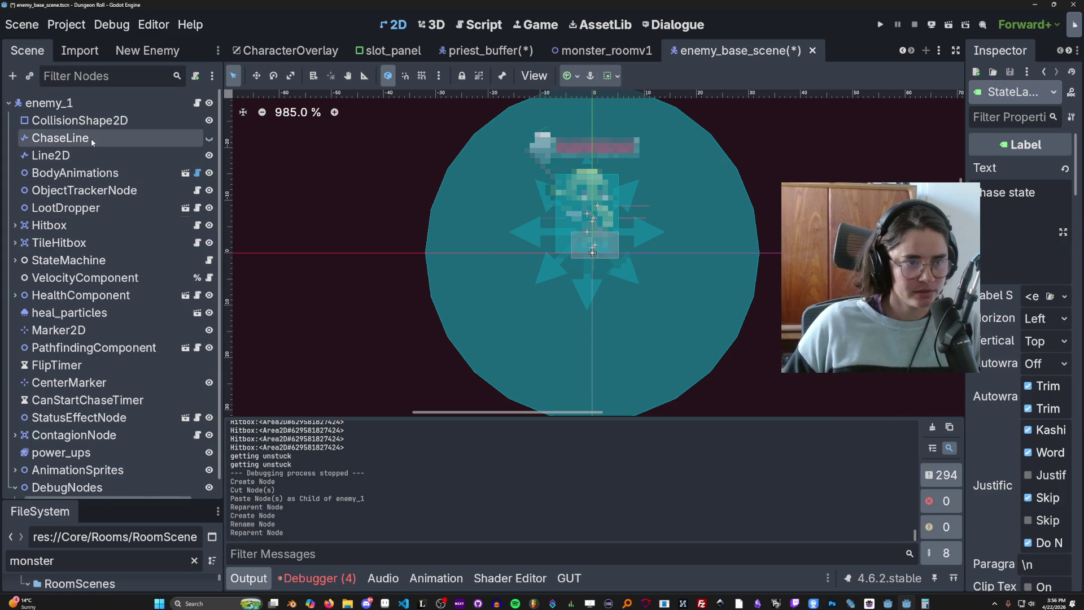
left_click(90, 137, "shift")
left_click(86, 150)
double_click(67, 155)
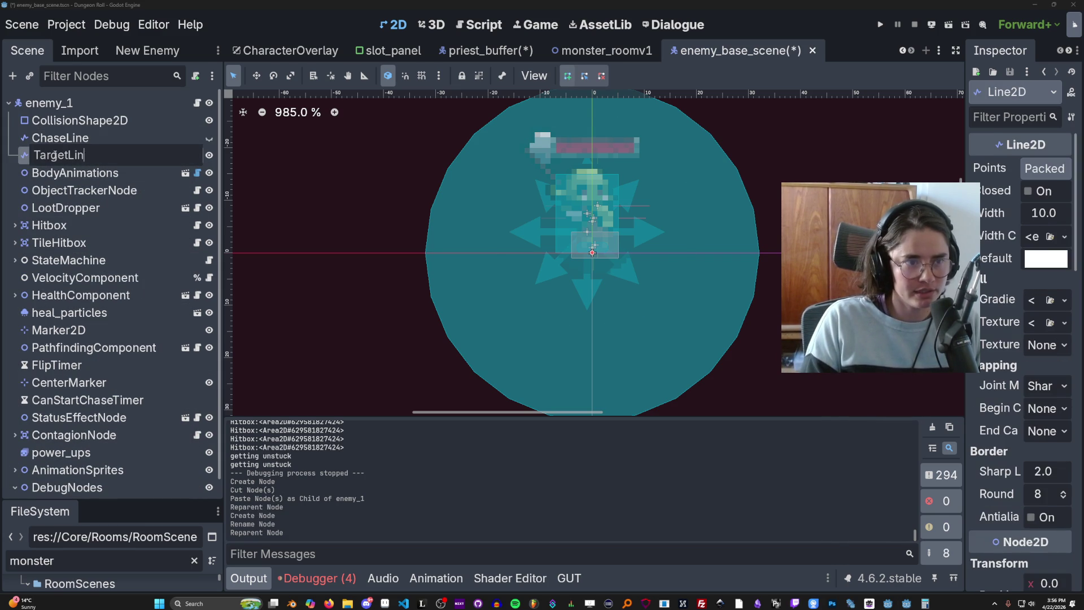
key("Return")
left_click(59, 138, "shift")
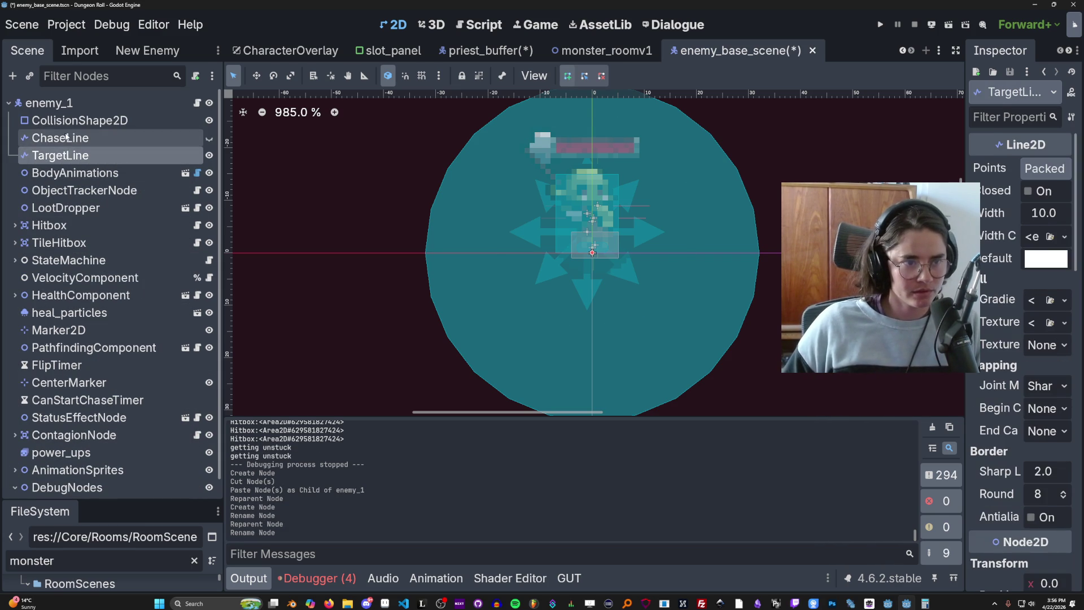
mouse_move(95, 320)
left_mouse_down()
mouse_move(102, 485)
mouse_move(68, 465)
left_mouse_up()
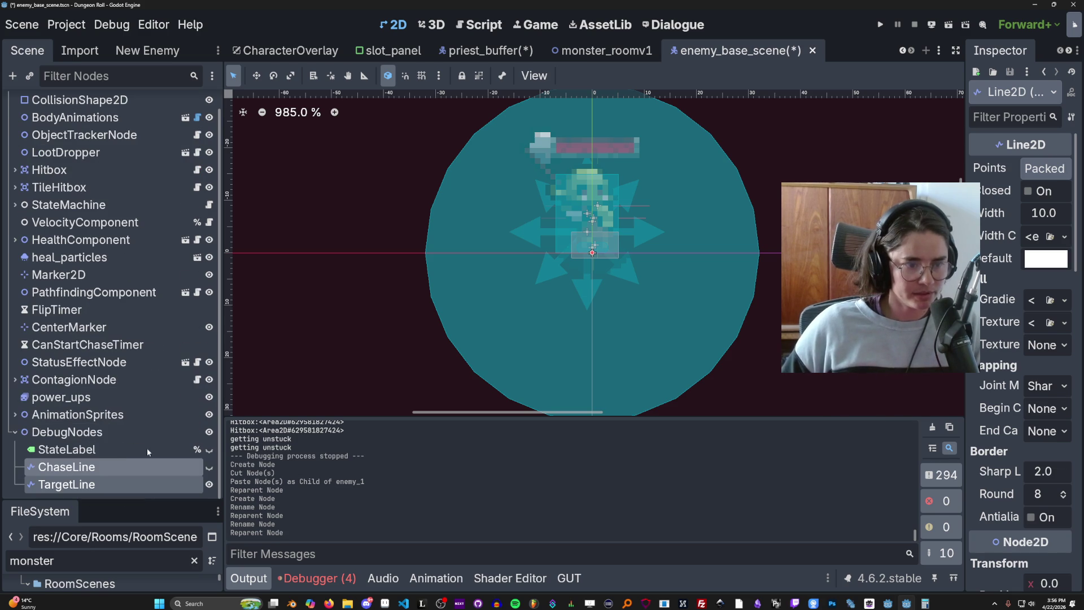
Step: Hide ChaseLine in the viewport and save the scene
left_click(208, 467)
left_click(208, 467)
left_click(209, 467)
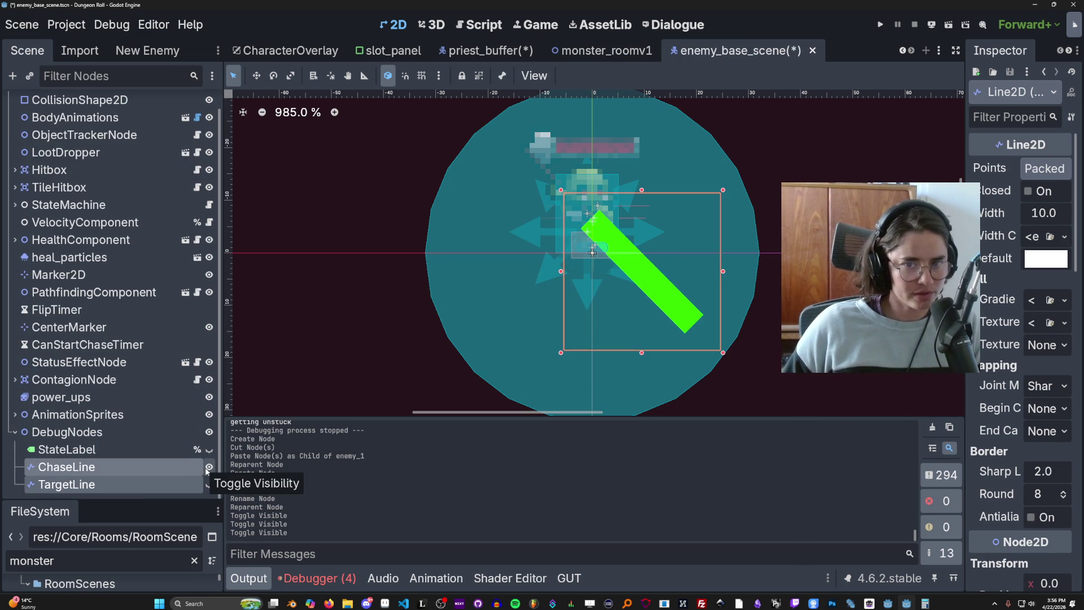
left_click(208, 467)
left_click(120, 483)
key("ctrl+s")
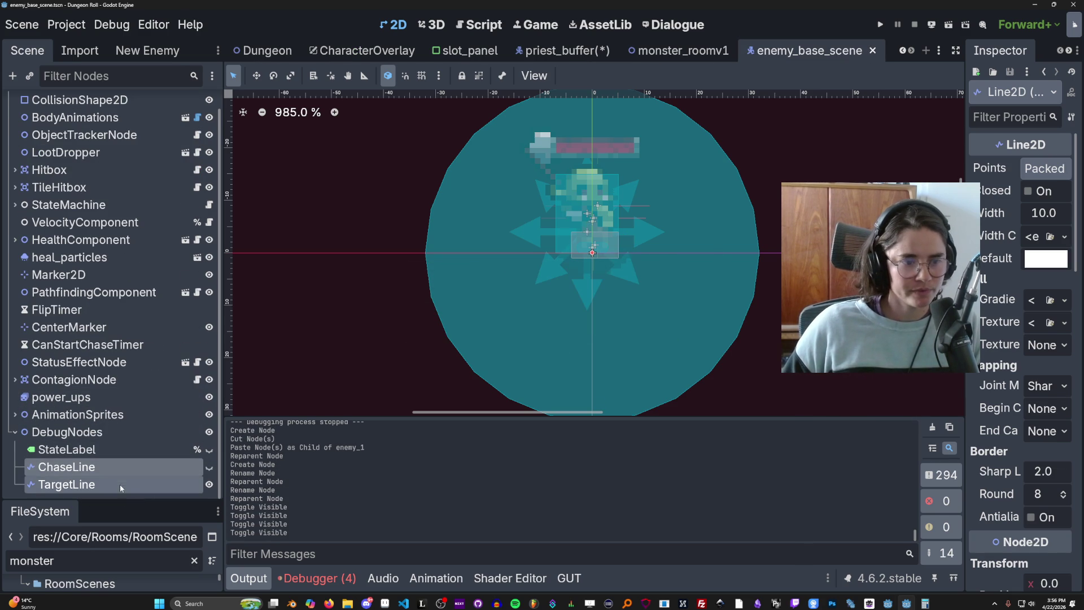
Step: Set Access as Unique Name on ChaseLine and TargetLine, then save
scroll(129, 401, "up", 1)
scroll(130, 347, "down", 1)
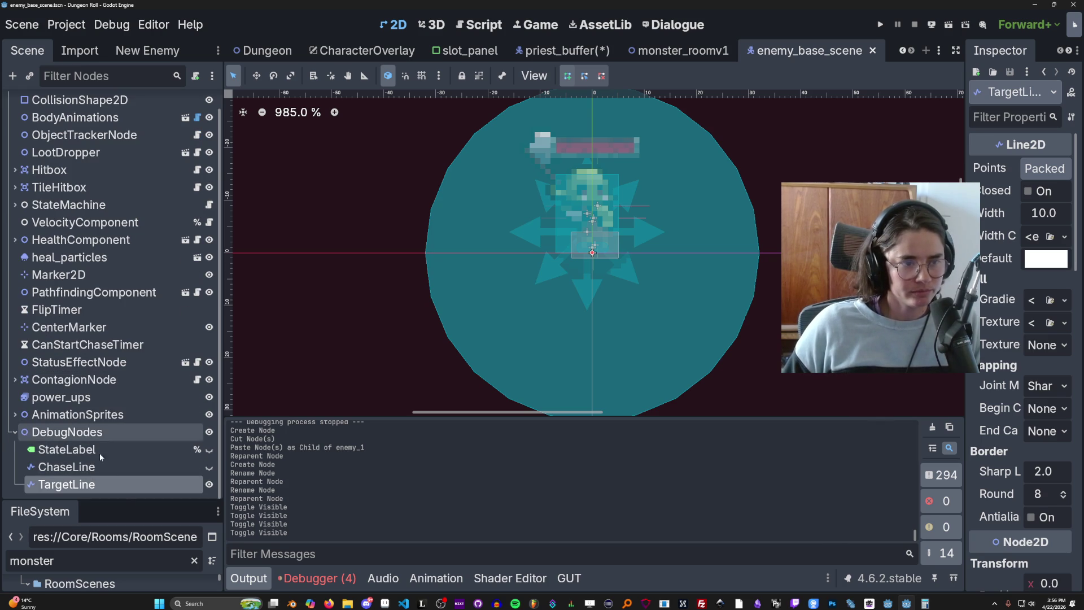
right_click(117, 473)
left_click(208, 536)
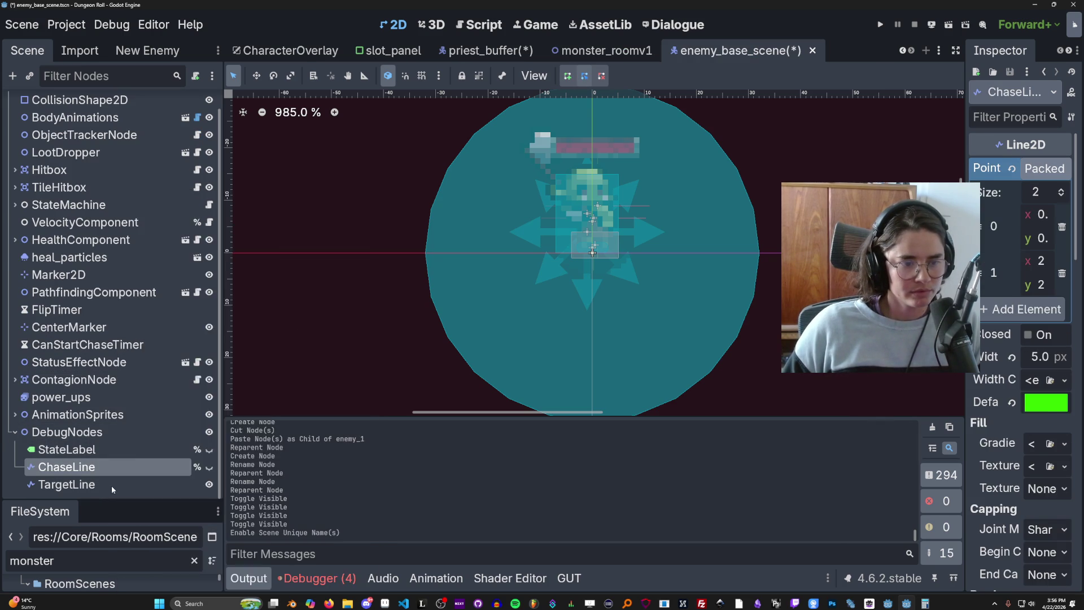
right_click(113, 484)
left_click(209, 537)
left_click(34, 432)
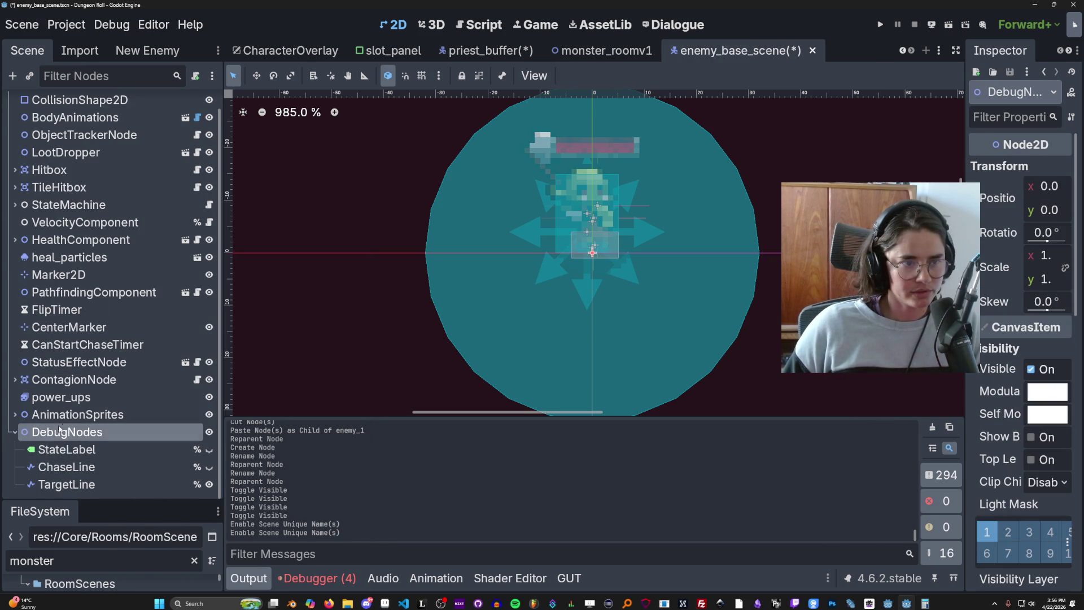
key("ctrl+s")
Step: Collapse DebugNodes, expand StateMachine and open the flee_state script
left_click(14, 432)
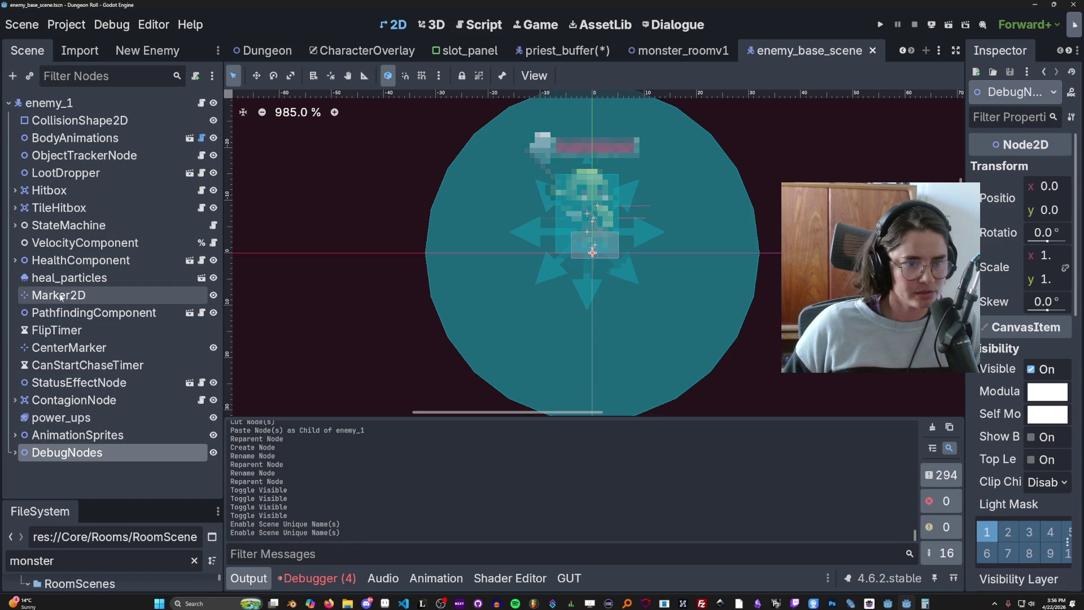
left_click(14, 225)
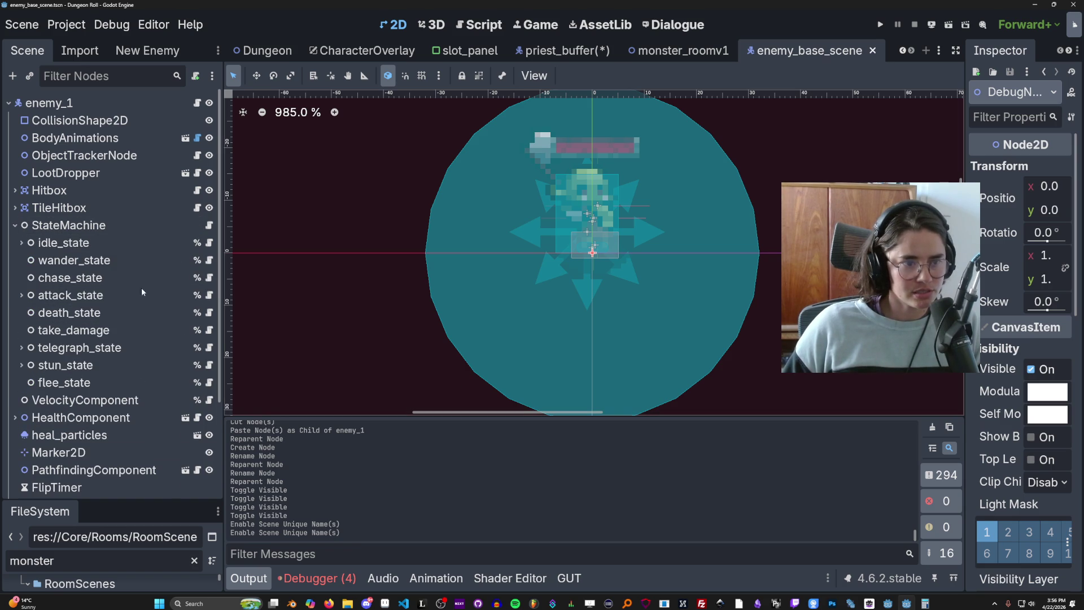
left_click(210, 383)
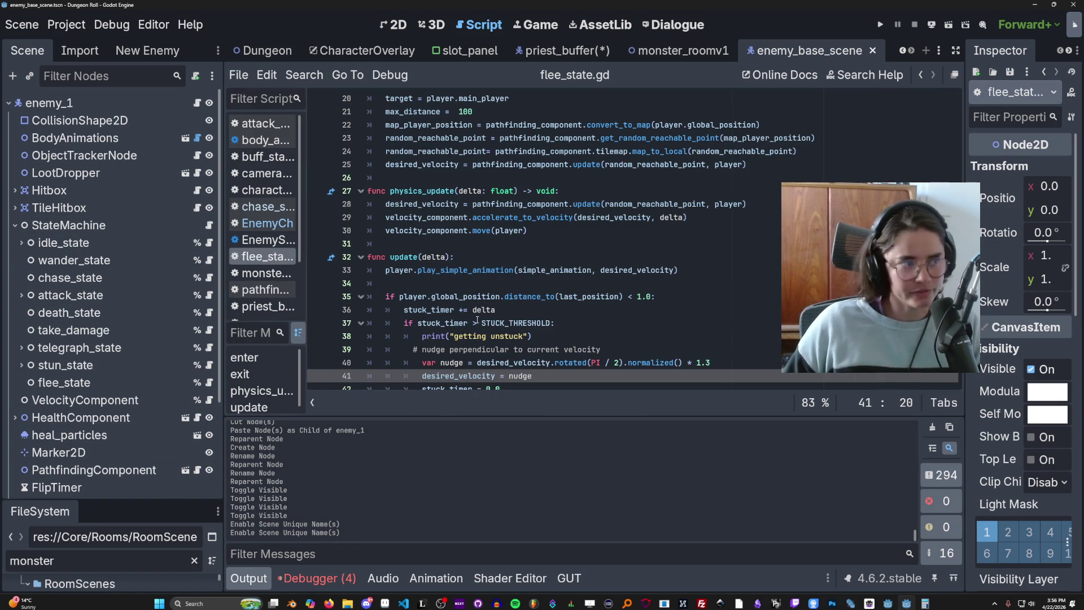
scroll(477, 320, "up", 5)
scroll(120, 465, "down", 3)
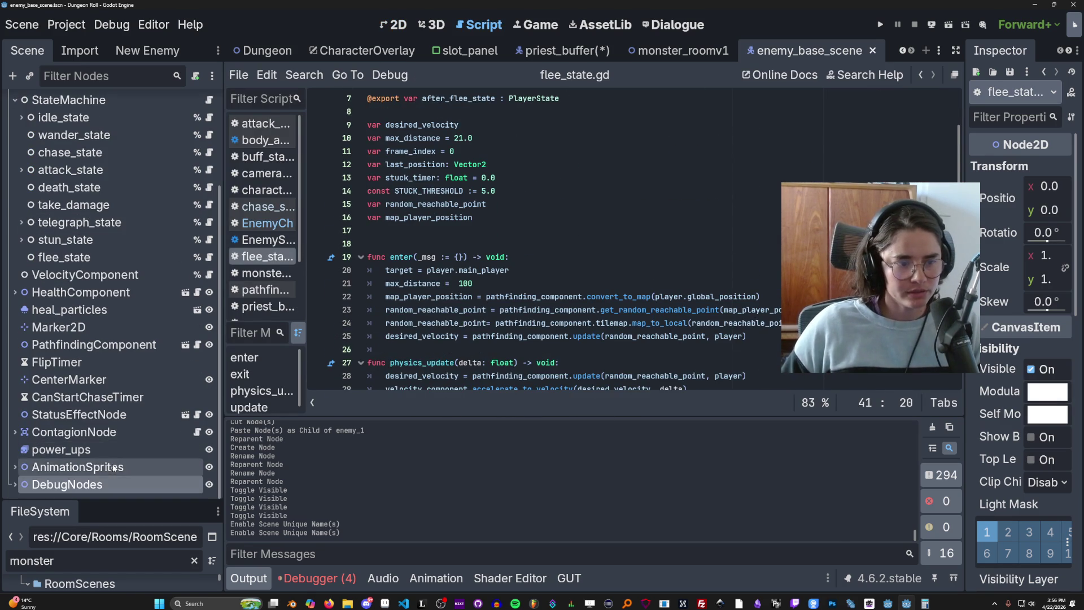
left_click(26, 484)
mouse_move(62, 485)
left_mouse_down()
mouse_move(408, 239)
mouse_move(470, 240)
left_mouse_up()
key("ctrl+s")
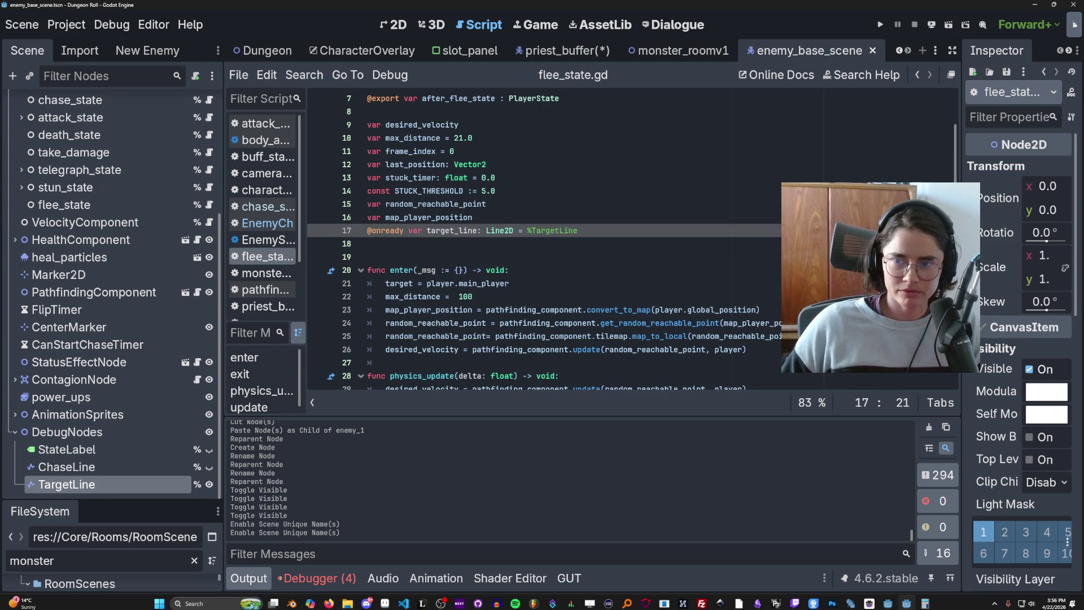
Step: Select TargetLine and add two test points to its Points array in the Inspector
left_click(66, 484)
key("ctrl+F1")
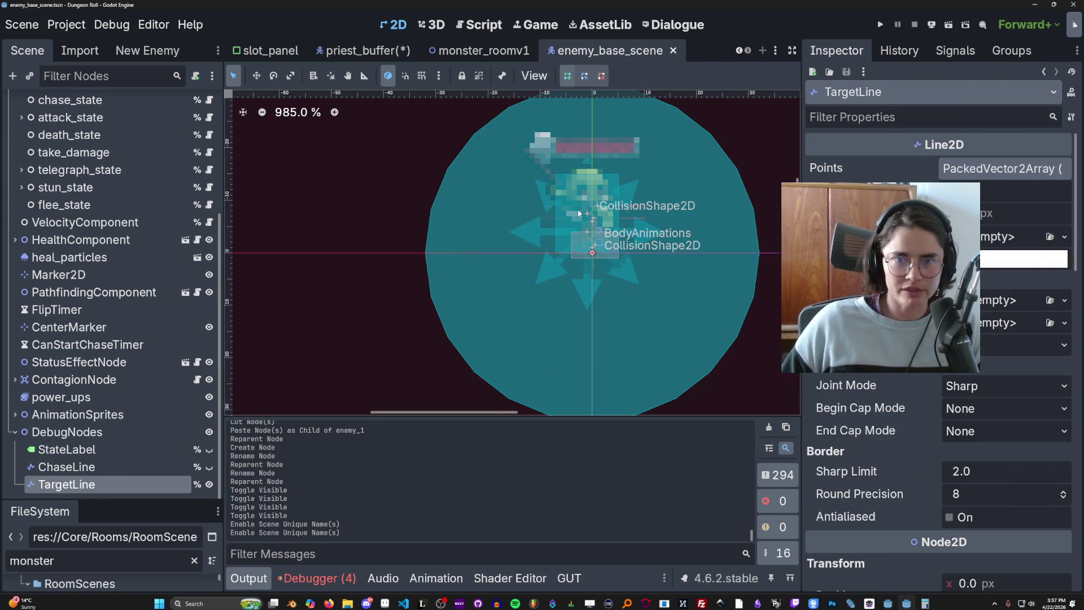
scroll(392, 245, "down", 3)
scroll(446, 258, "up", 2)
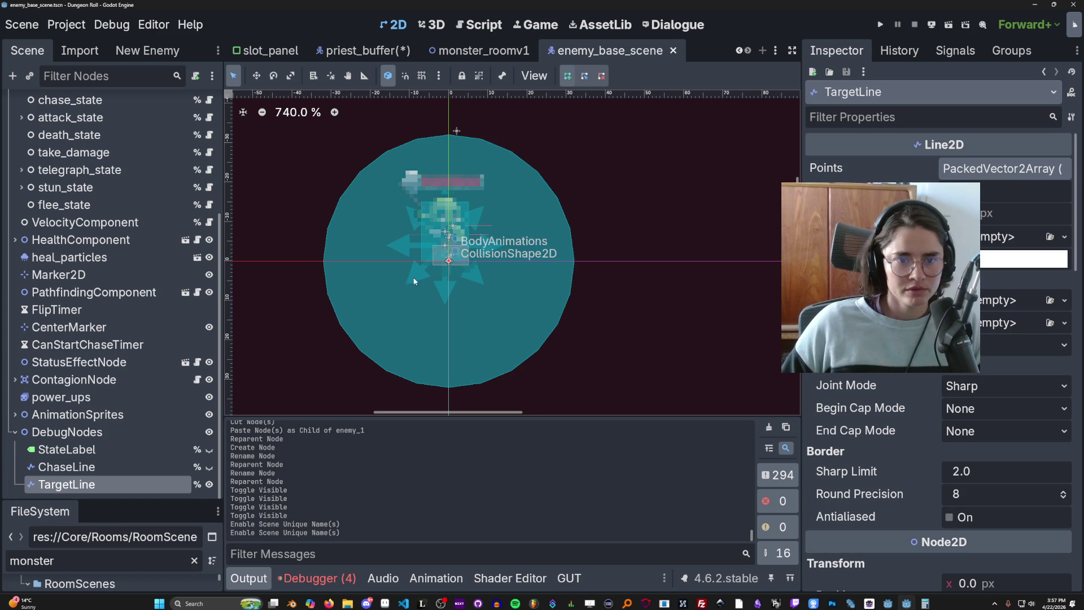
left_click(999, 168)
left_click(1064, 192)
left_click(1063, 192)
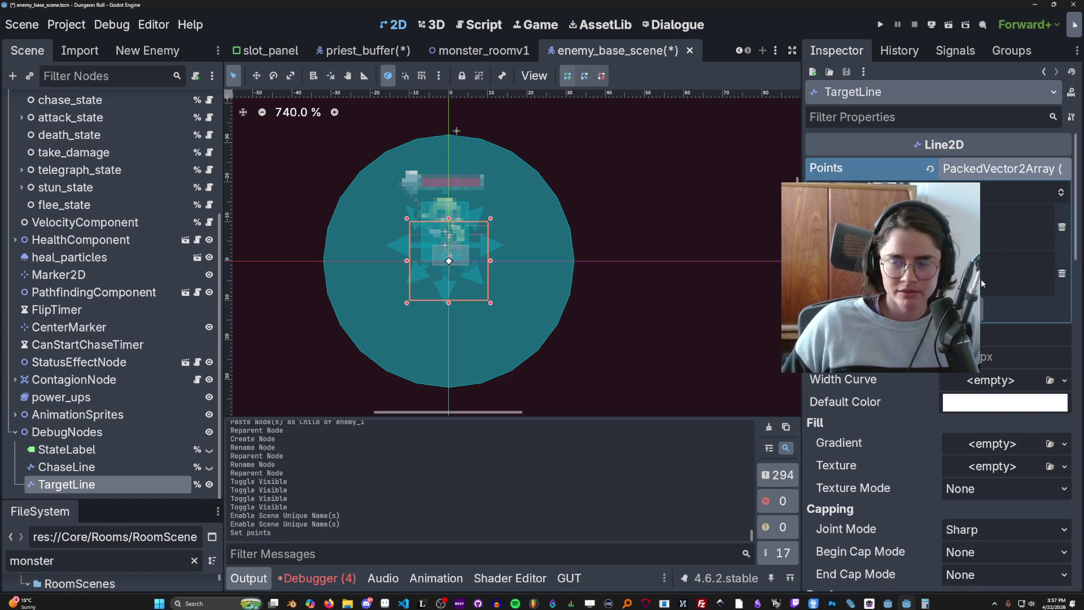
Step: Set a point value to 100, undo that Points change, and return to the flee_state script
scroll(743, 333, "down", 3)
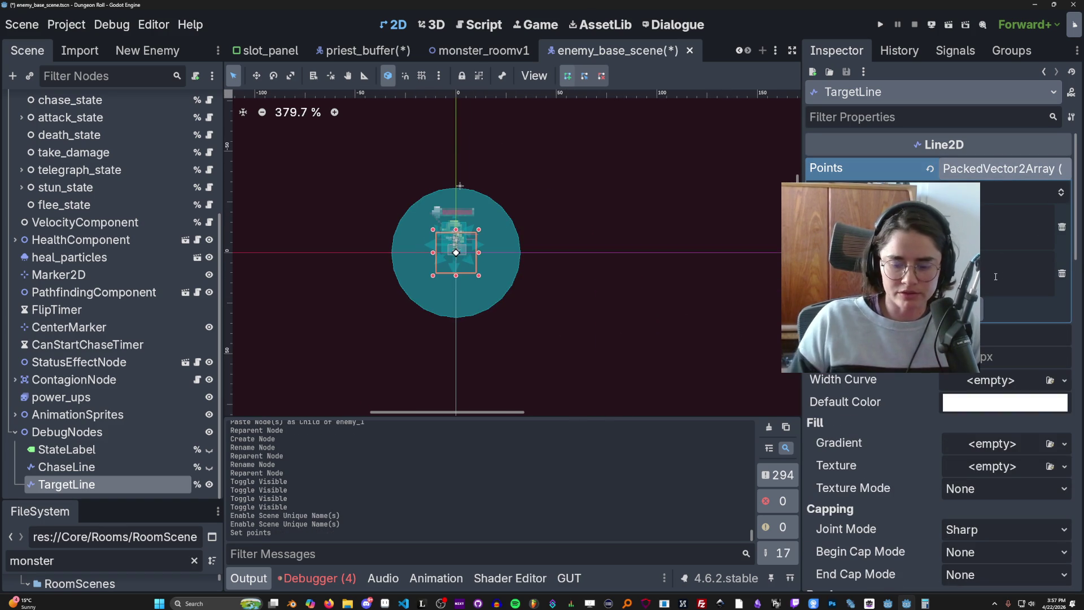
type("100")
key("Return")
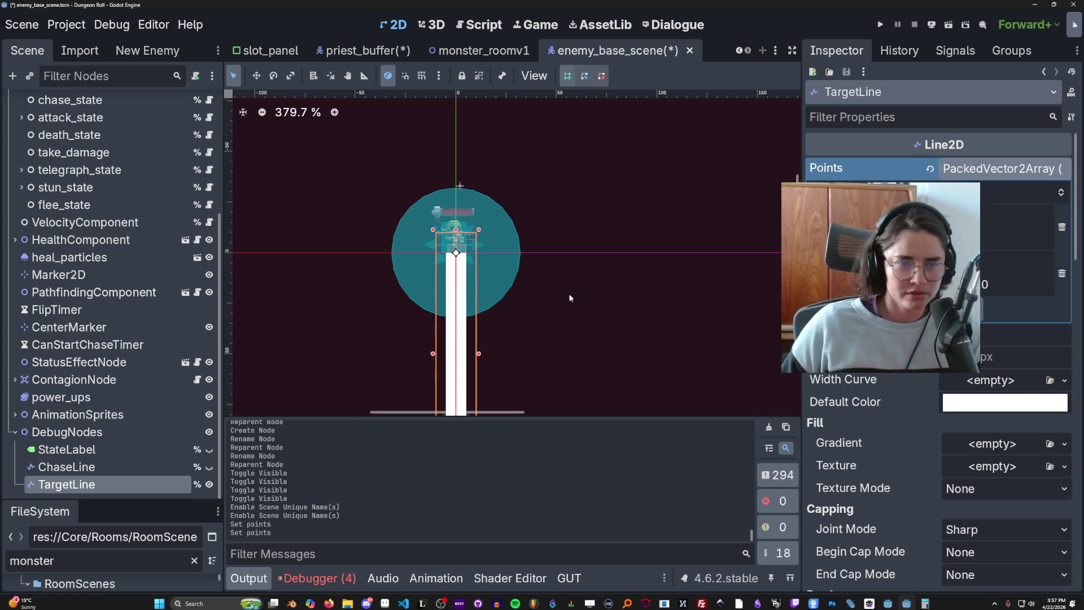
scroll(518, 304, "down", 5)
key("ctrl+z")
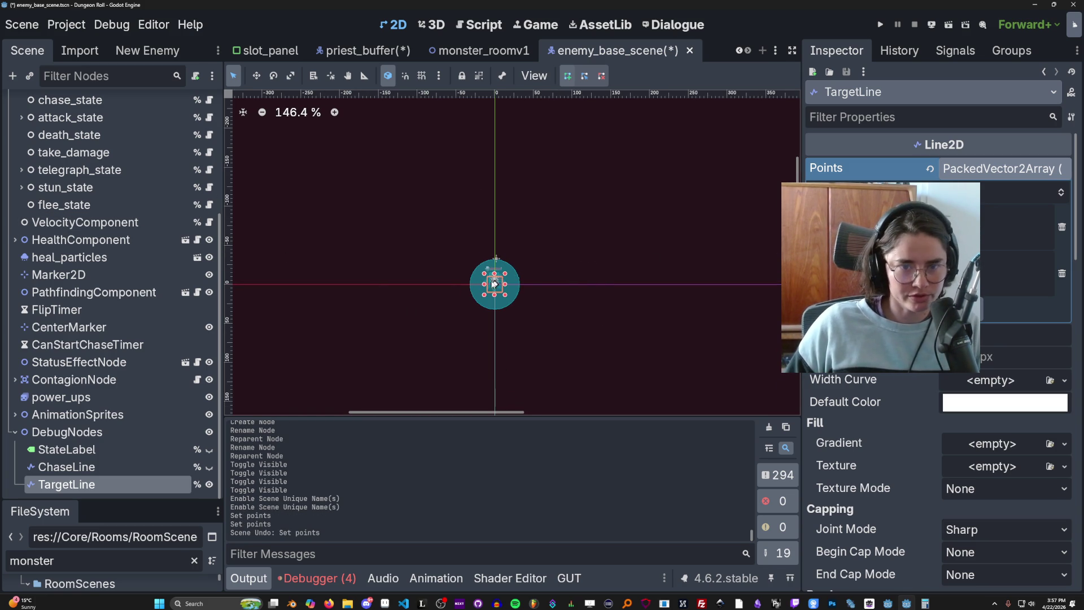
left_click(15, 432)
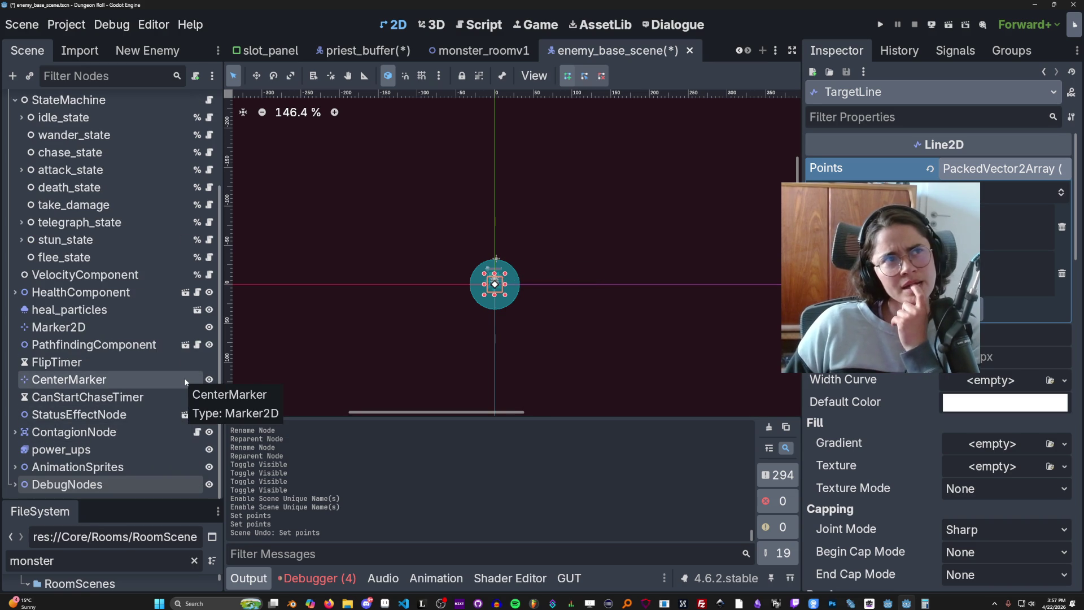
left_click(209, 257)
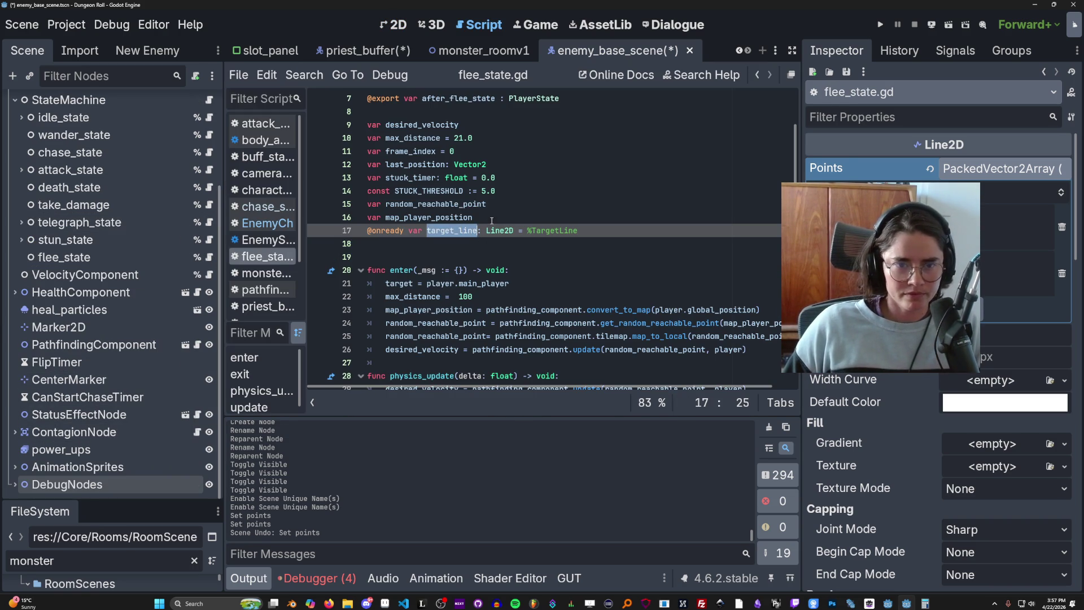
Step: Add 'var debug: bool = false' above target_line, save, and select the flee_state node
key("ctrl+shift+Return")
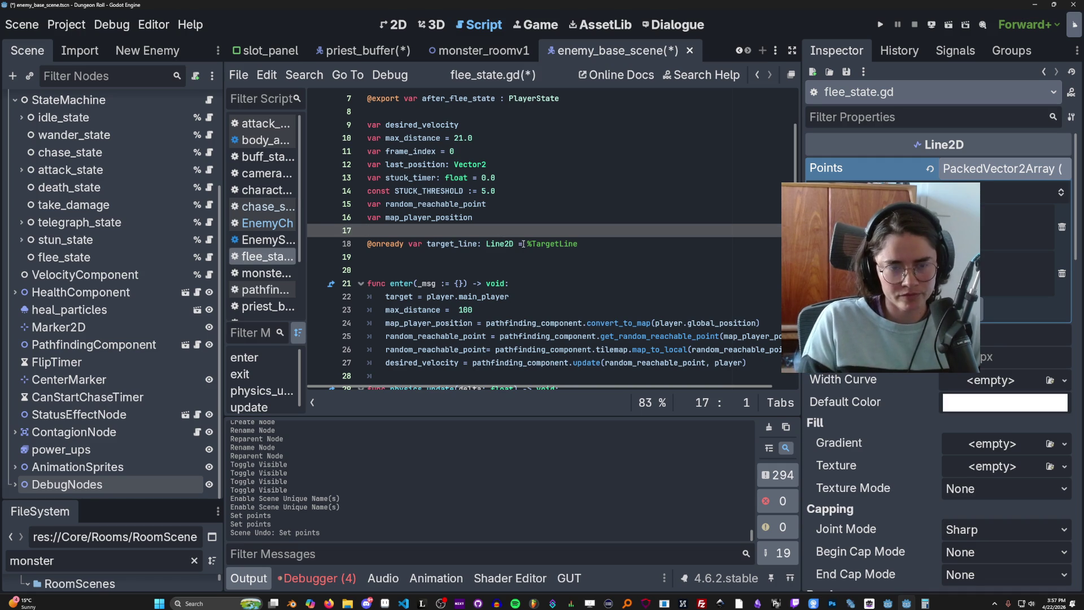
type("@export")
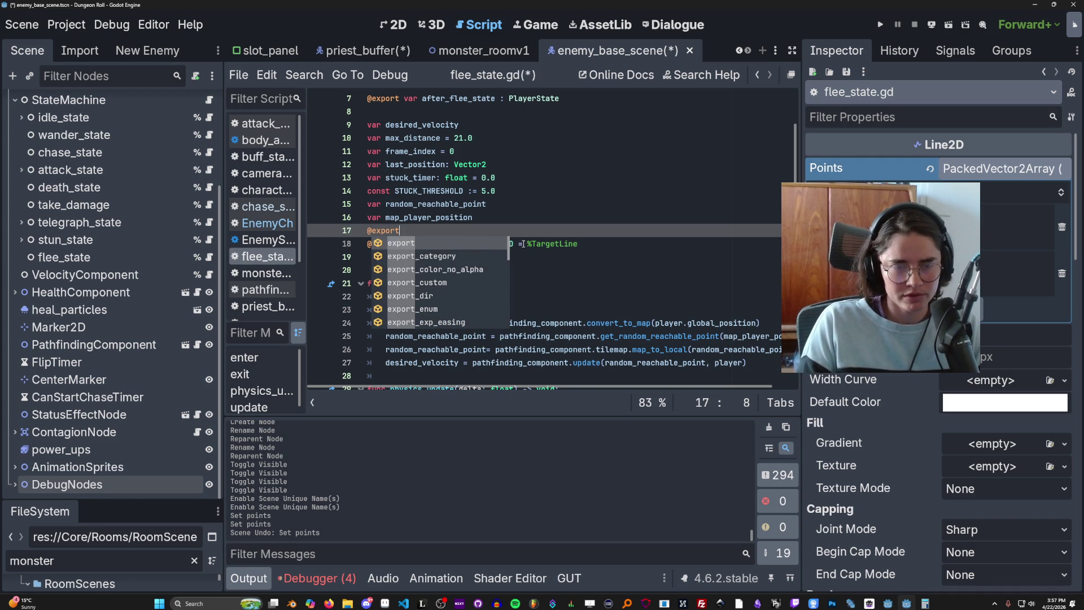
type("var debug:")
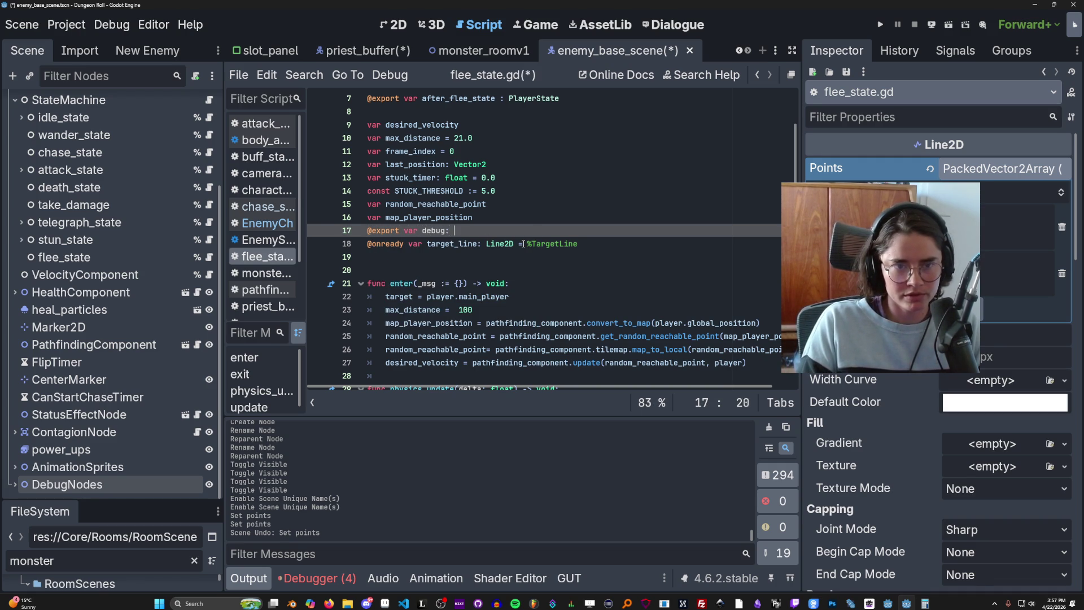
type(" bool = ")
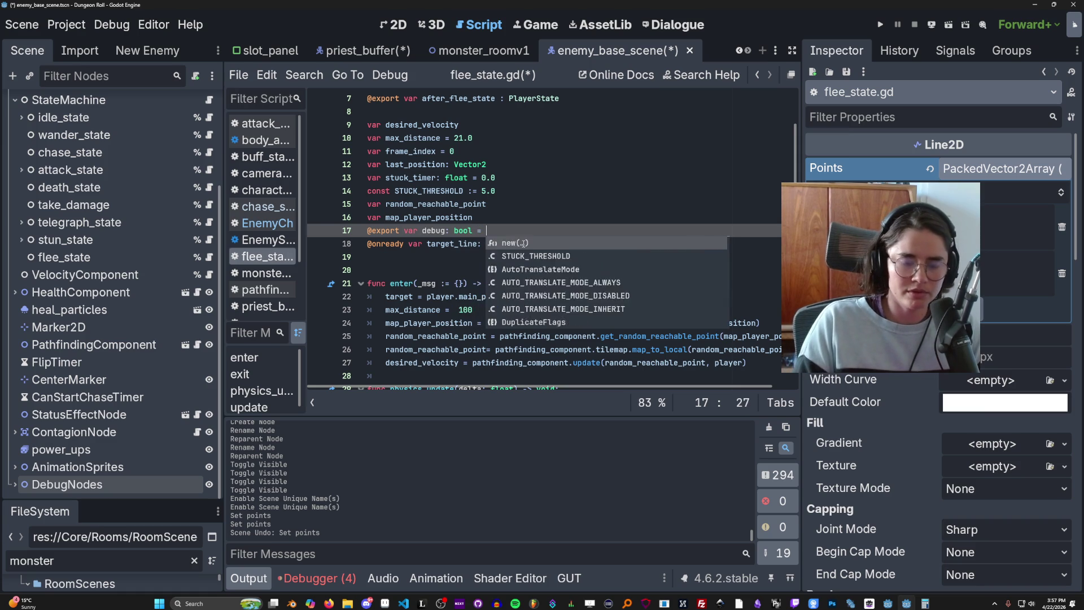
type("false")
key("ctrl+s")
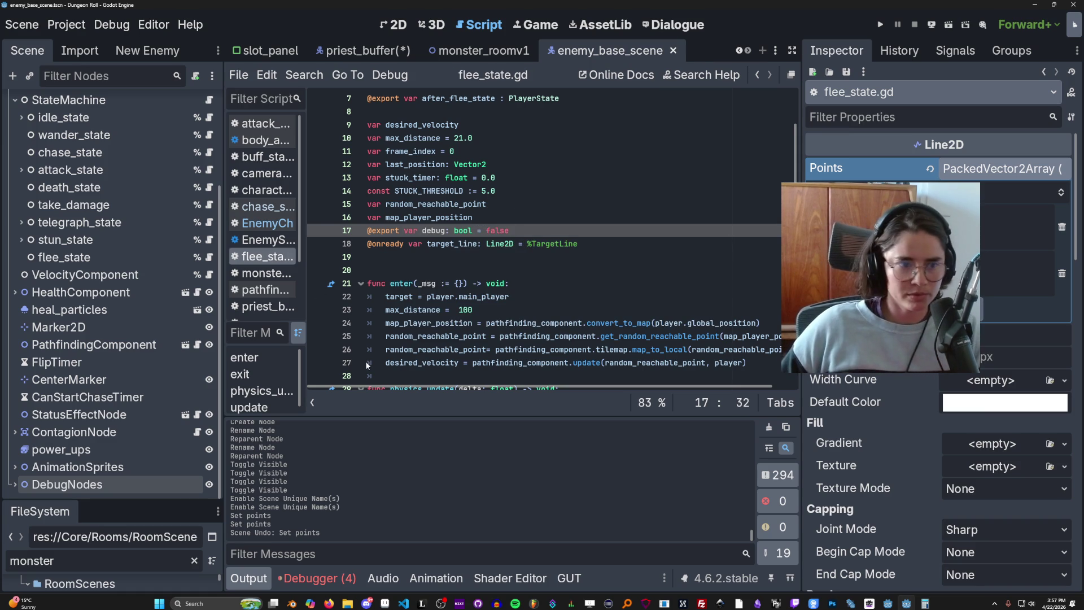
left_click(85, 258)
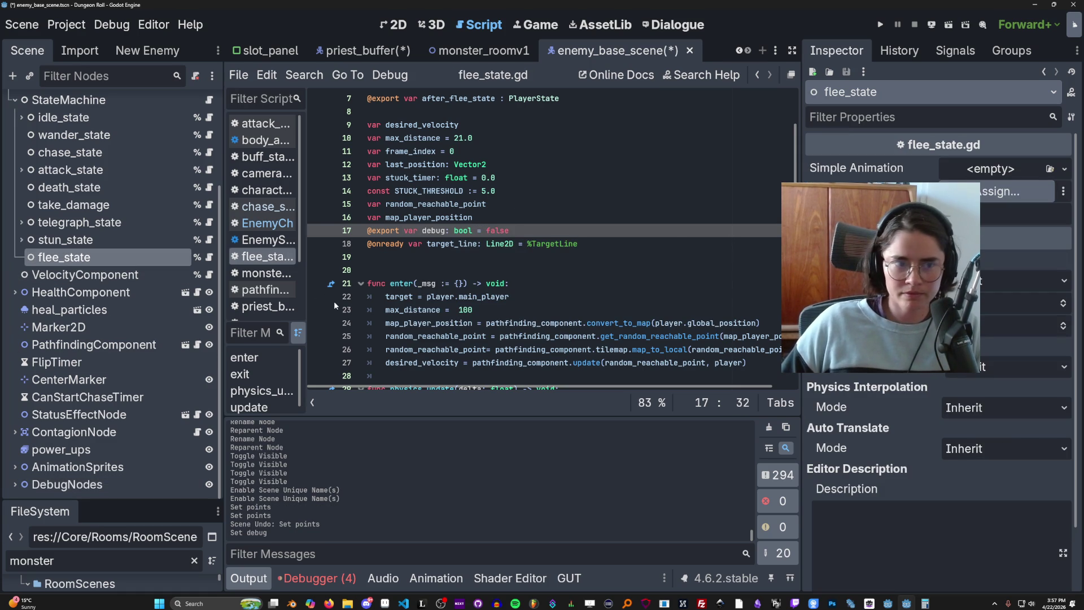
left_click(542, 231)
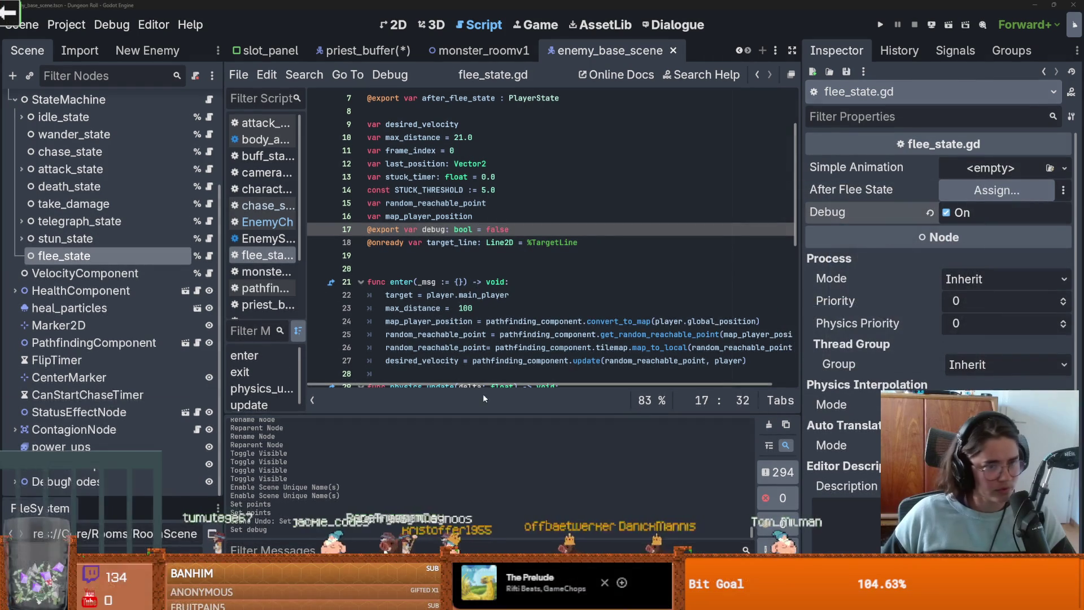
left_click(569, 320)
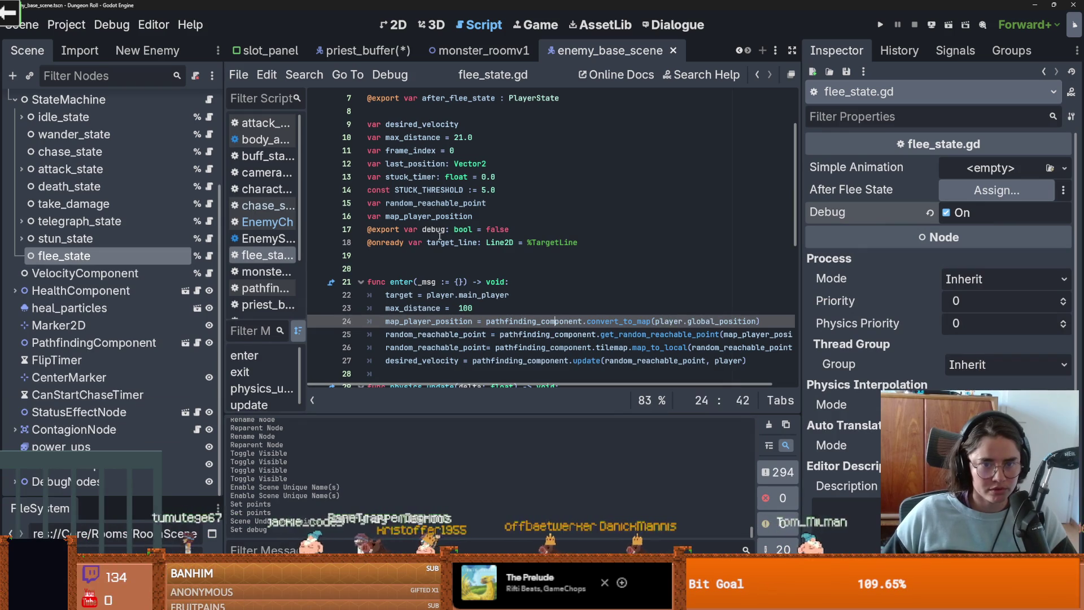
Step: In enter(), add an 'if debug:' block that calls target_line.show(), and save
left_click(519, 282)
key("Return")
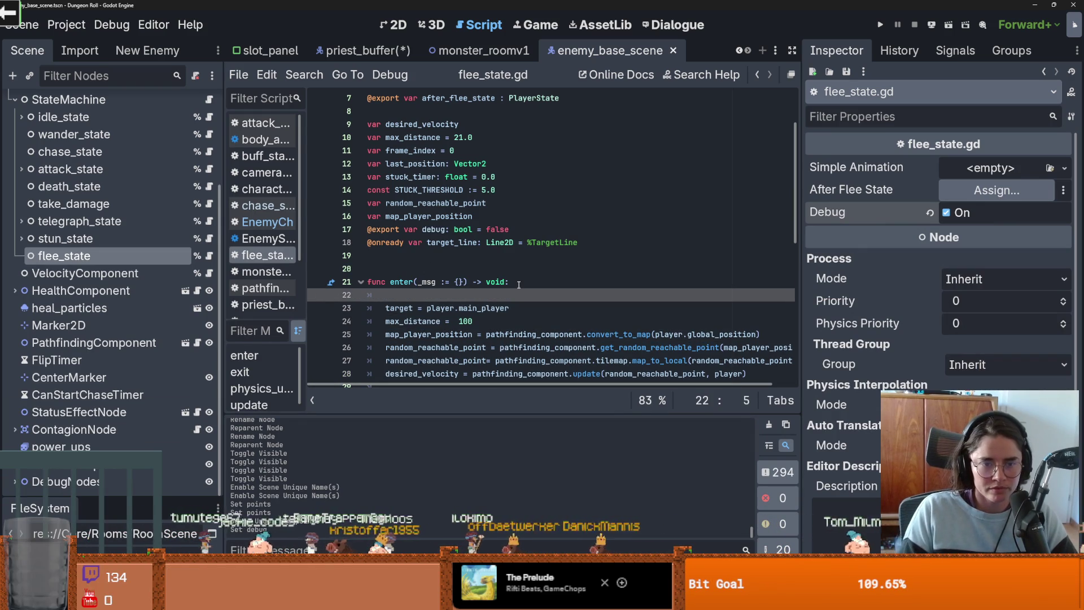
scroll(518, 284, "down", 9)
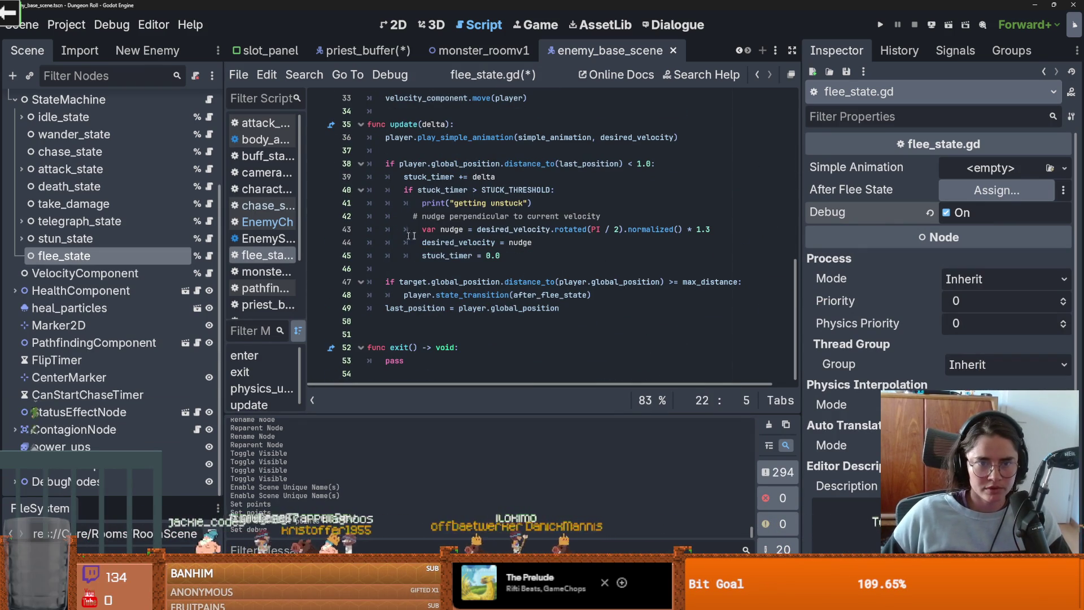
left_click(488, 269)
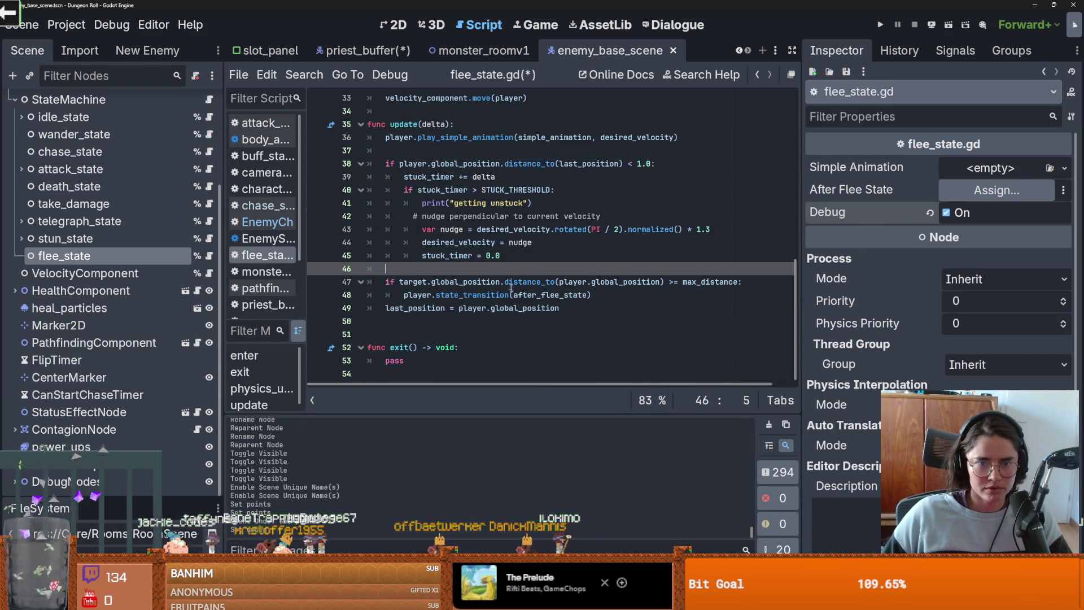
double_click(412, 282)
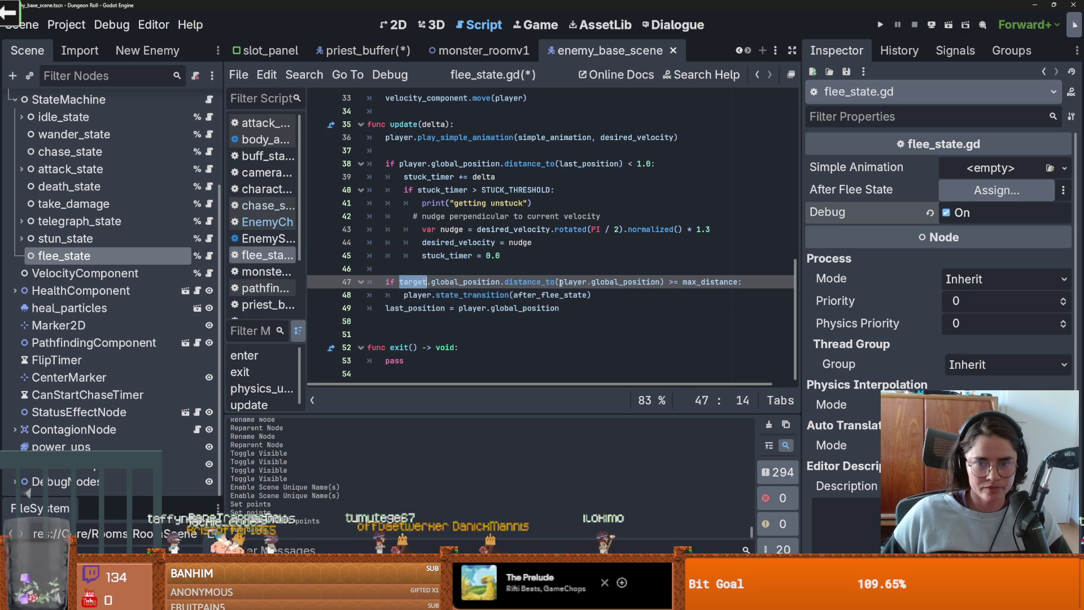
scroll(498, 276, "up", 5)
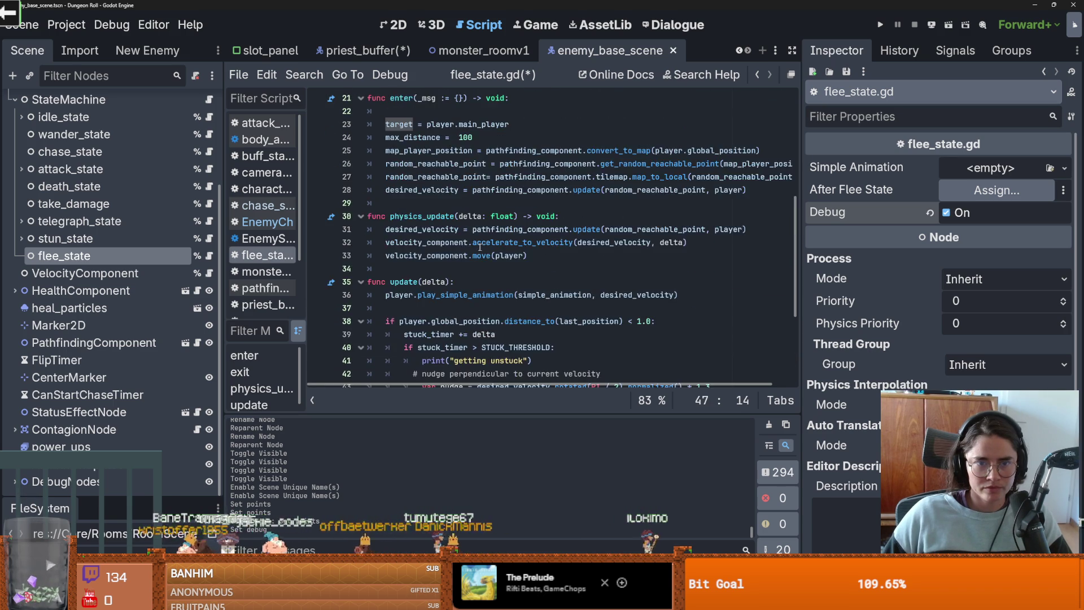
left_click(424, 244)
type("if ")
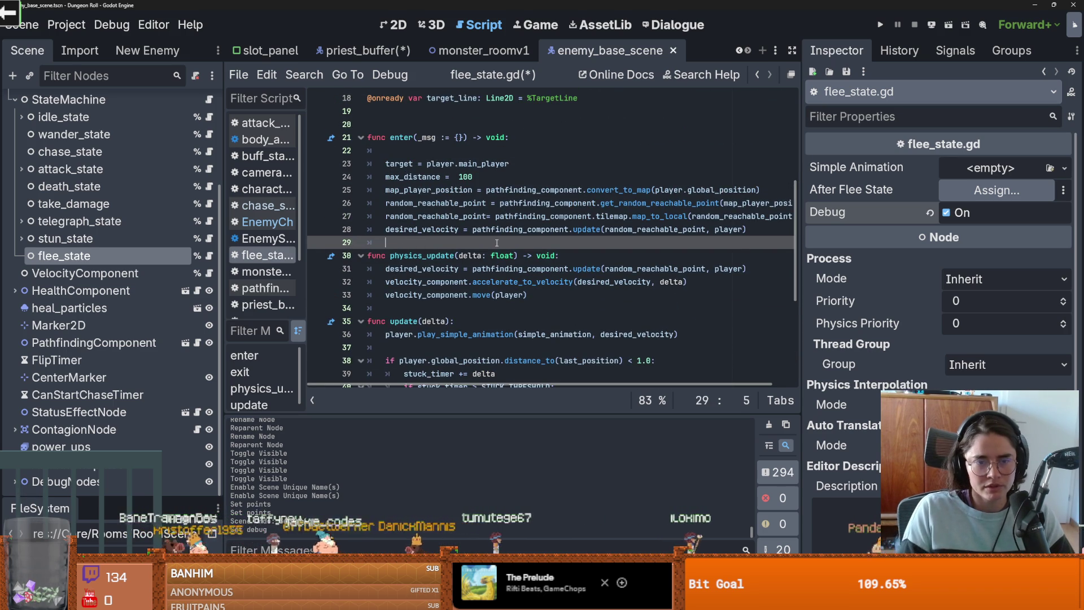
type("debug.")
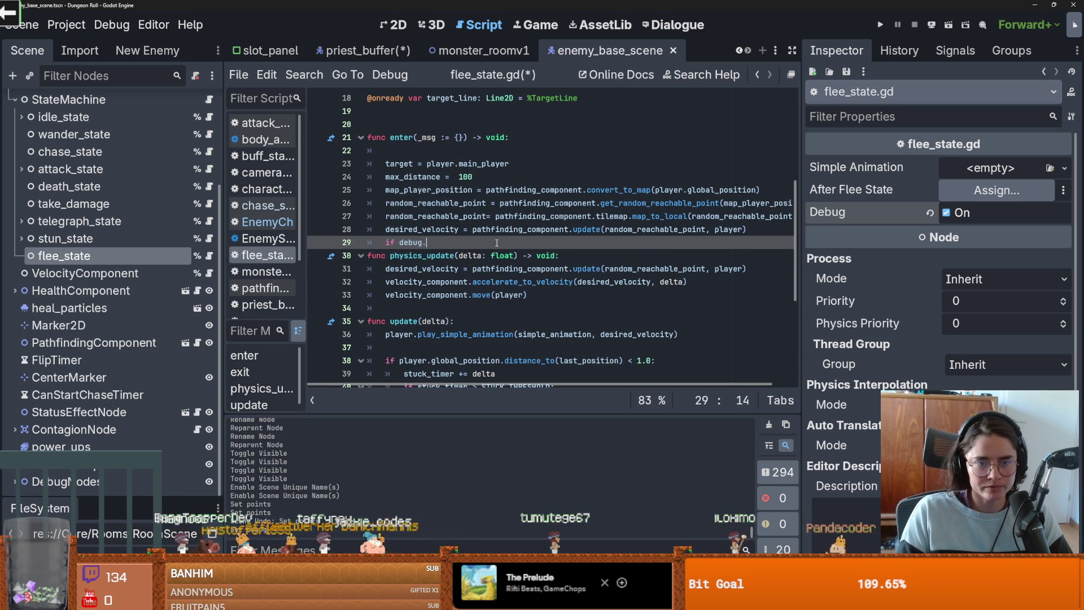
type(":")
key("Return")
type("tar")
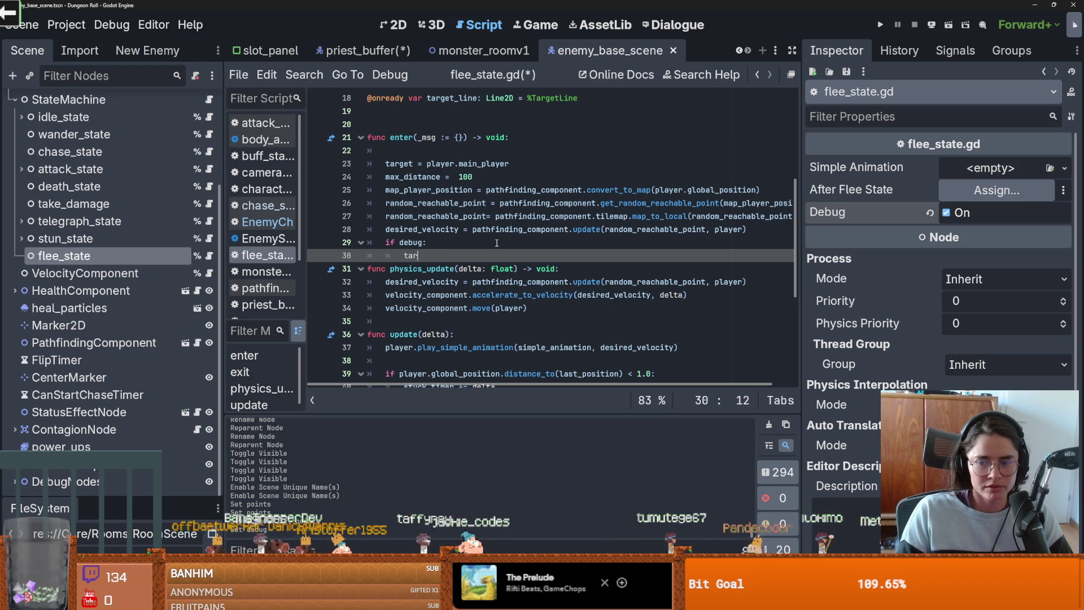
type("gett_line.")
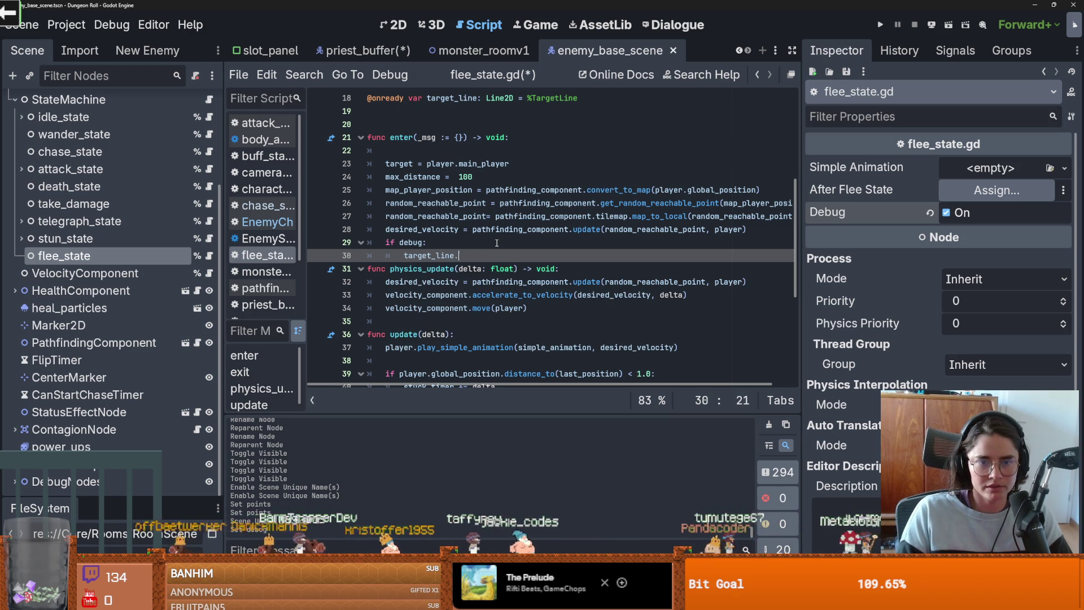
type("(")
key("ctrl+s")
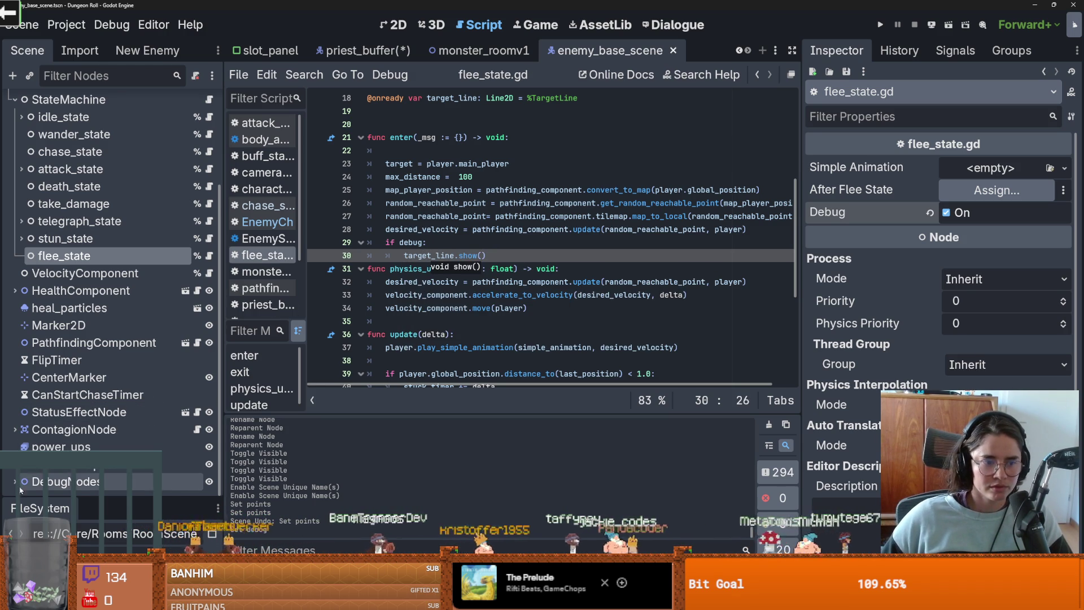
key("ctrl+s")
Step: Under the show call, set target_line.points[1] to random_reachable_point and save the script
left_click(496, 255)
key("Return")
type("arget.po")
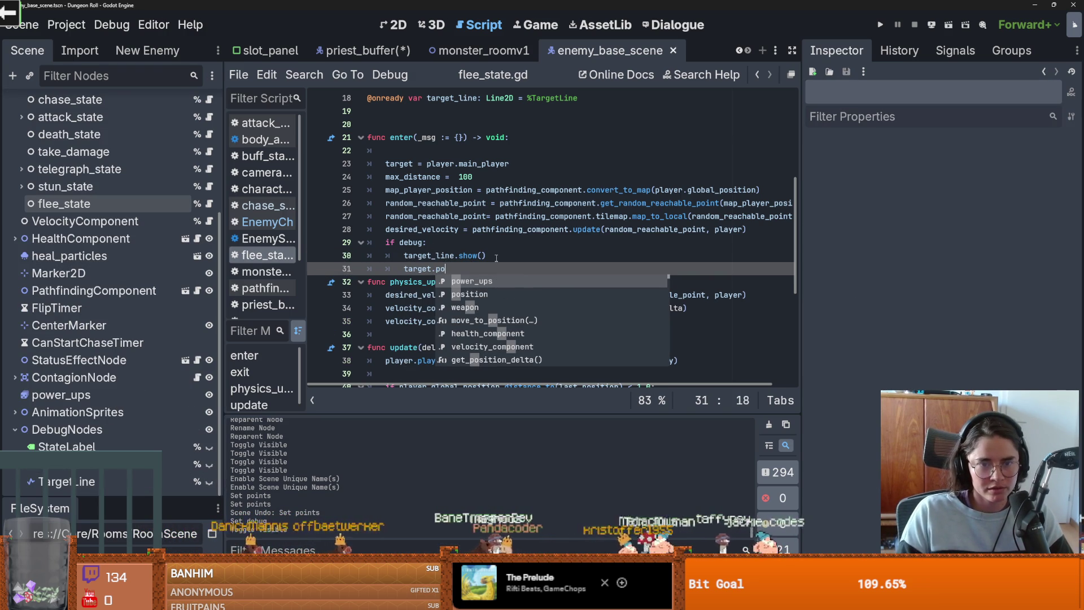
key("BackSpace")
key("BackSpace")
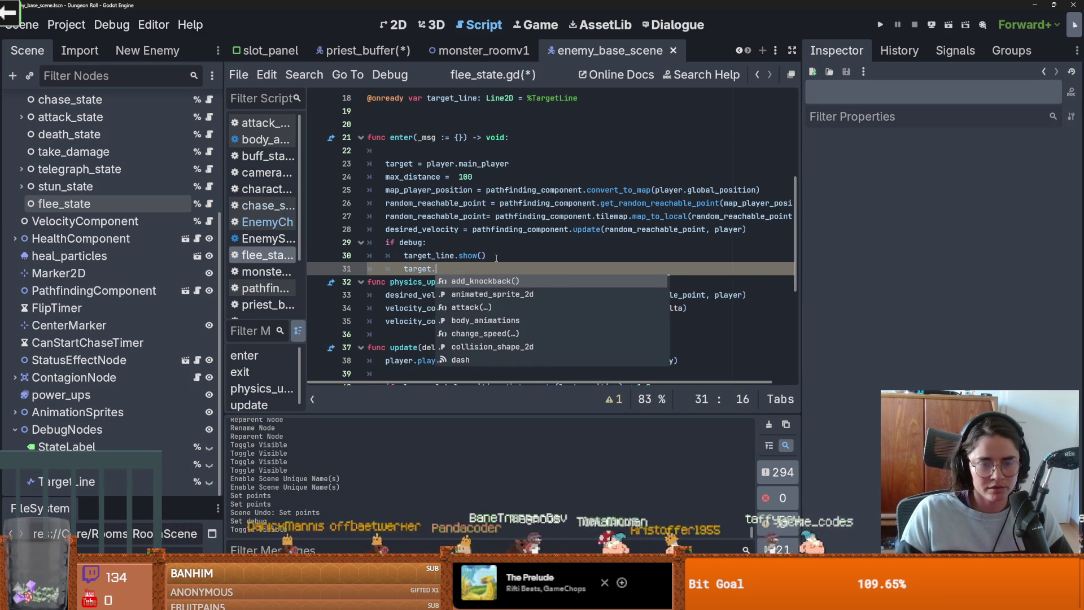
key("BackSpace")
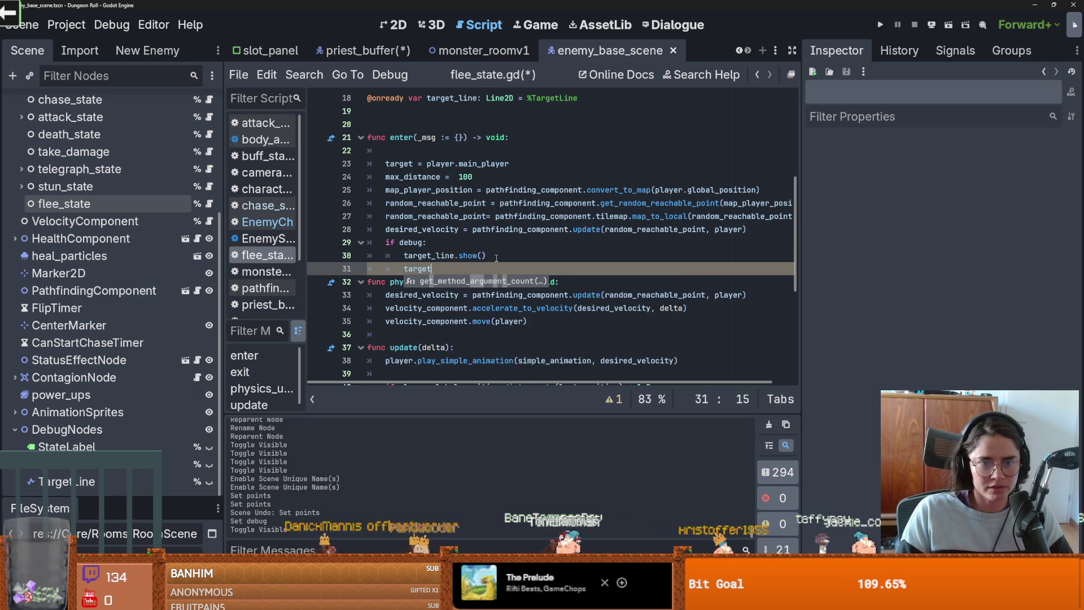
type("_line.points[1] =")
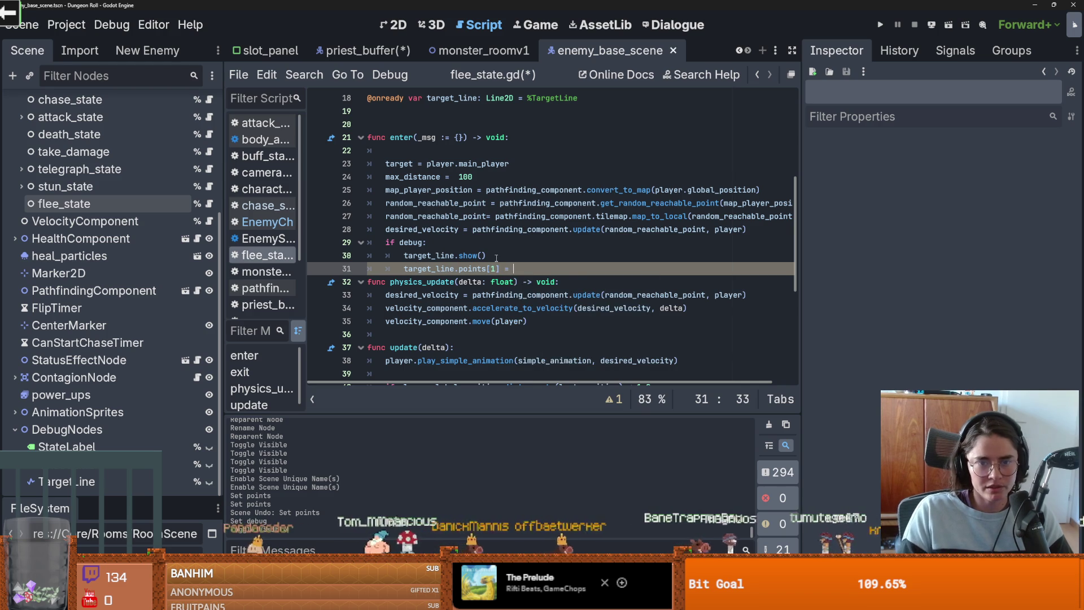
left_click(465, 236)
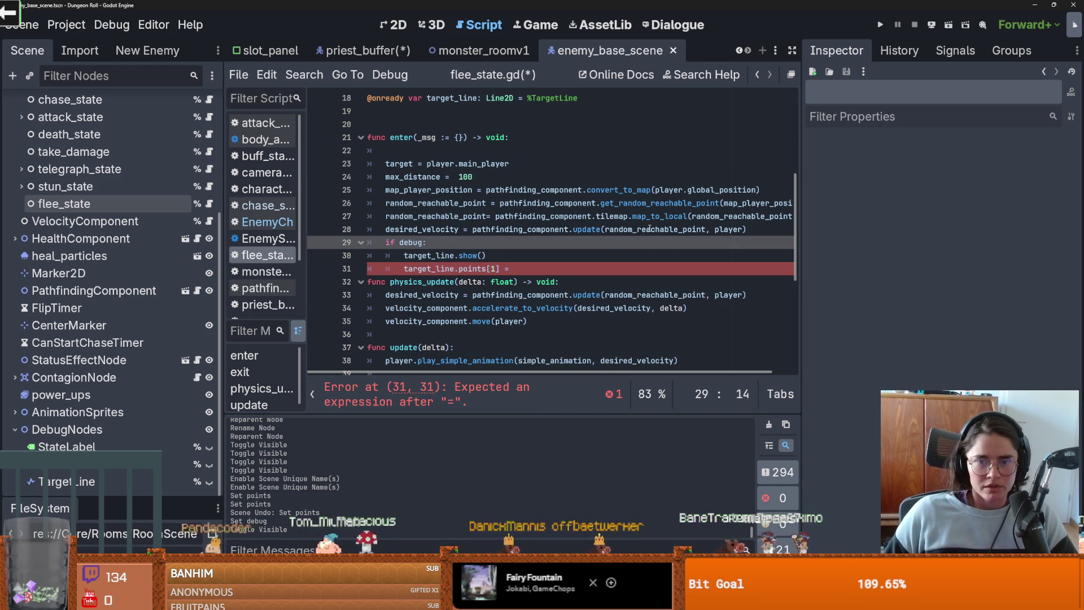
key("Up")
key("Up")
key("ctrl+d")
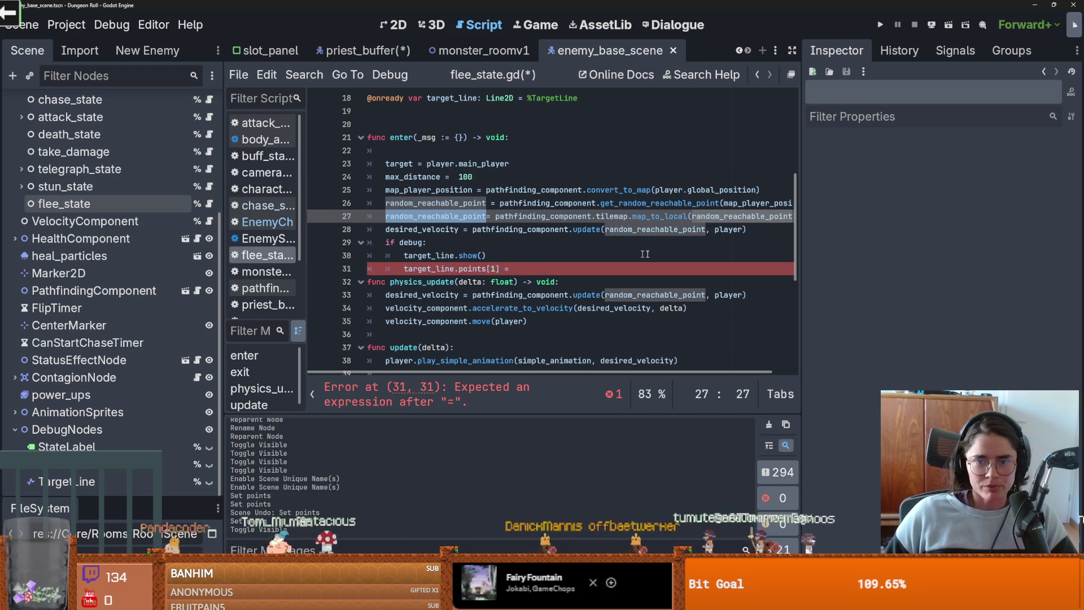
left_click(530, 265)
type("random_reachable_point")
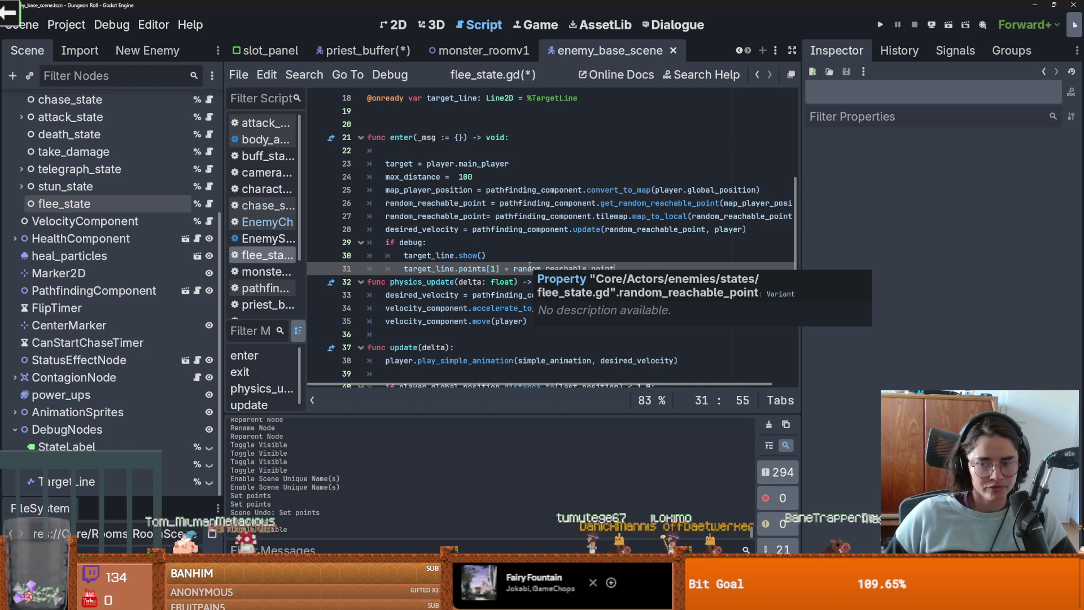
left_click(530, 268)
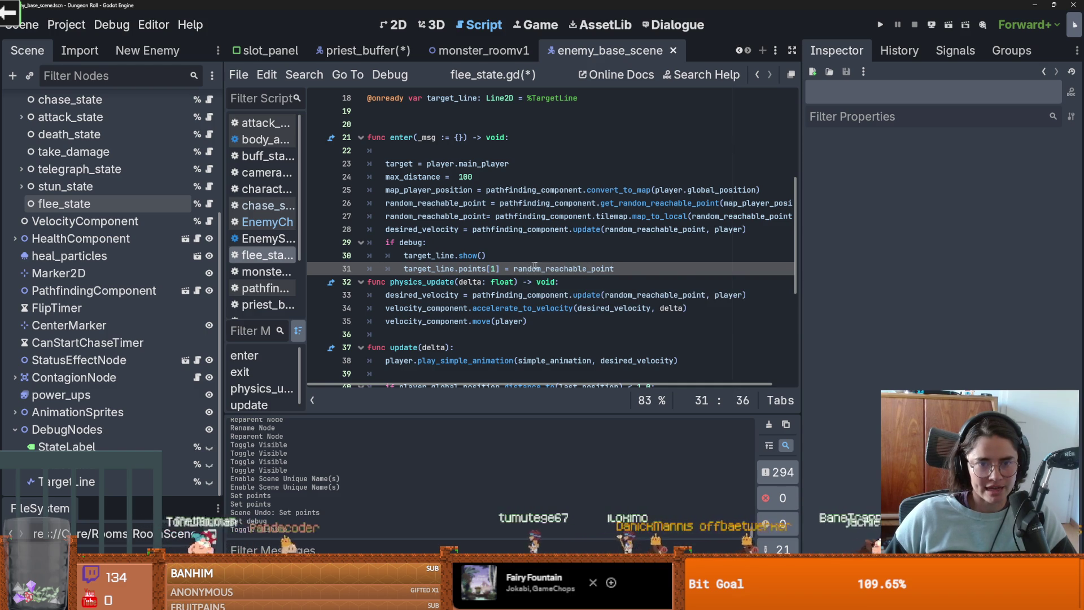
key("ctrl+s")
left_click(587, 249)
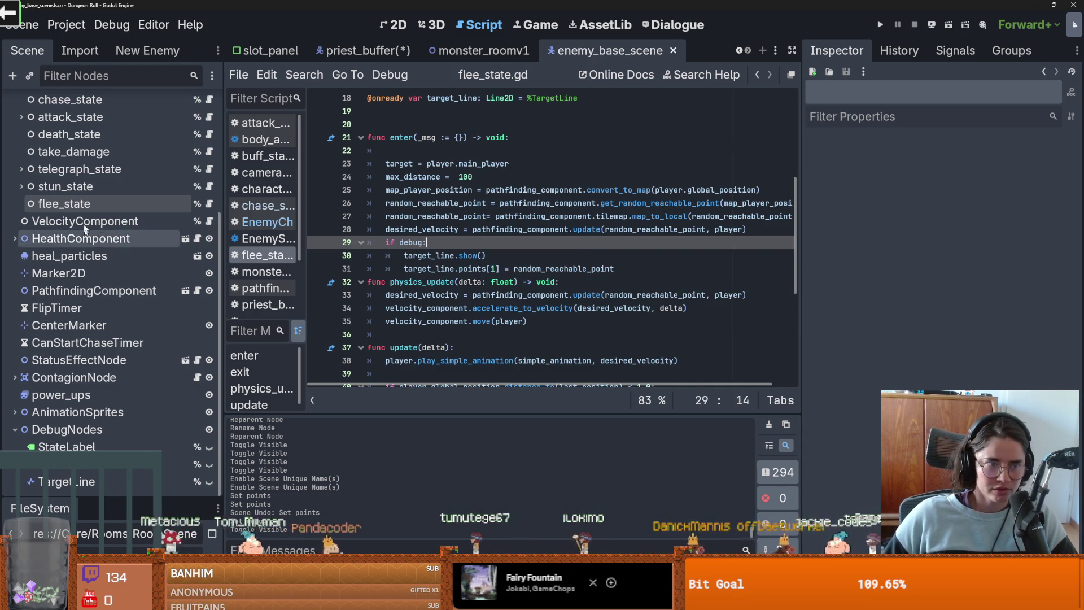
Step: Toggle the flee_state node's Debug flag and run the game
left_click(164, 206)
left_click(946, 214)
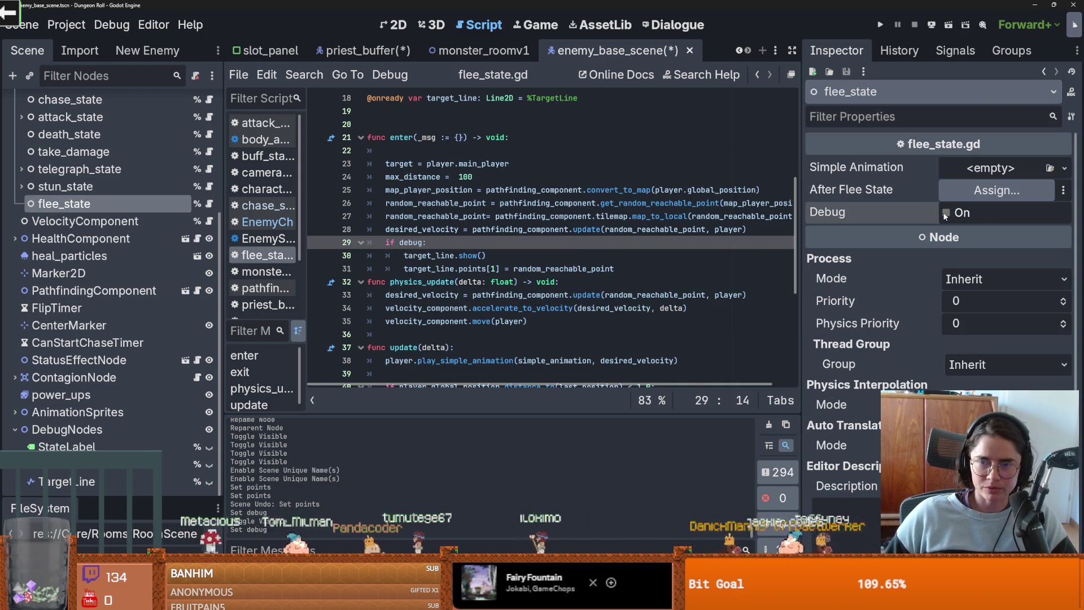
left_click(879, 24)
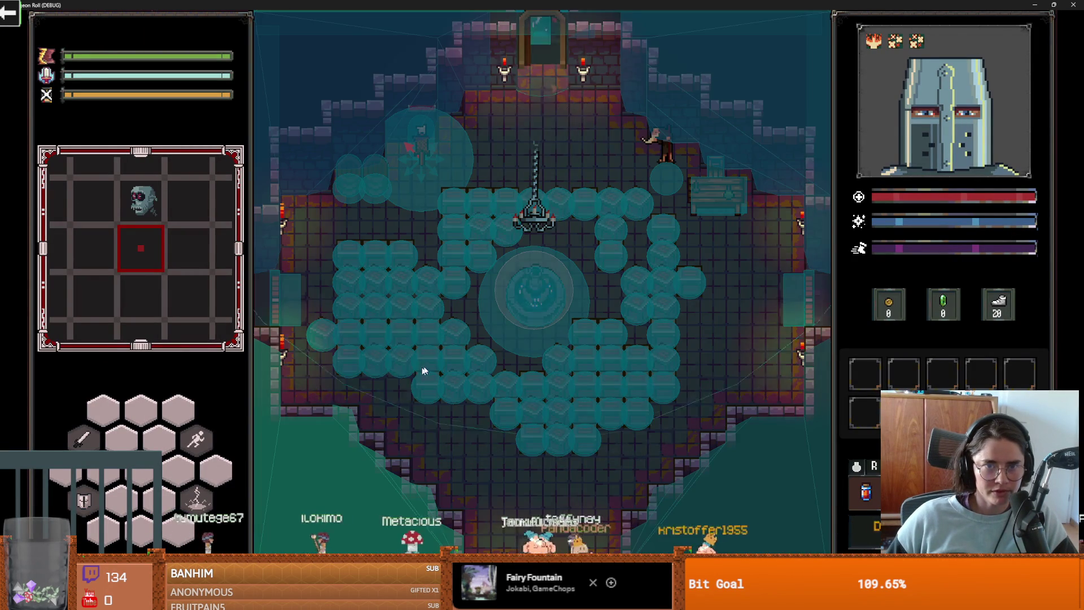
Step: Move the player up with W to find an enemy that enters flee_state
key("w")
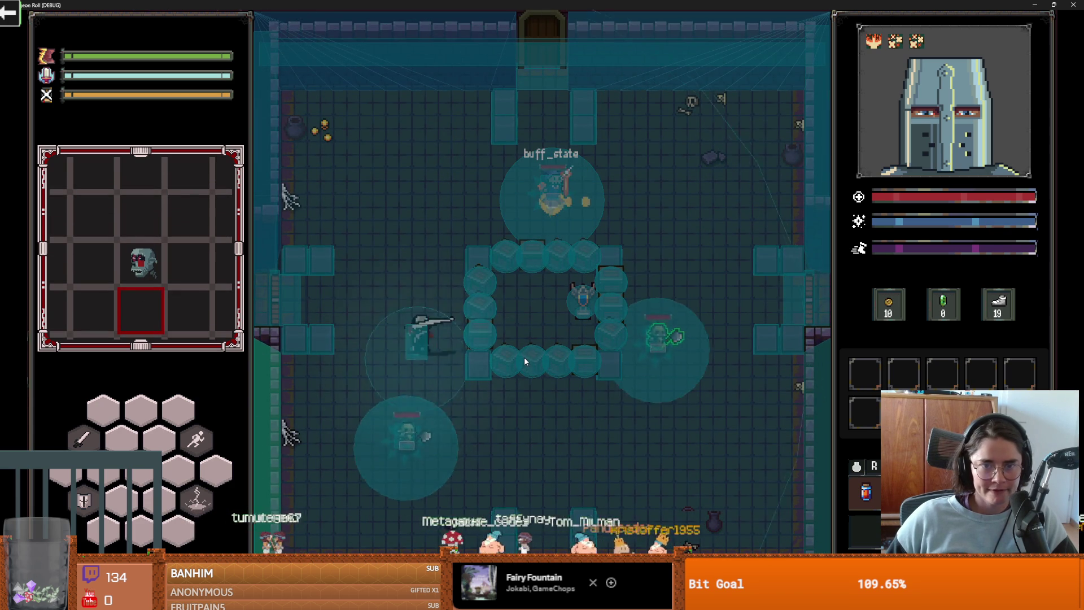
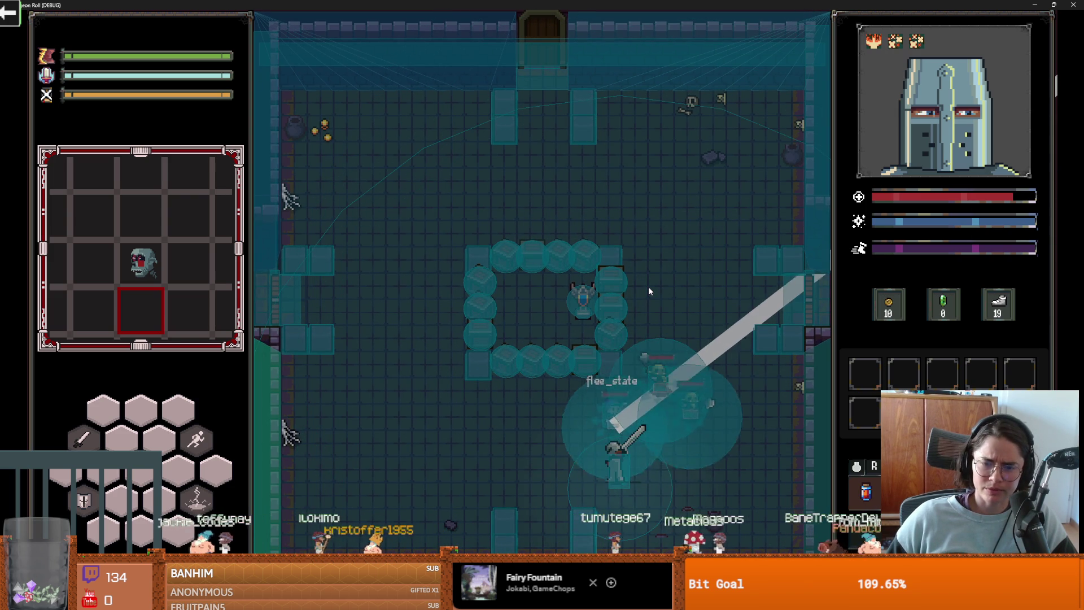
Step: Check the dungeon map, then stop the debug run to return to flee_state.gd
key("m")
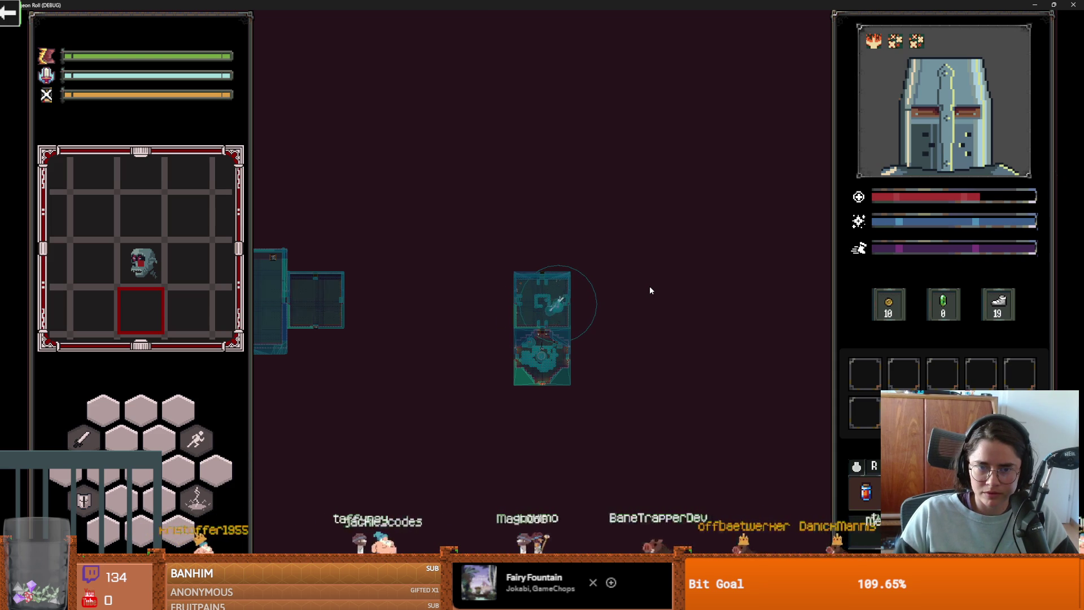
key("Tab")
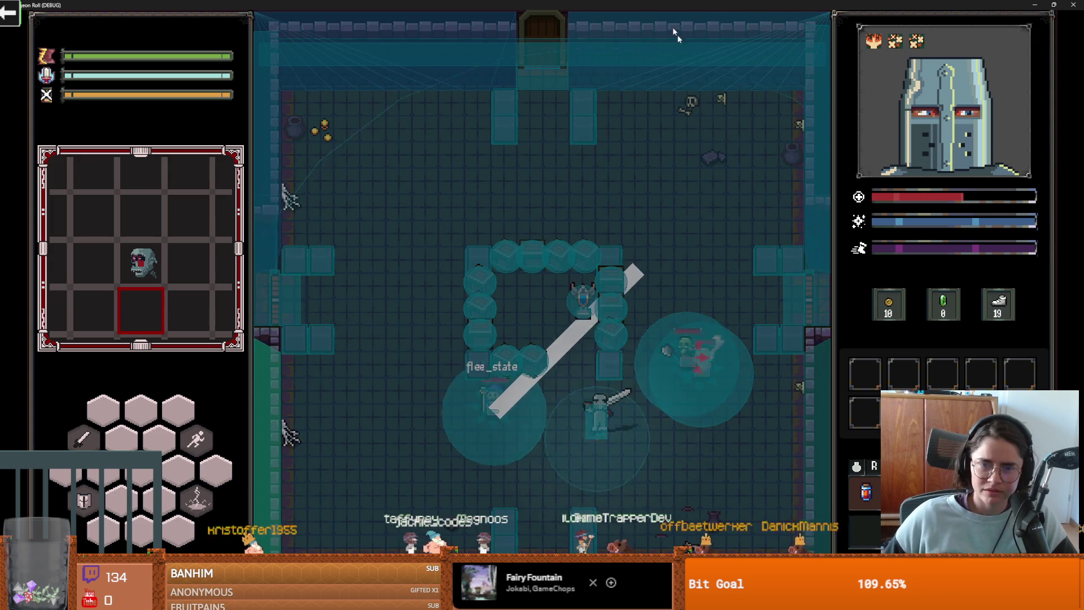
key("super+Down")
key("F5")
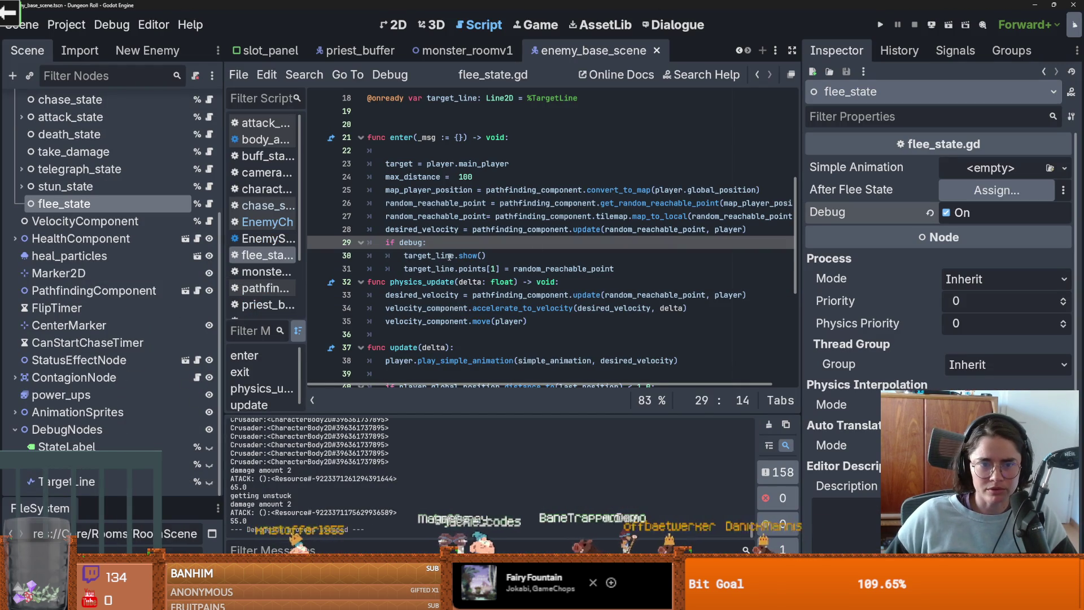
Step: Change line 31 to target_line.points[1] = player.to_local(random_reachable_point), then run the game
left_click(517, 269)
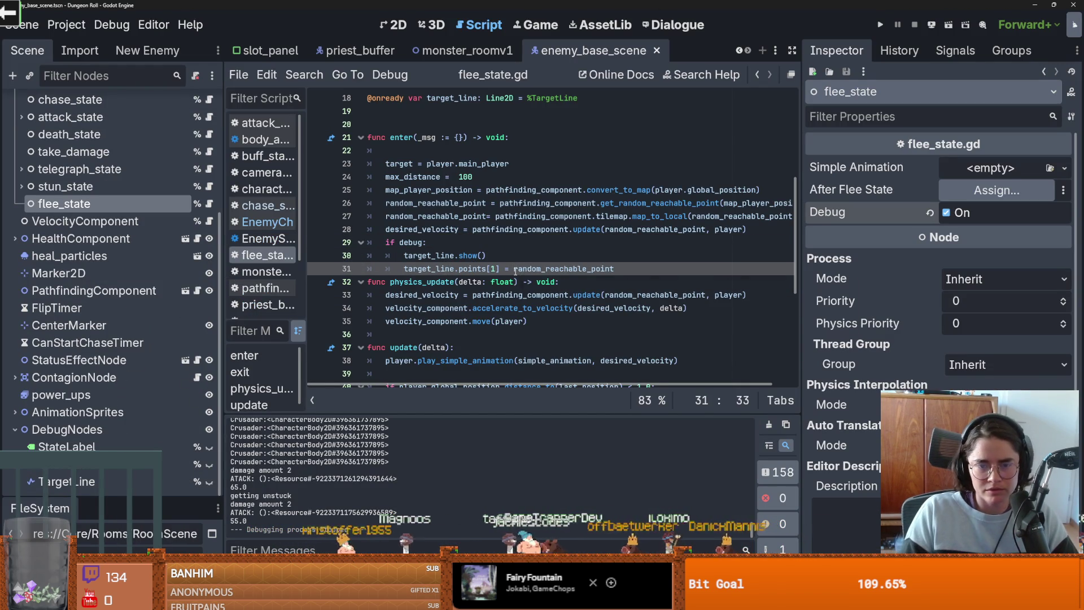
type("player.to_lo")
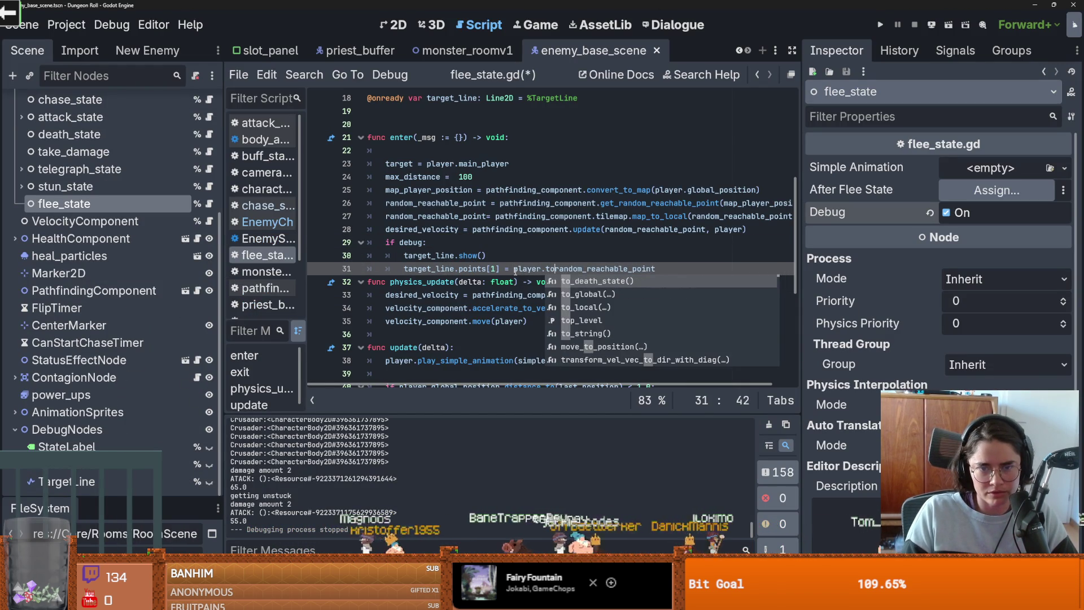
type("va")
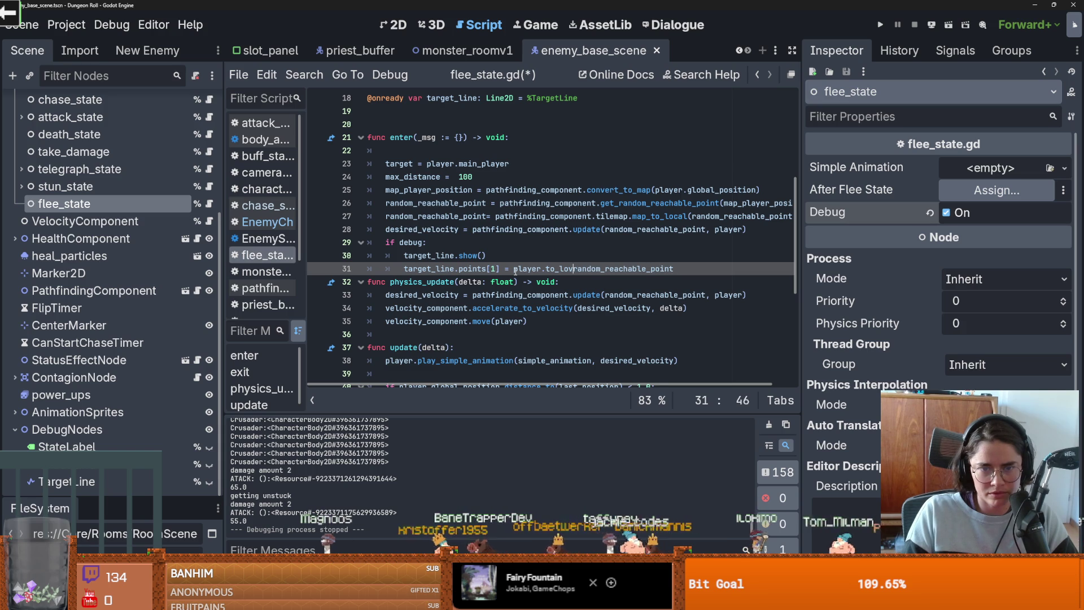
type("(")
left_click(697, 267)
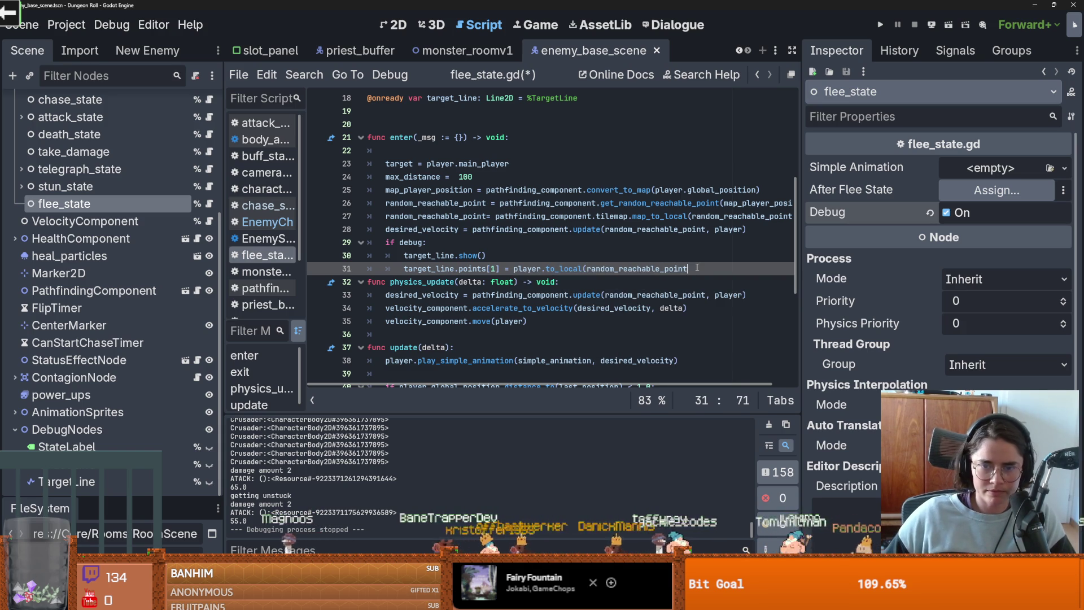
key("Delete")
key("ctrl+z")
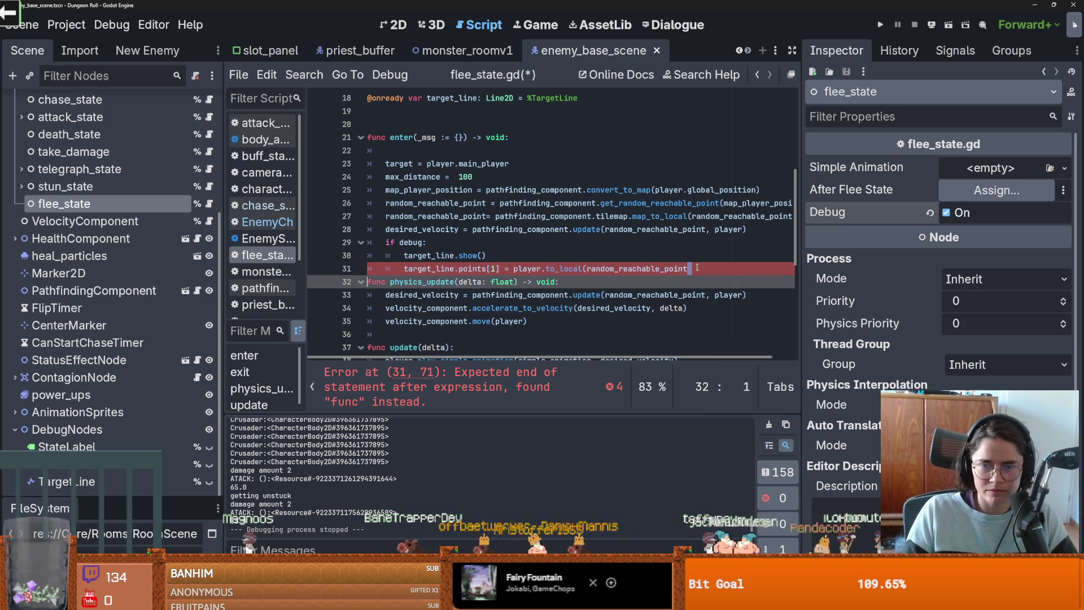
left_click(697, 269)
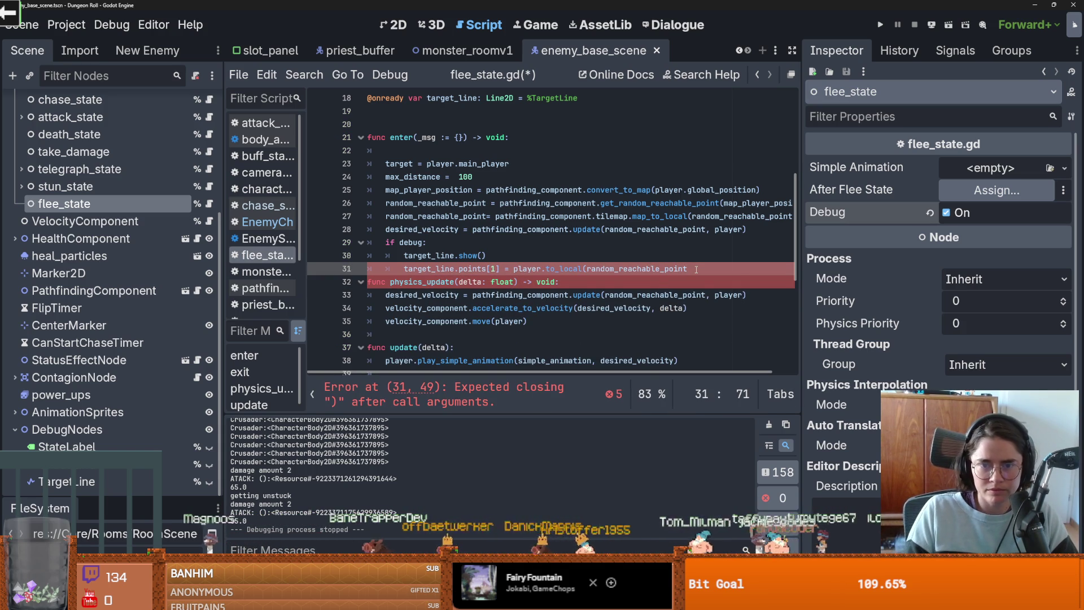
type(")")
double_click(463, 216)
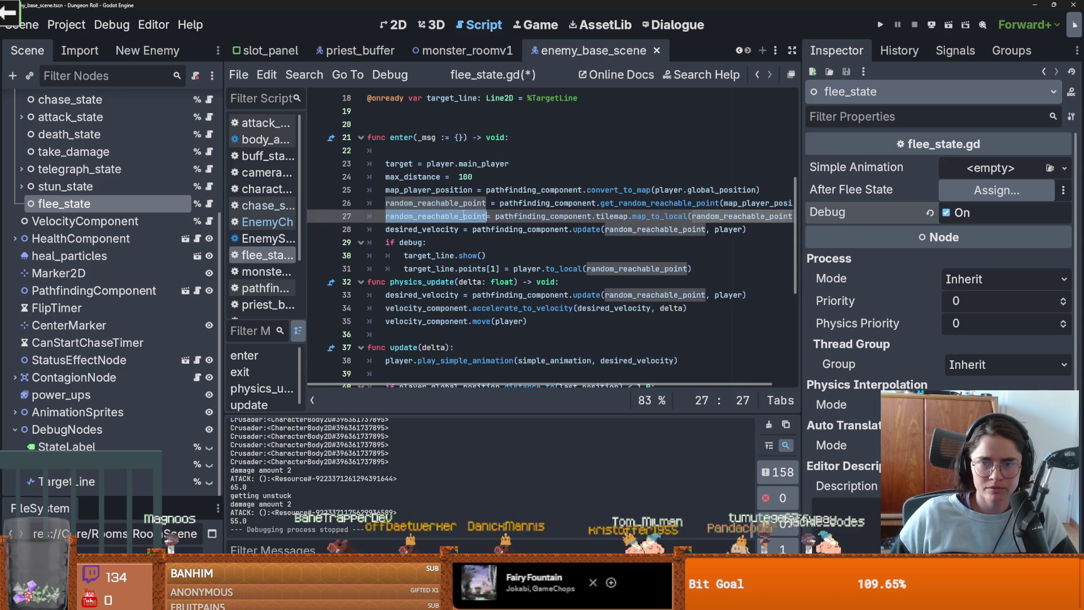
left_click(706, 298)
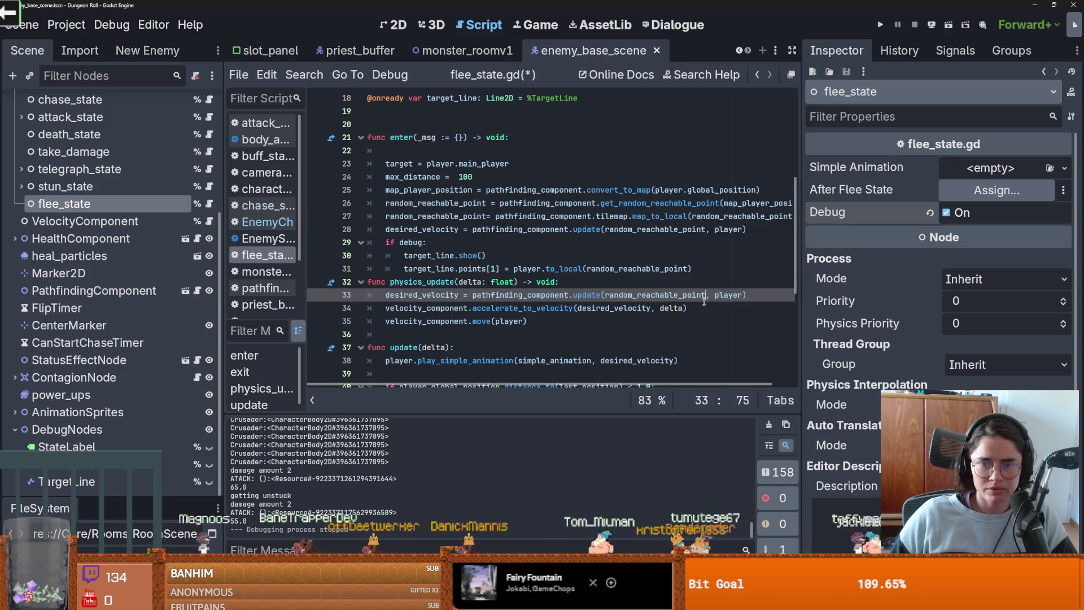
left_click(880, 25)
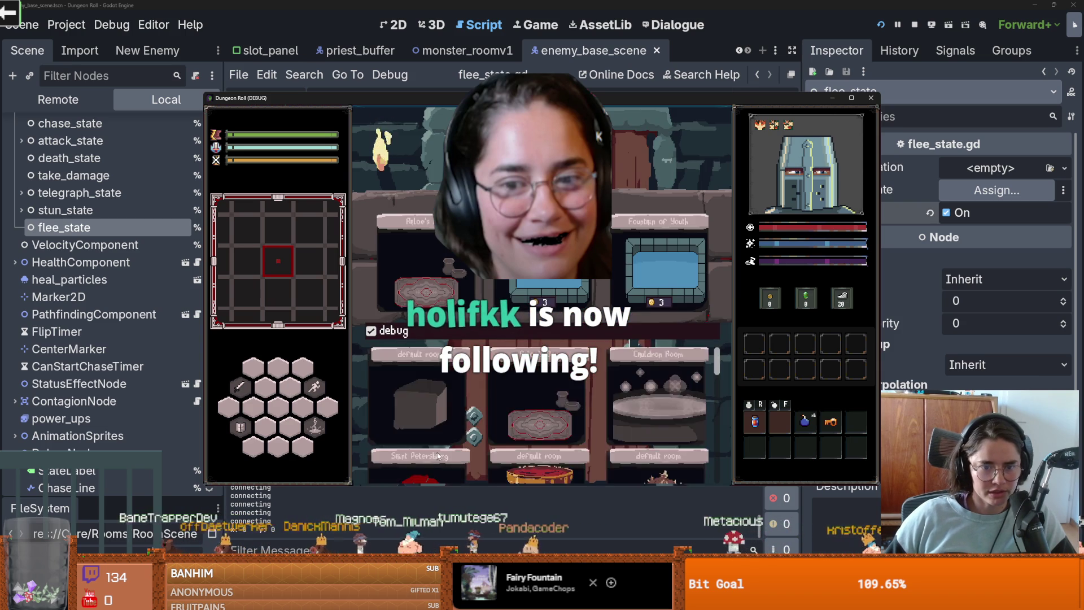
Step: Enter a dungeon room to watch the fleeing enemies, then stop the debug run
left_click(434, 439)
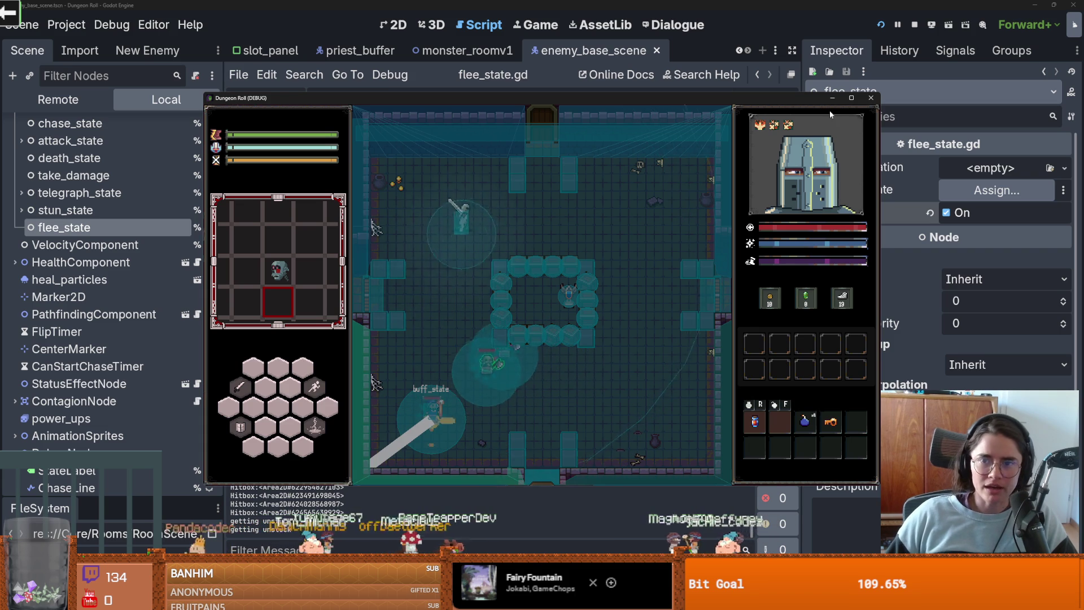
left_click(871, 98)
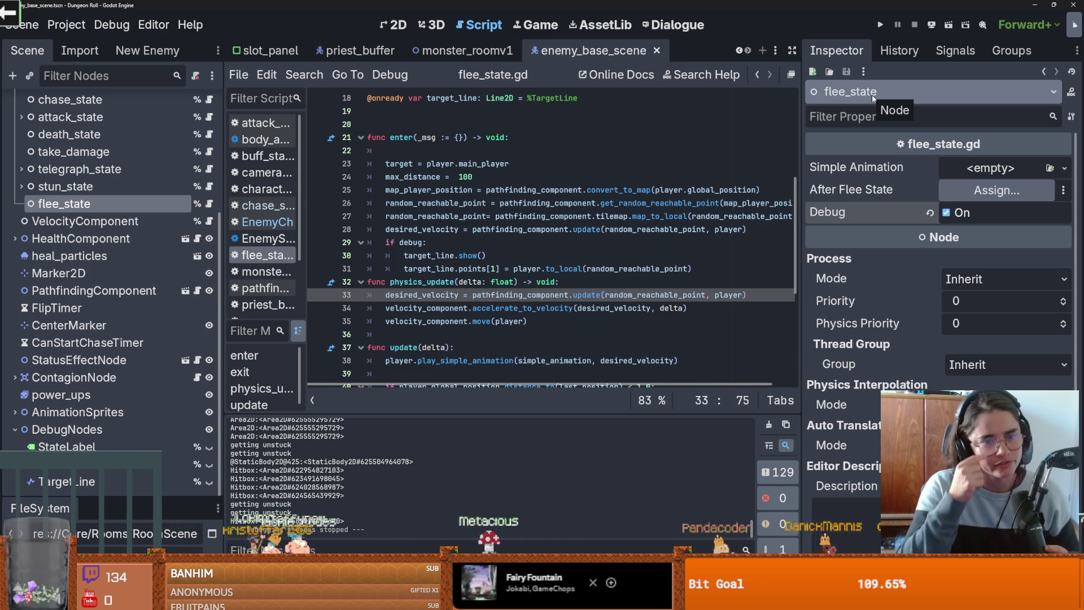
Step: Save flee_state.gd and look over line 31 and the surrounding debug block
left_click(513, 269)
key("ctrl+s")
left_click_drag(693, 269, 407, 267)
scroll(508, 265, "down", 1)
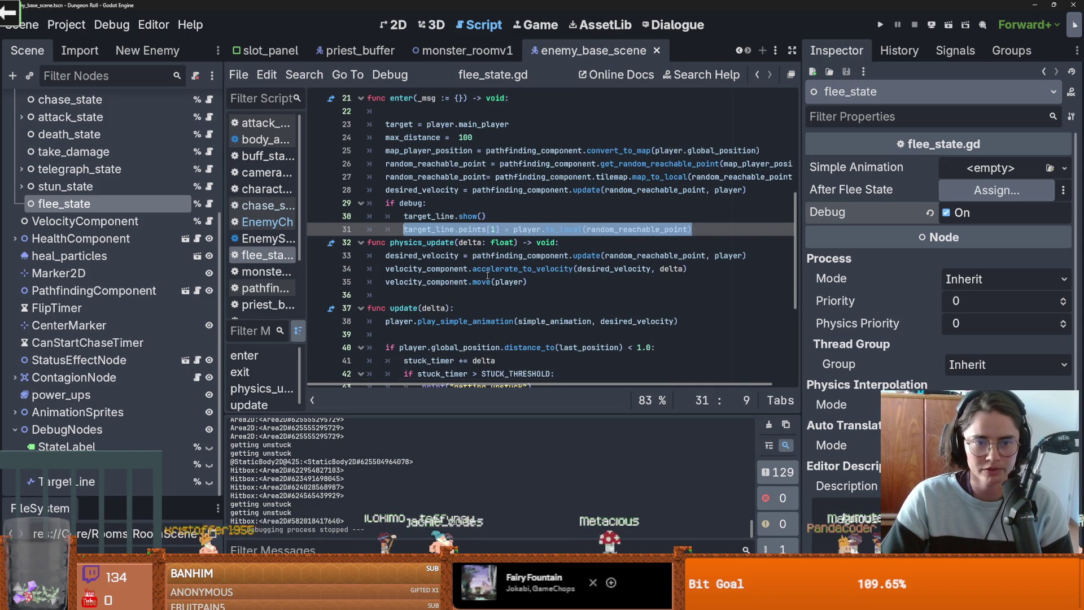
left_click(698, 229)
left_click_drag(698, 230, 367, 216)
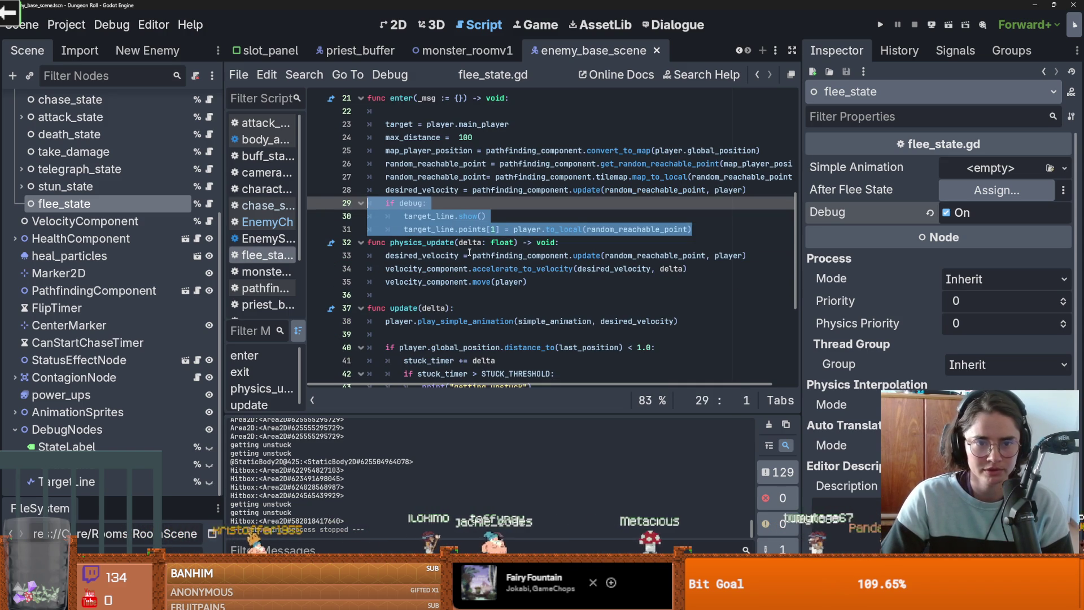
left_click(460, 231)
Step: Re-inspect the target_line assignment on line 31, then start the Cannon chat game
left_click_drag(692, 229, 403, 229)
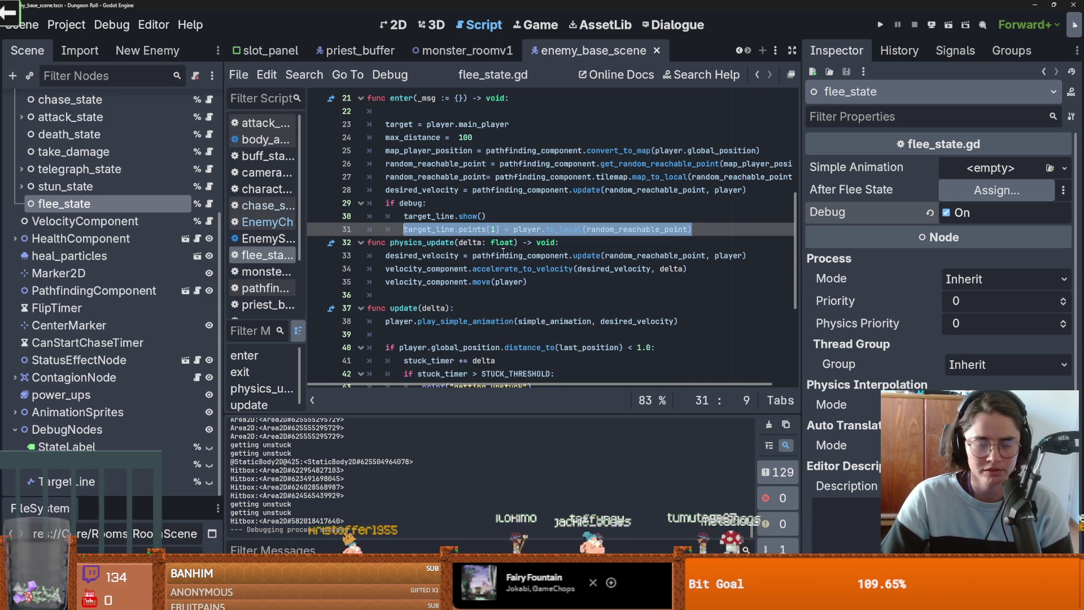
scroll(472, 236, "down", 2)
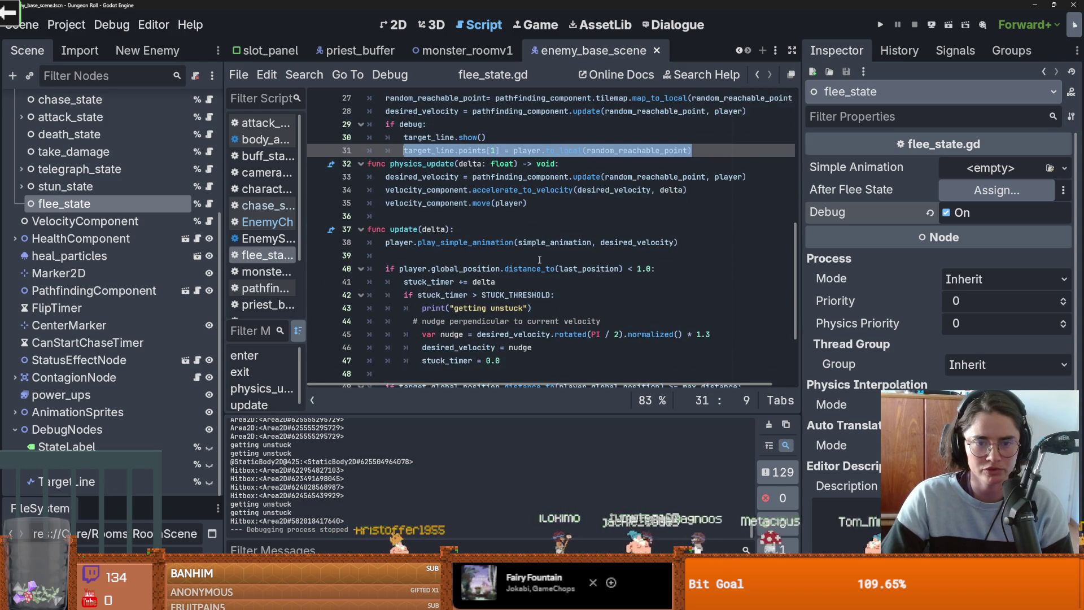
scroll(464, 216, "up", 1)
left_click(440, 191)
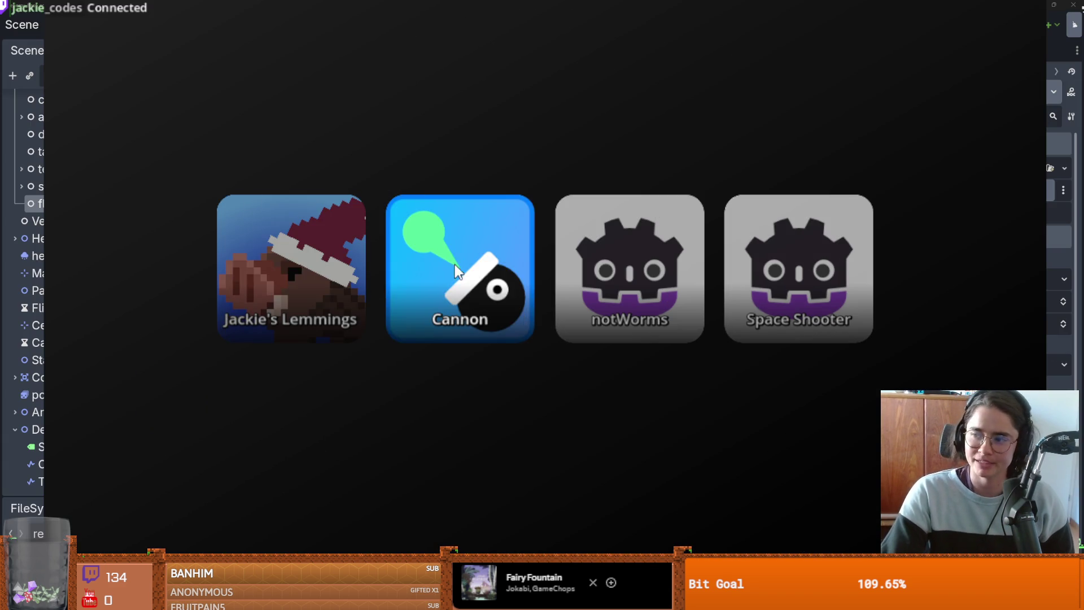
left_click(457, 271)
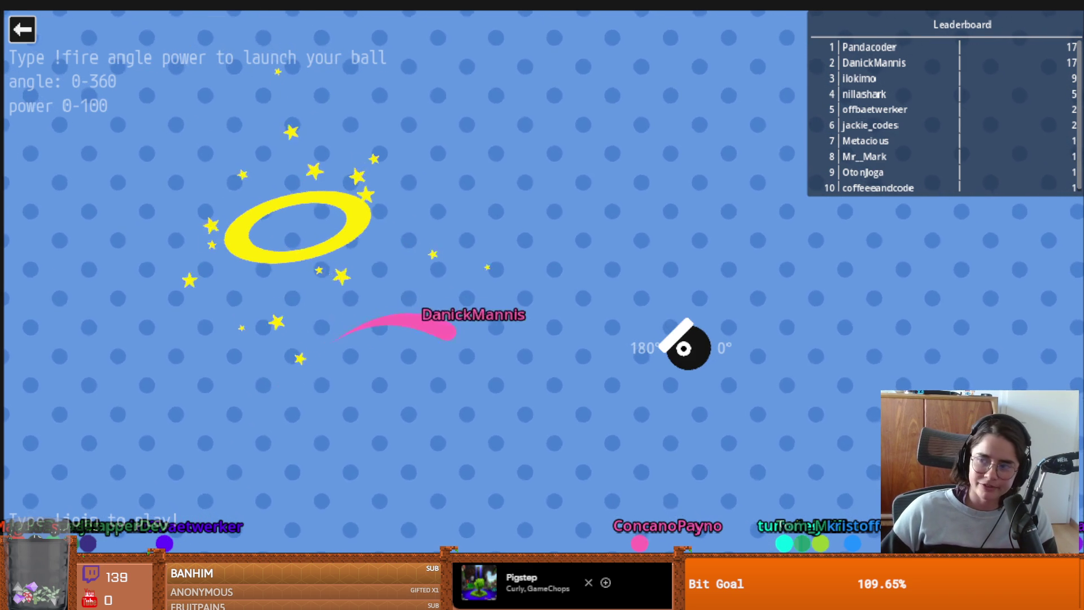
Step: Exit Cannon back to the Godot editor and save flee_state.gd
key("Escape")
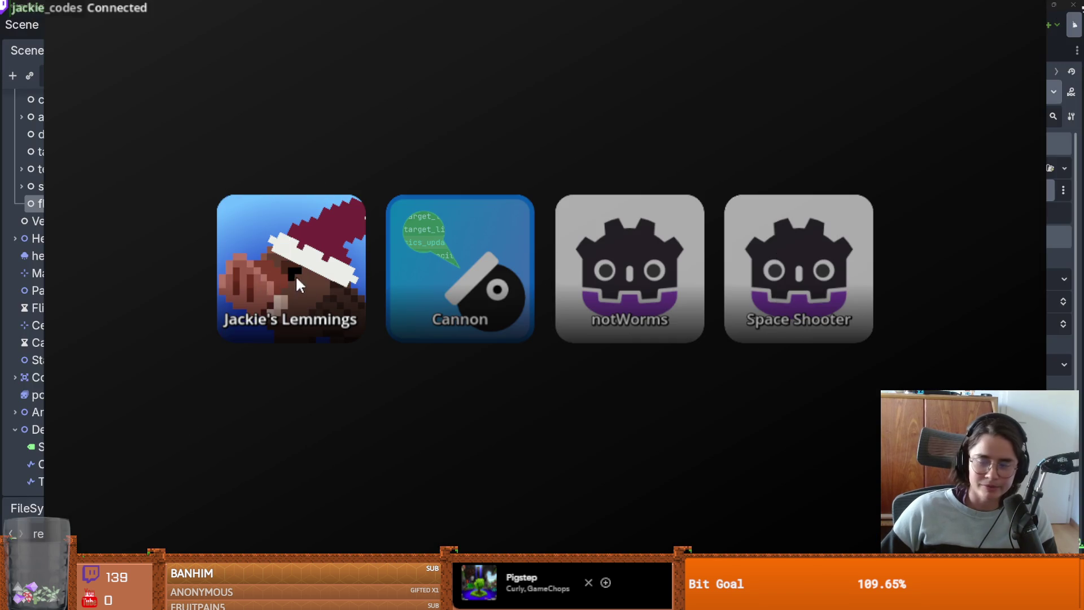
left_click(295, 277)
key("ctrl+s")
Step: Insert an unindented blank line after line 31, separating enter from physics_update, and save
left_click(698, 228)
key("Return")
key("ctrl+s")
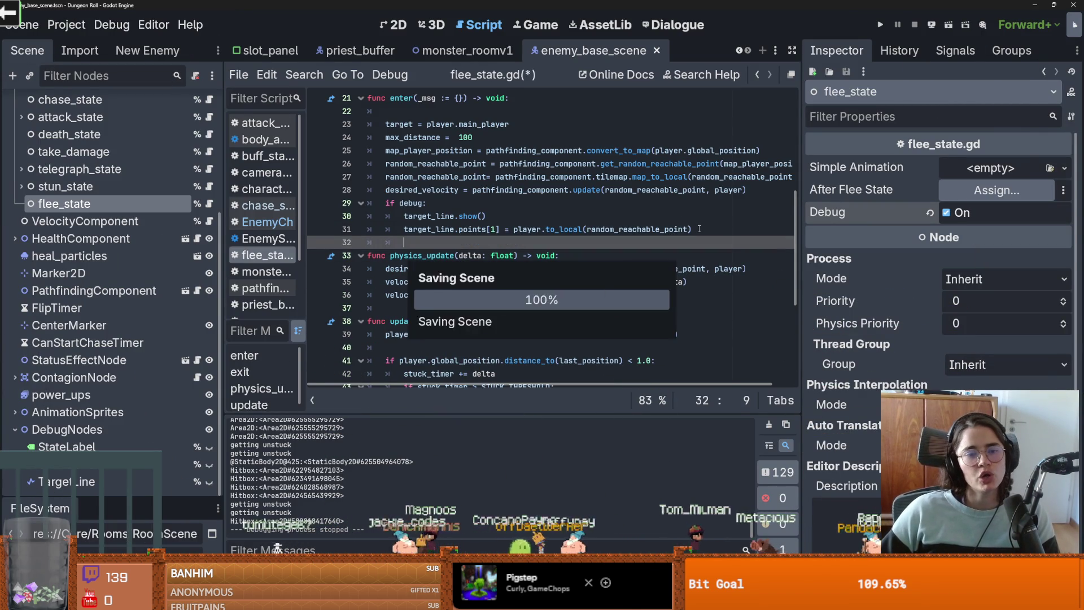
left_click(347, 242)
key("ctrl+s")
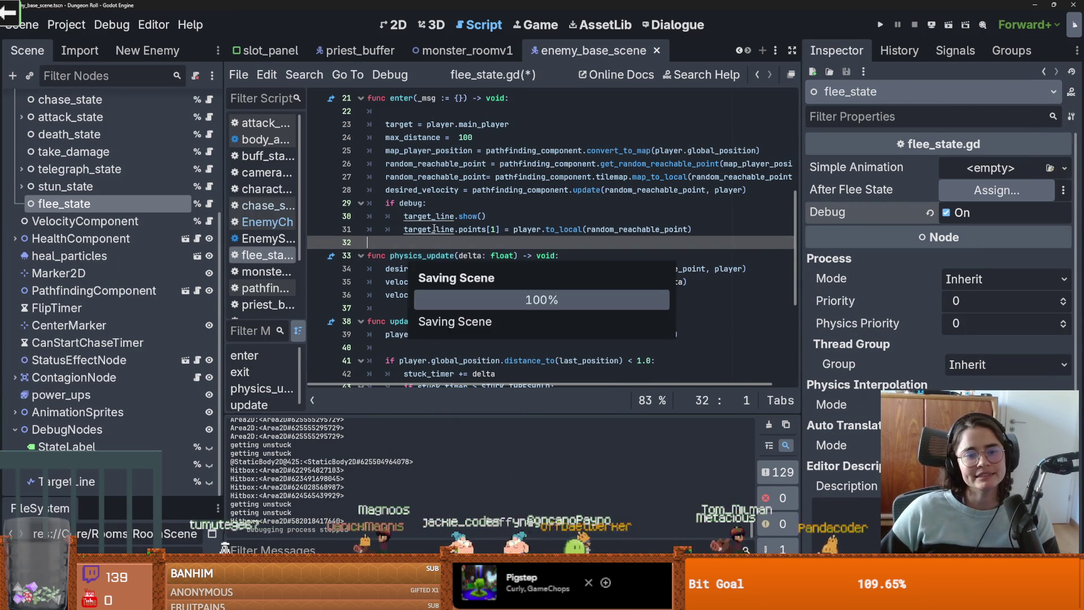
left_click(413, 255)
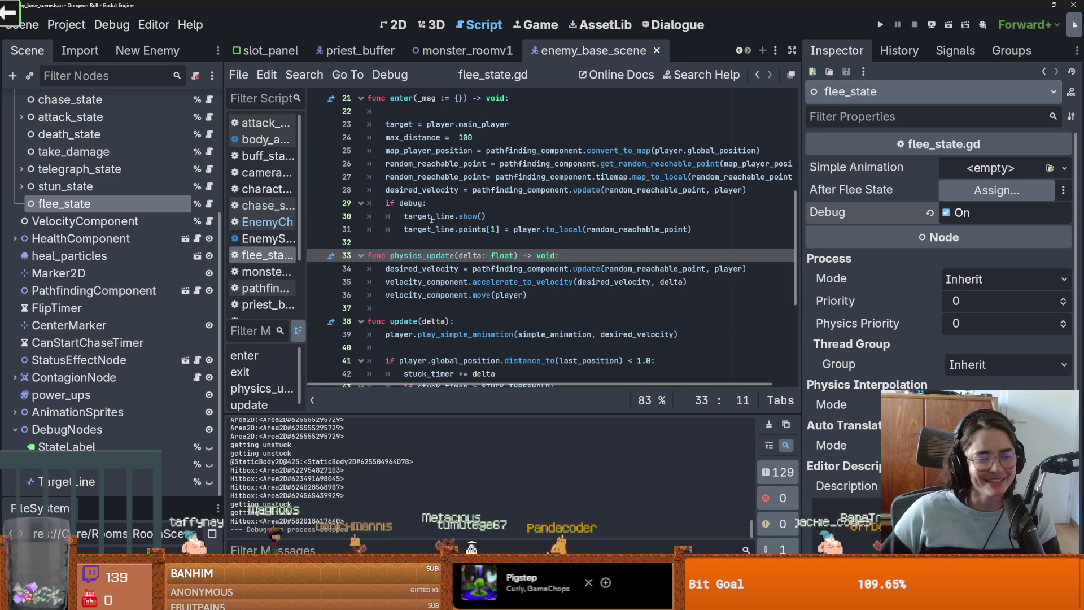
Step: Add a blank line after velocity_component.move(player), separating physics_update from update()
double_click(440, 257)
left_click(441, 257)
scroll(440, 257, "down", 2)
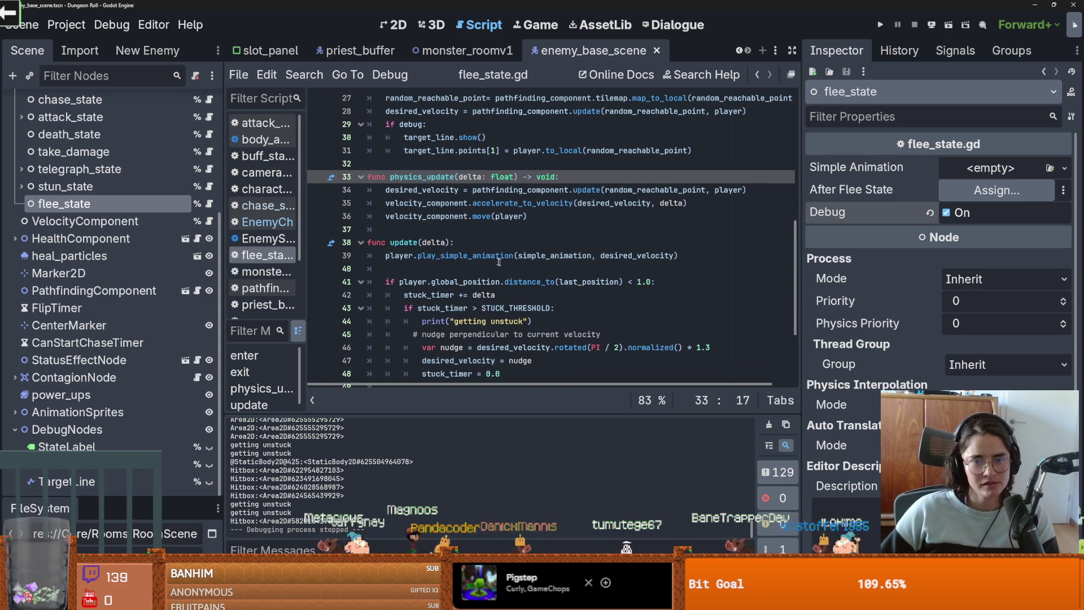
left_click(473, 257)
scroll(473, 257, "up", 1)
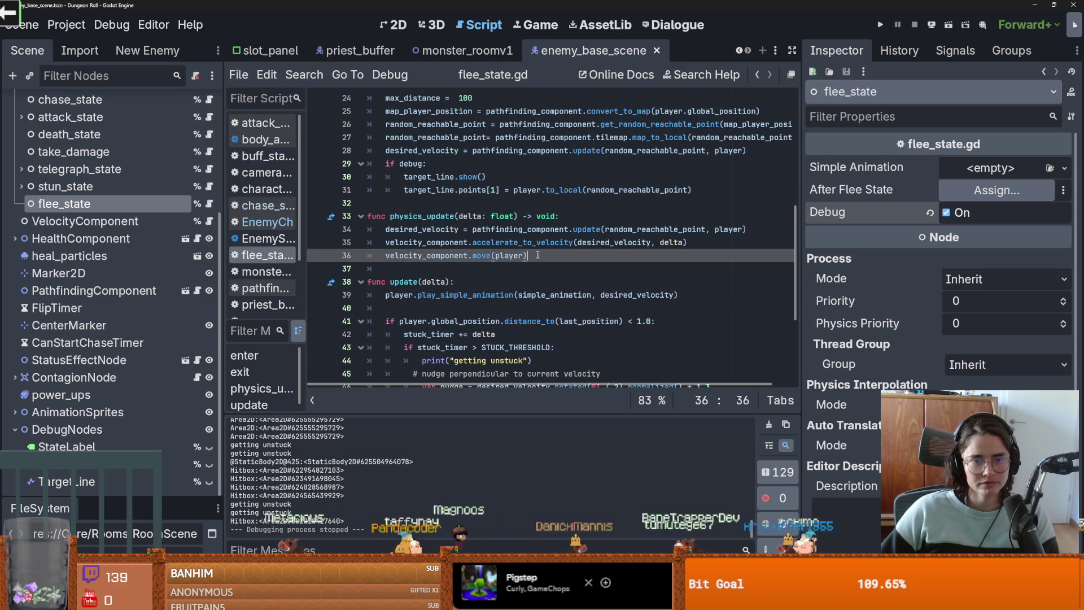
left_click(567, 270)
key("Tab")
key("BackSpace")
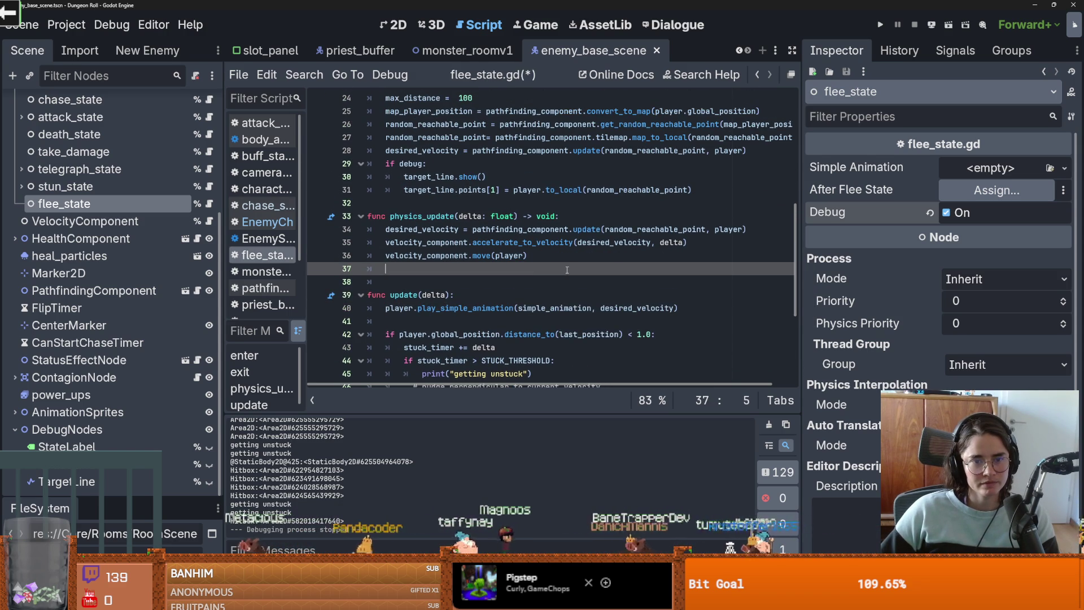
scroll(570, 282, "down", 2)
scroll(575, 284, "up", 1)
scroll(588, 286, "down", 1)
scroll(588, 285, "down", 1)
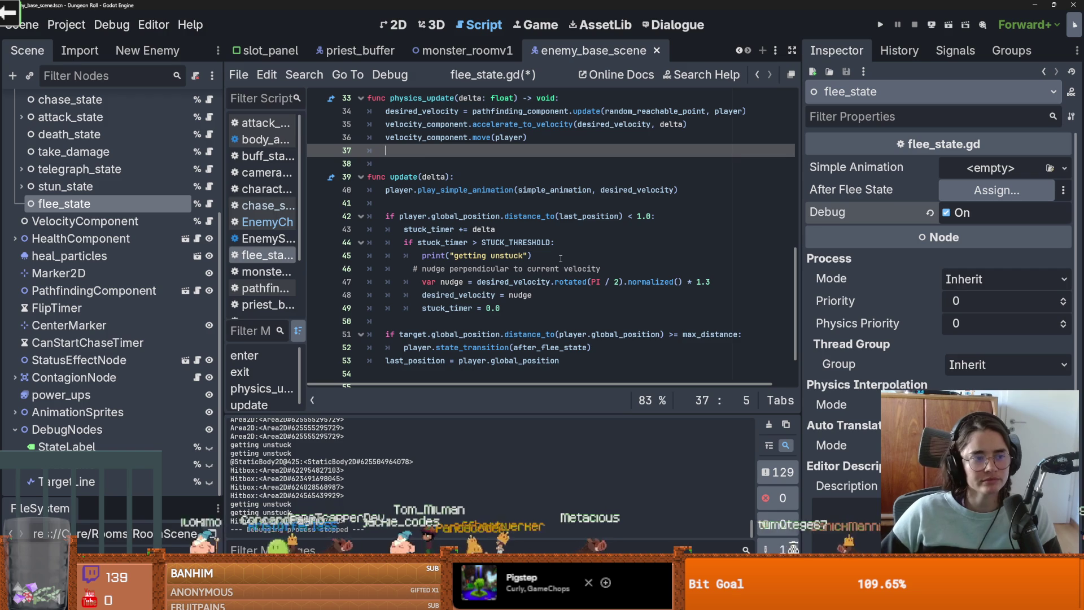
scroll(536, 254, "up", 1)
Step: Tidy the blank lines in update(), leaving an empty line 50 before the max_distance check
left_click(469, 246)
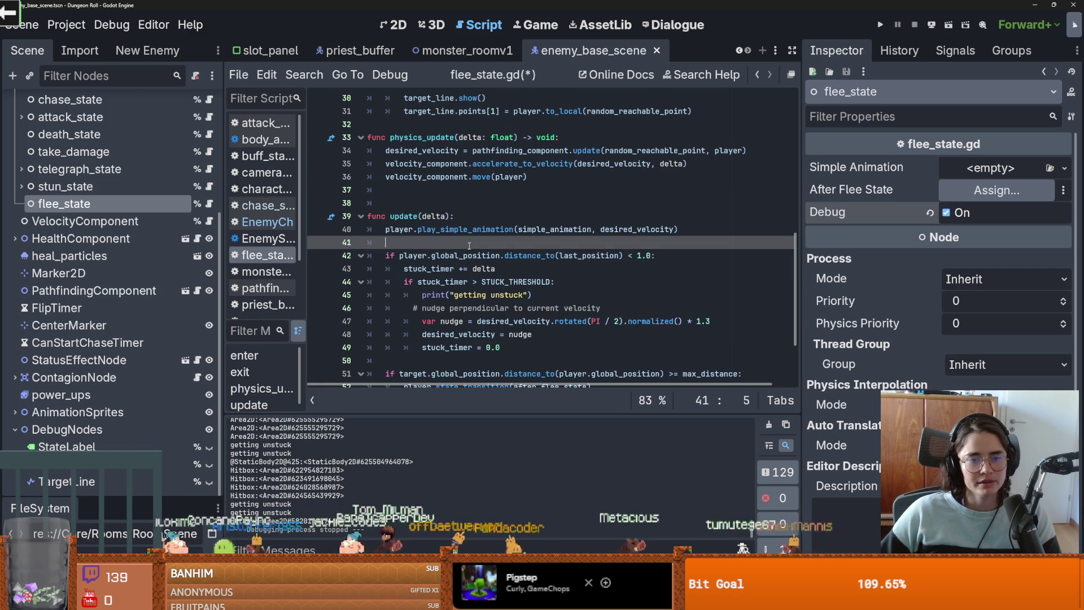
key("BackSpace")
scroll(469, 246, "down", 1)
scroll(469, 246, "up", 1)
scroll(467, 246, "up", 1)
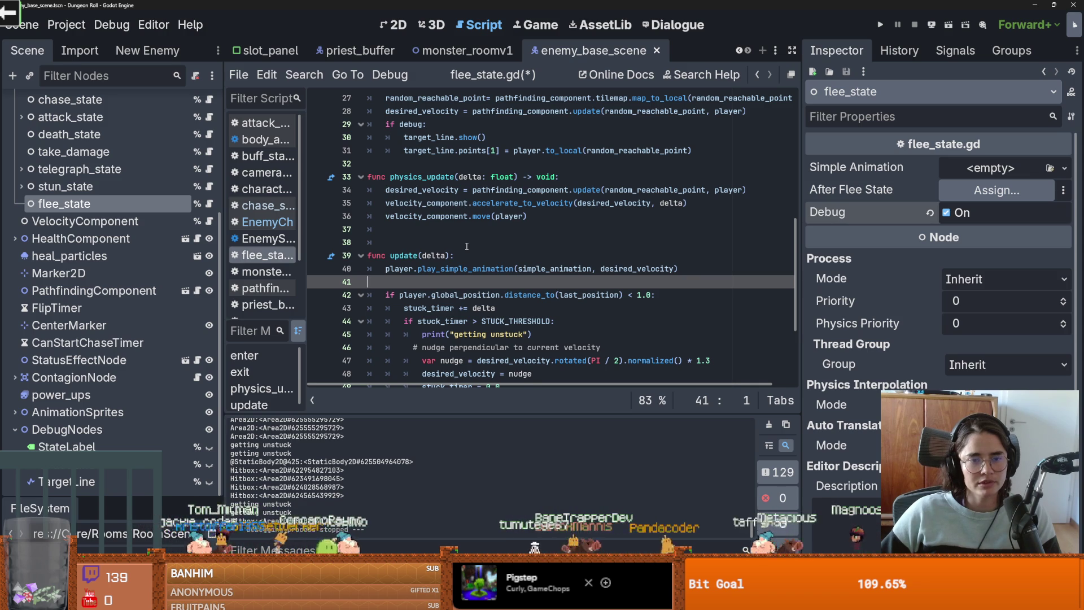
scroll(466, 246, "down", 2)
scroll(467, 246, "up", 1)
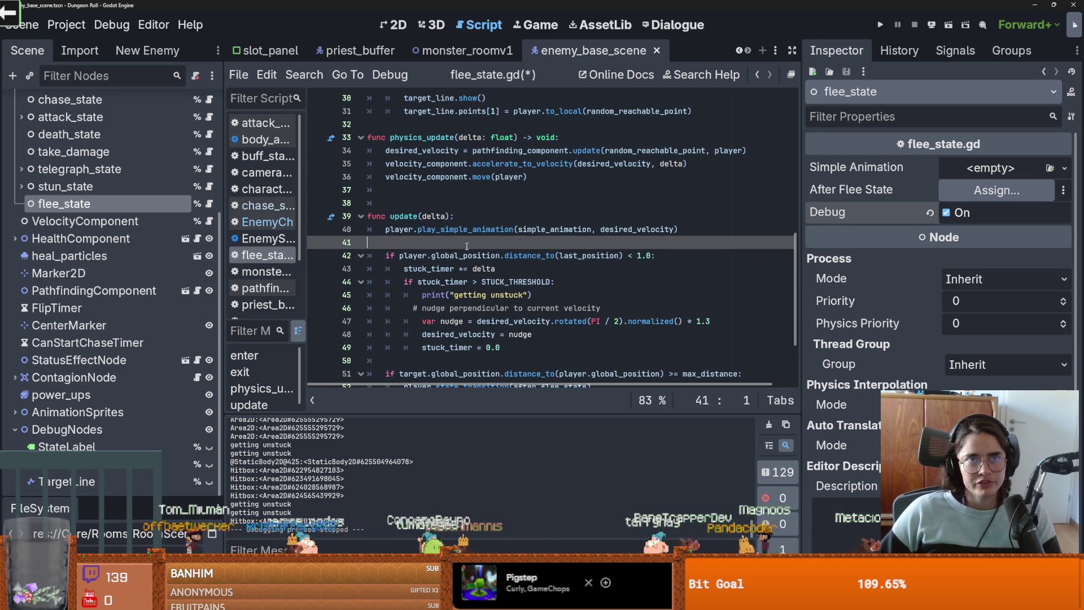
scroll(466, 246, "down", 1)
scroll(464, 260, "down", 1)
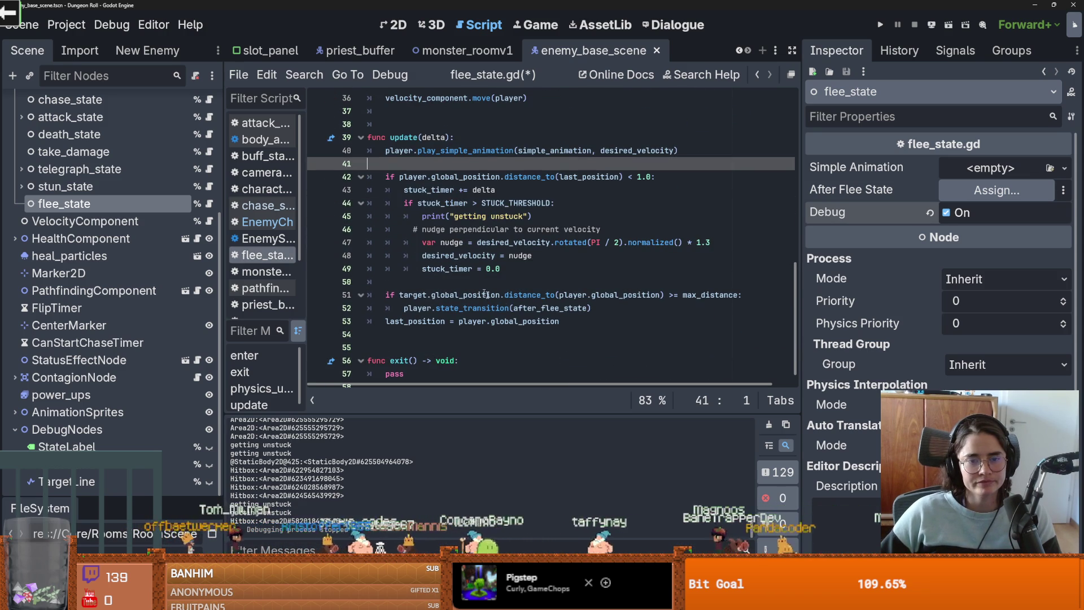
left_click(466, 279)
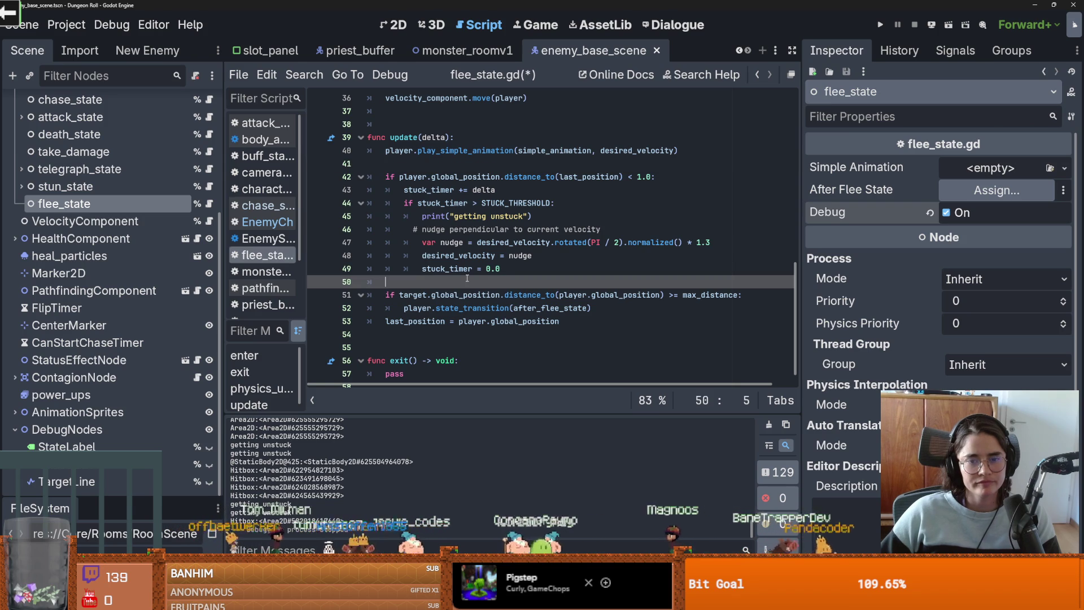
Step: Show flee_state.gd's own script properties in the Inspector and widen the code area
left_click(433, 283)
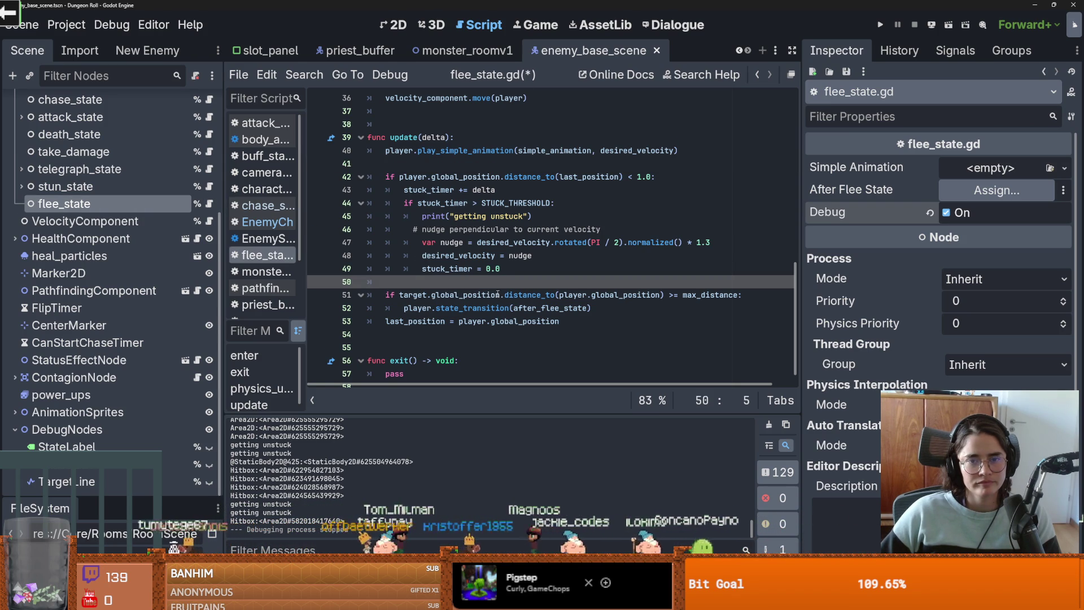
scroll(433, 312, "down", 1)
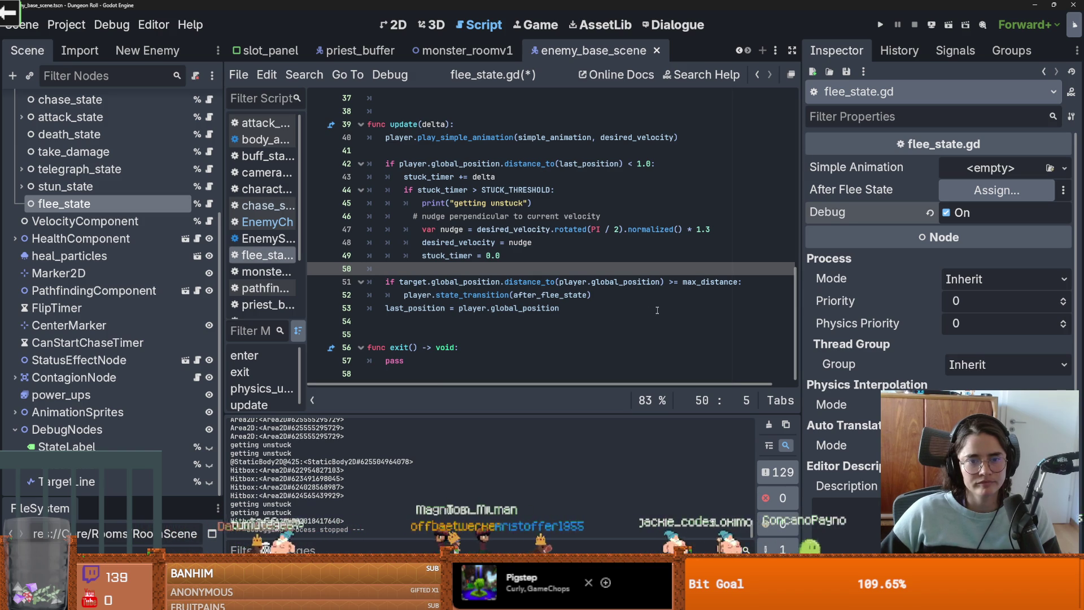
left_click_drag(801, 321, 964, 316)
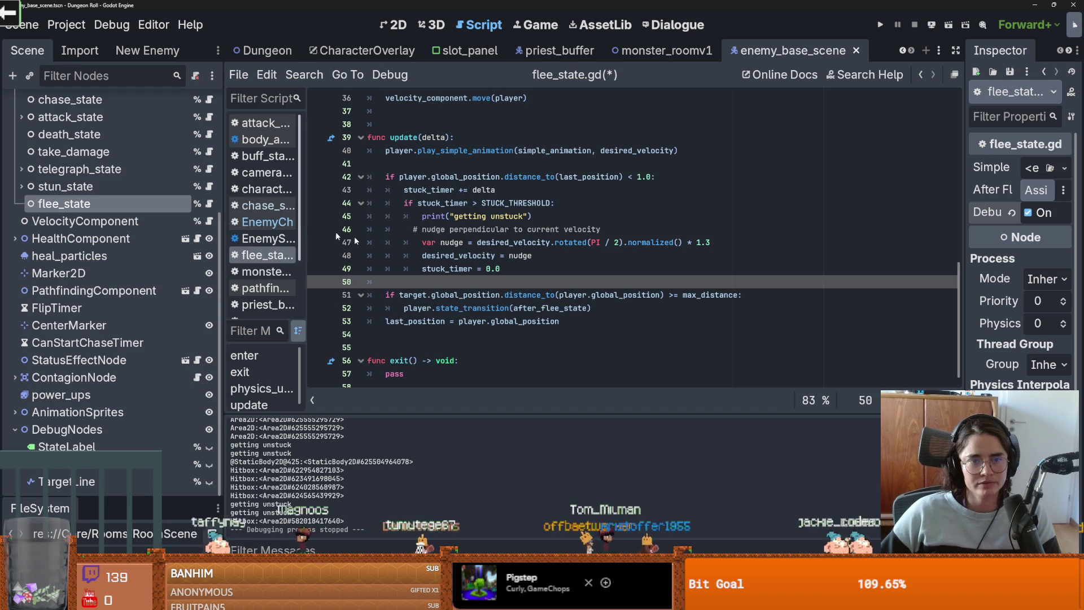
Step: Put the caret at the end of the max_distance flee-exit check on line 51
scroll(475, 271, "up", 2)
scroll(476, 272, "down", 1)
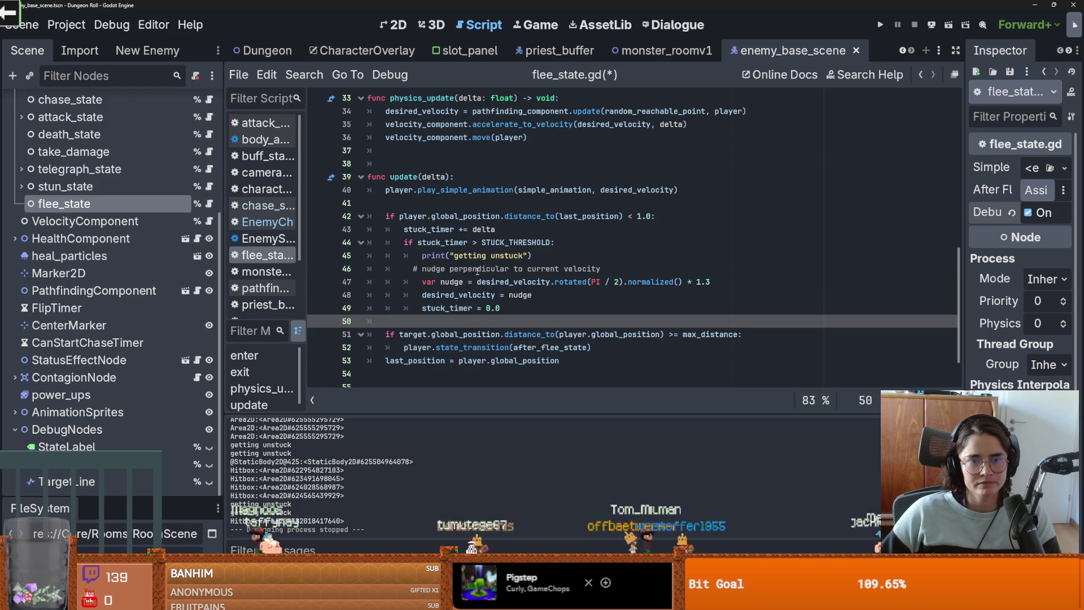
scroll(560, 305, "down", 1)
left_click(560, 305)
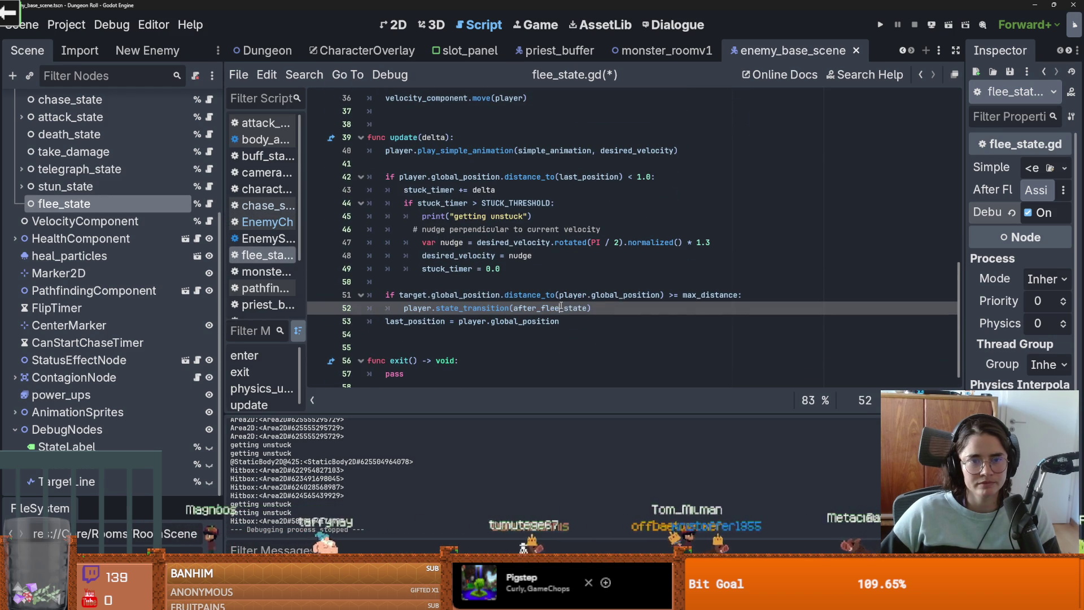
Step: Append 'or target.global_position.distance_to(random_reachable_point) < 10.0' to line 51, save, and run
left_click(738, 295)
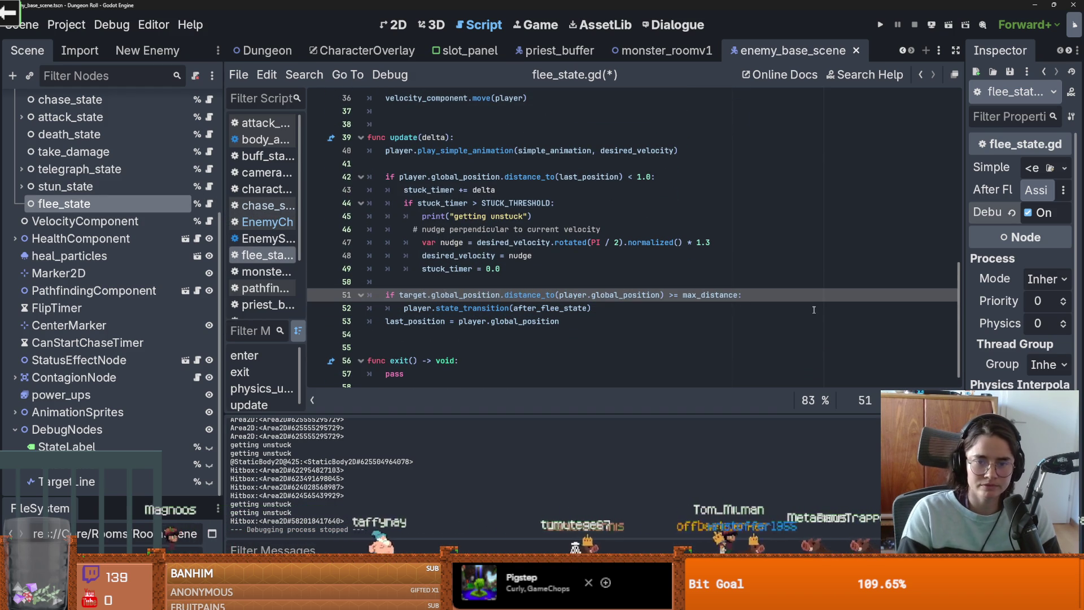
type("or")
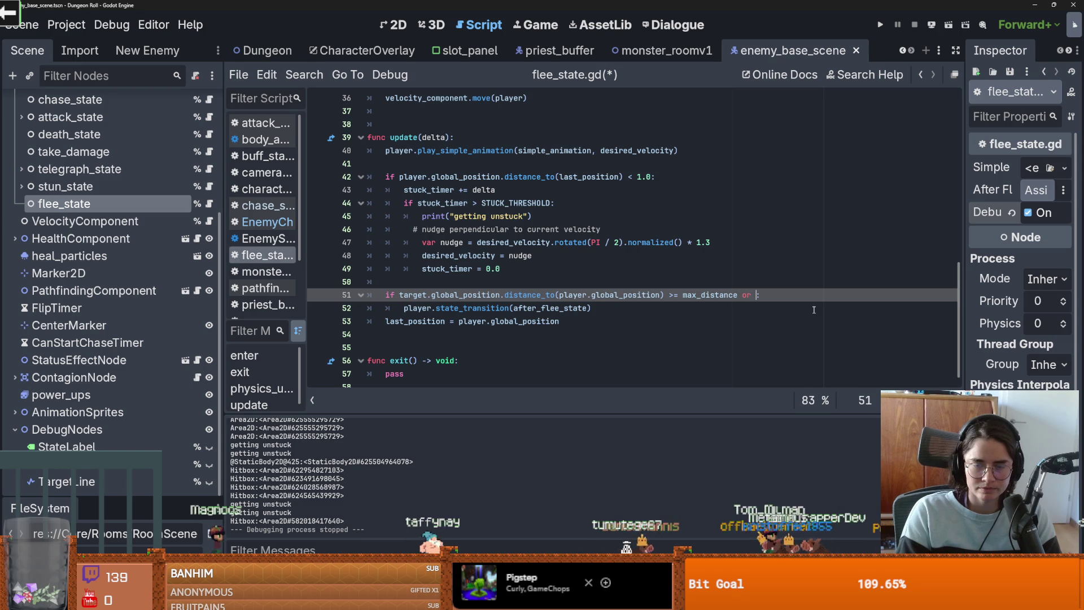
type(" targ")
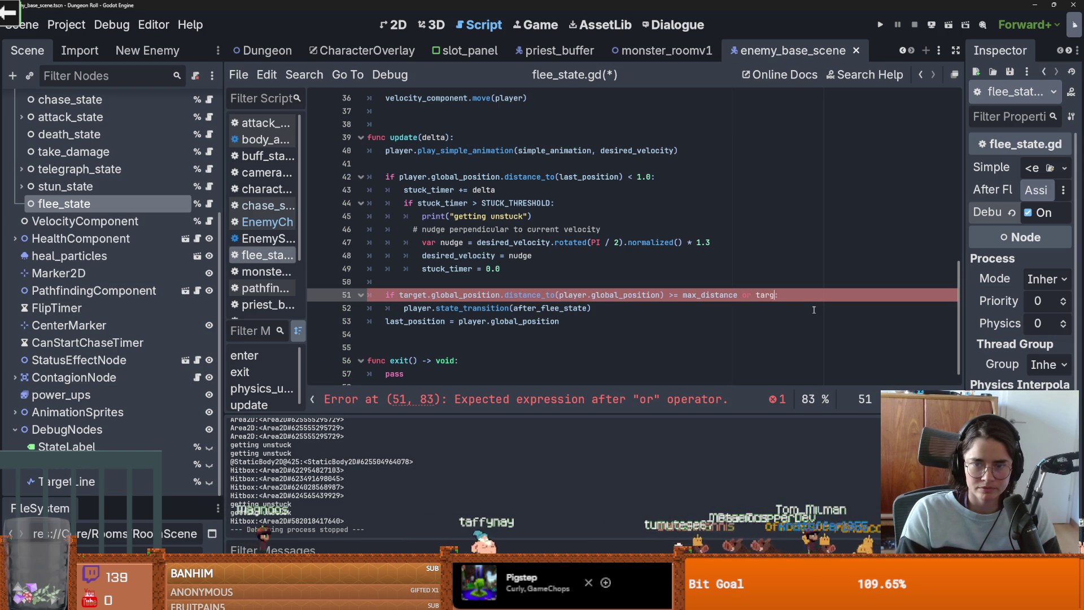
type("etl")
key("BackSpace")
type(".global_")
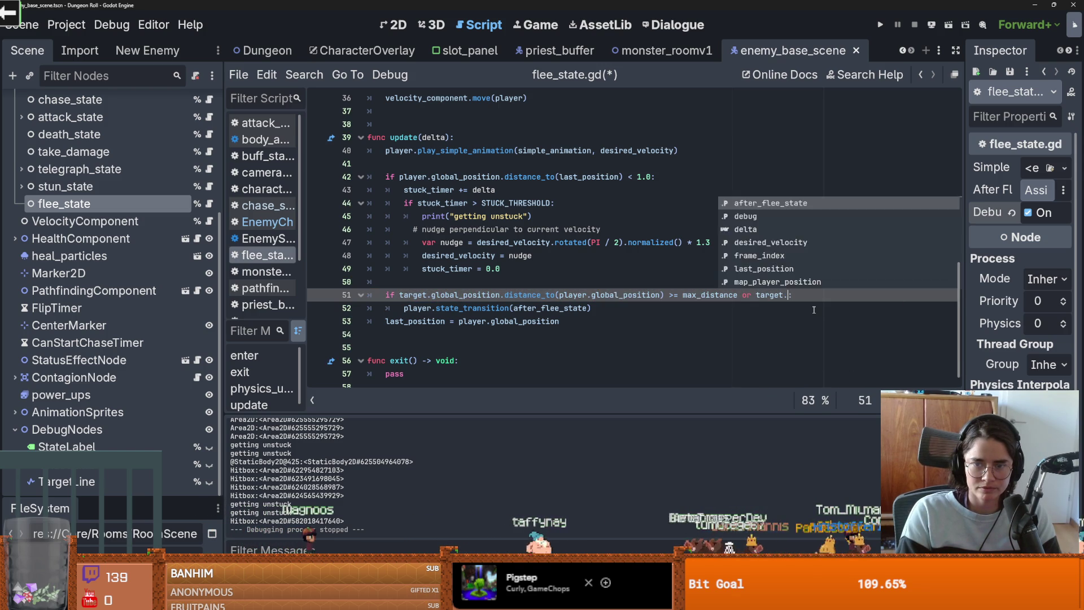
type("position")
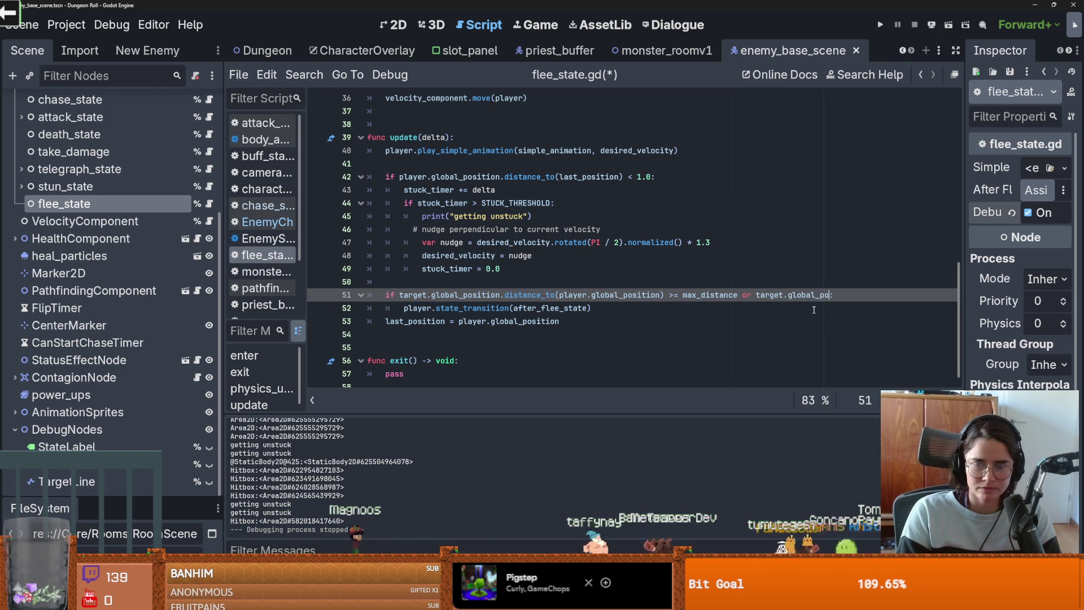
type(".distance_to(")
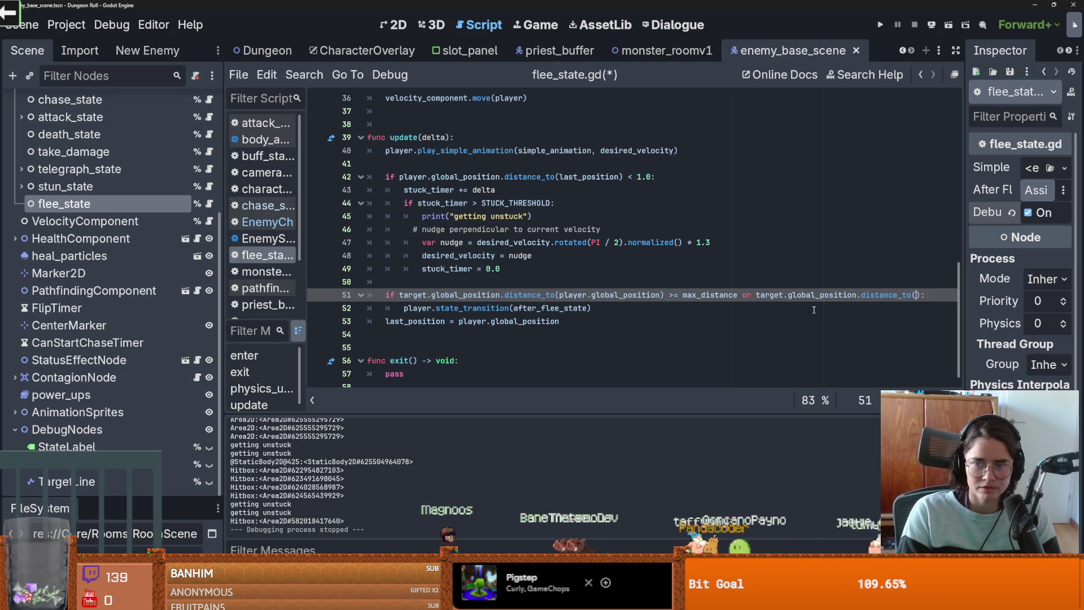
scroll(482, 207, "up", 3)
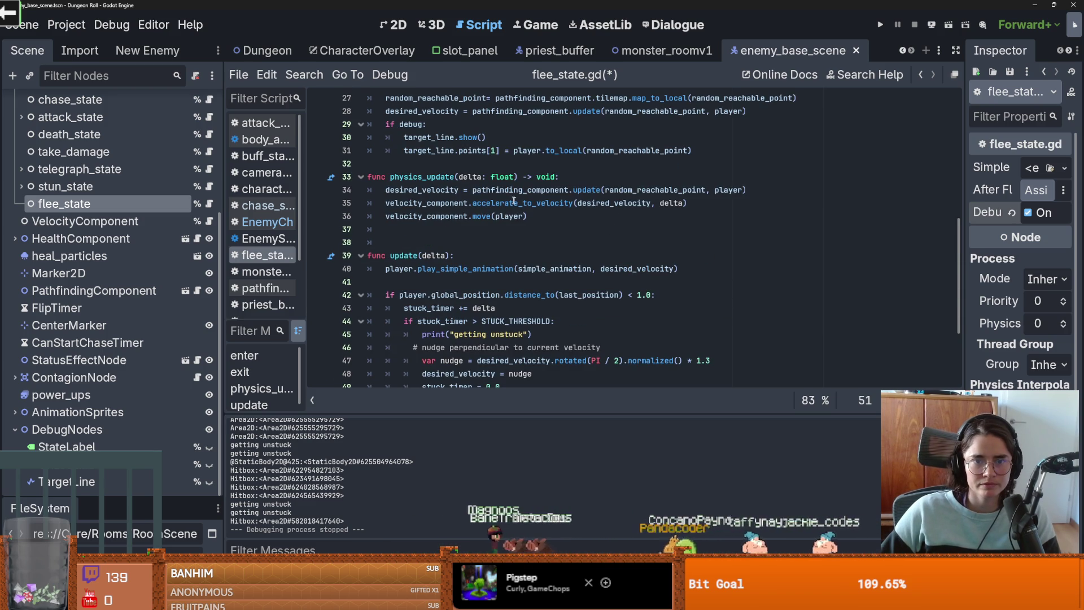
left_click(635, 192)
double_click(635, 192)
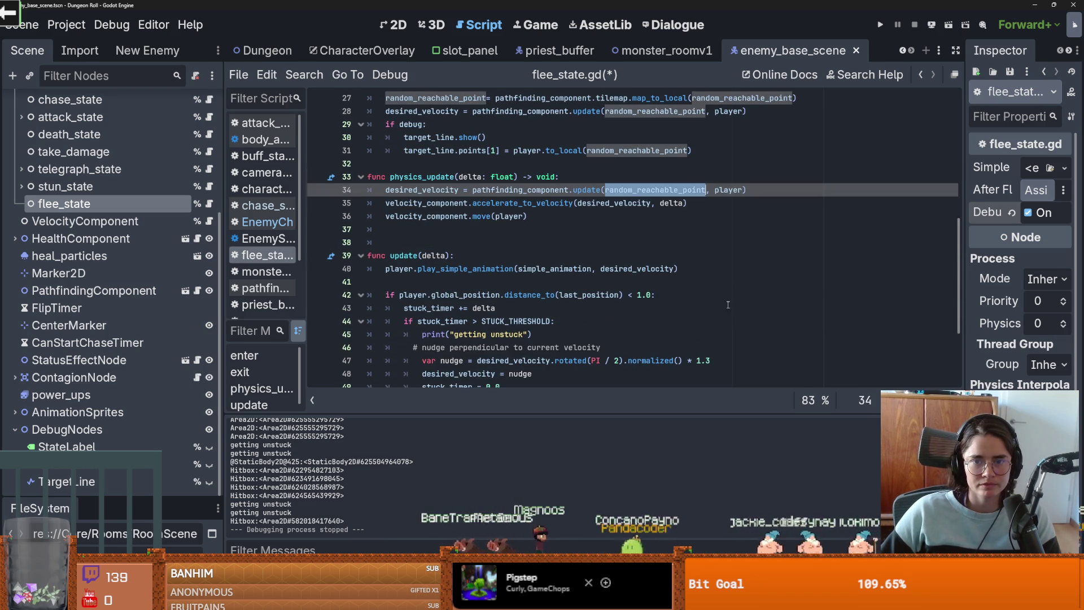
scroll(635, 195, "down", 3)
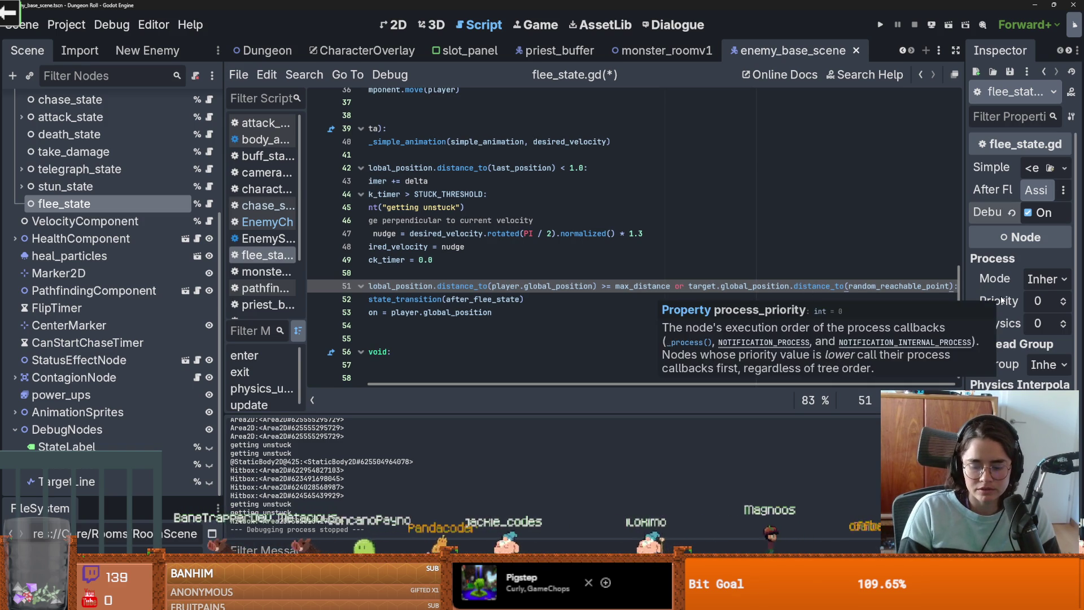
type("< ")
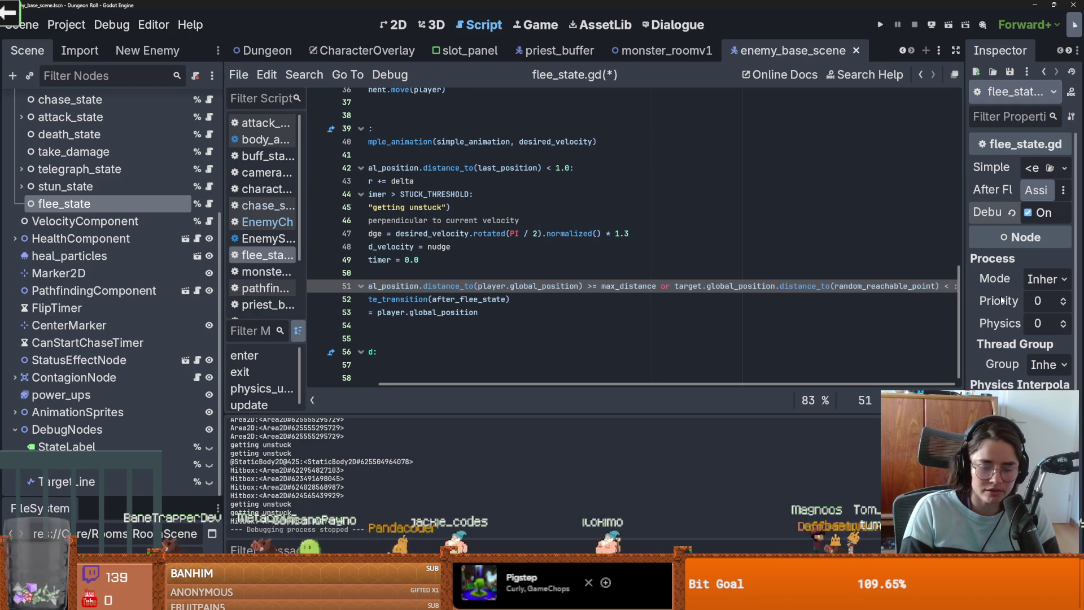
type("10.0")
key("ctrl+s")
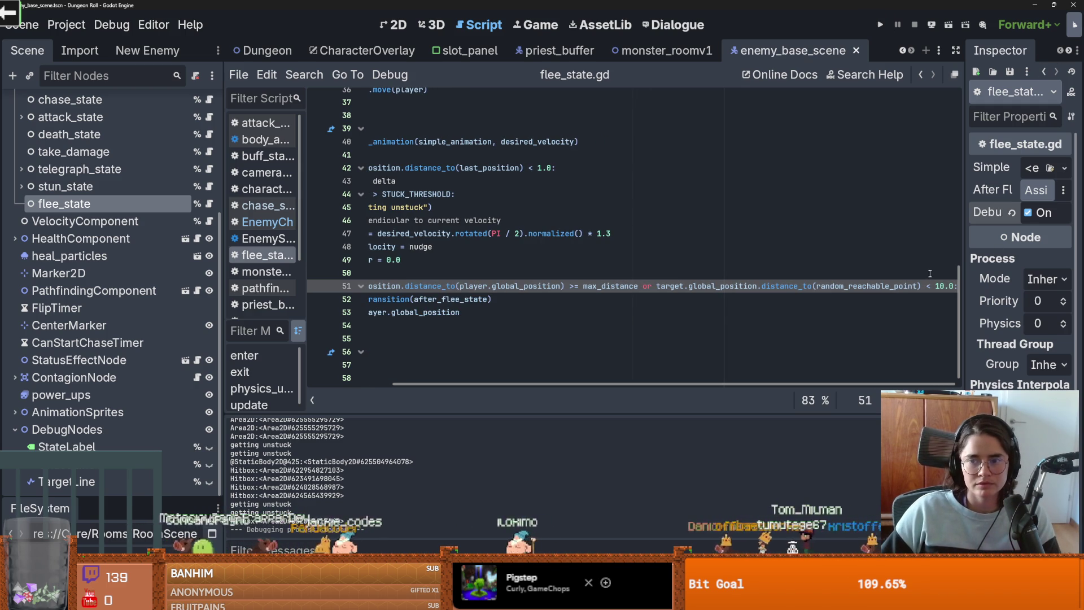
left_click(880, 25)
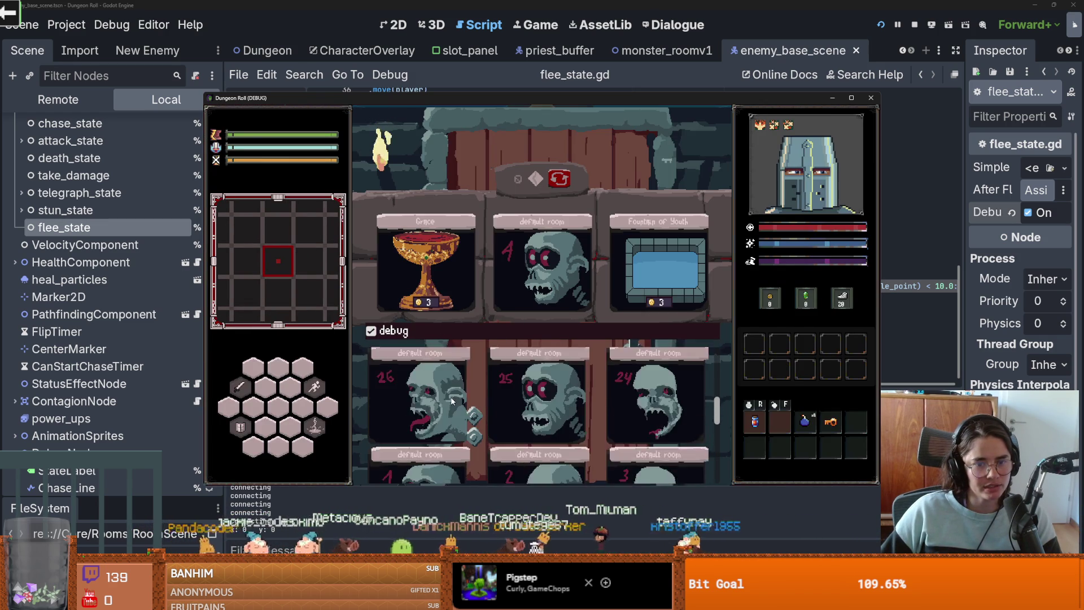
left_click(408, 419)
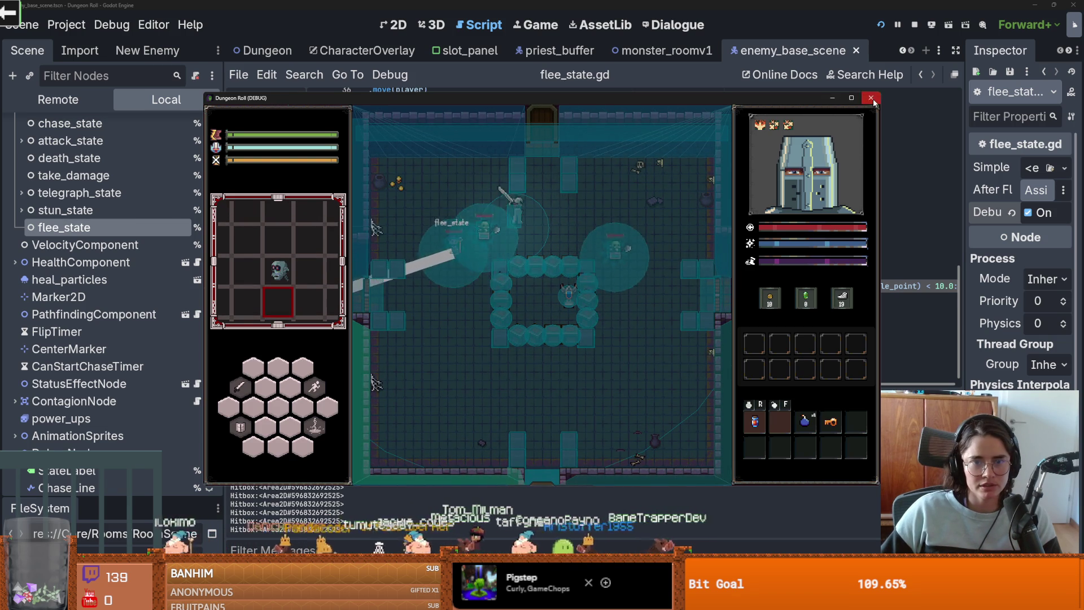
key("F8")
key("ctrl+s")
left_click_drag(520, 387, 440, 388)
scroll(431, 296, "up", 3)
scroll(432, 294, "up", 1)
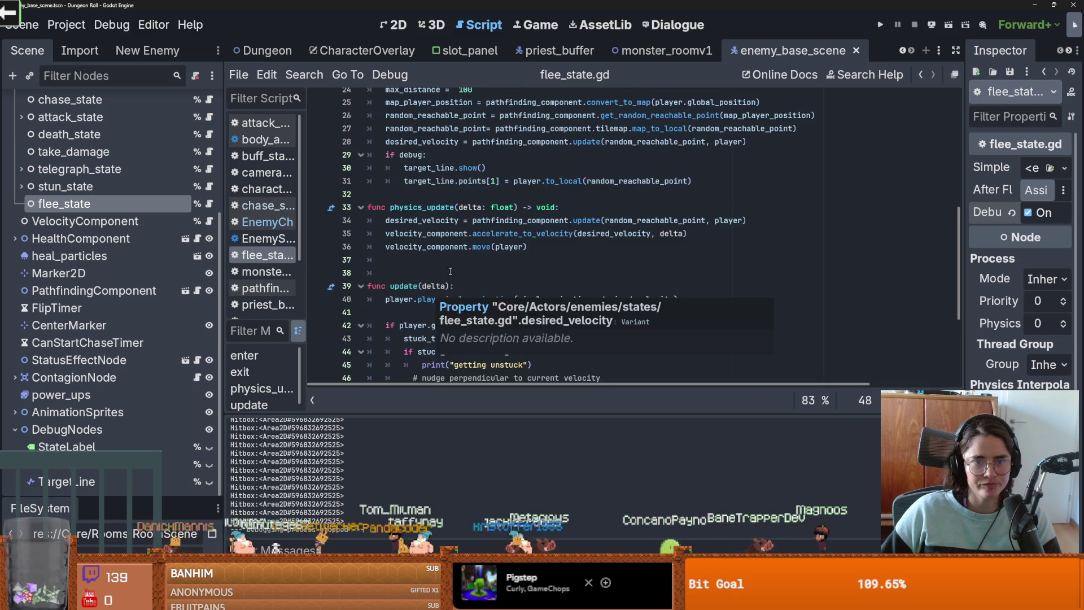
Step: Move the target_line.points[1] update under an 'if debug:' block in update(), then save and run
scroll(432, 294, "down", 2)
left_click(430, 237)
key("Return")
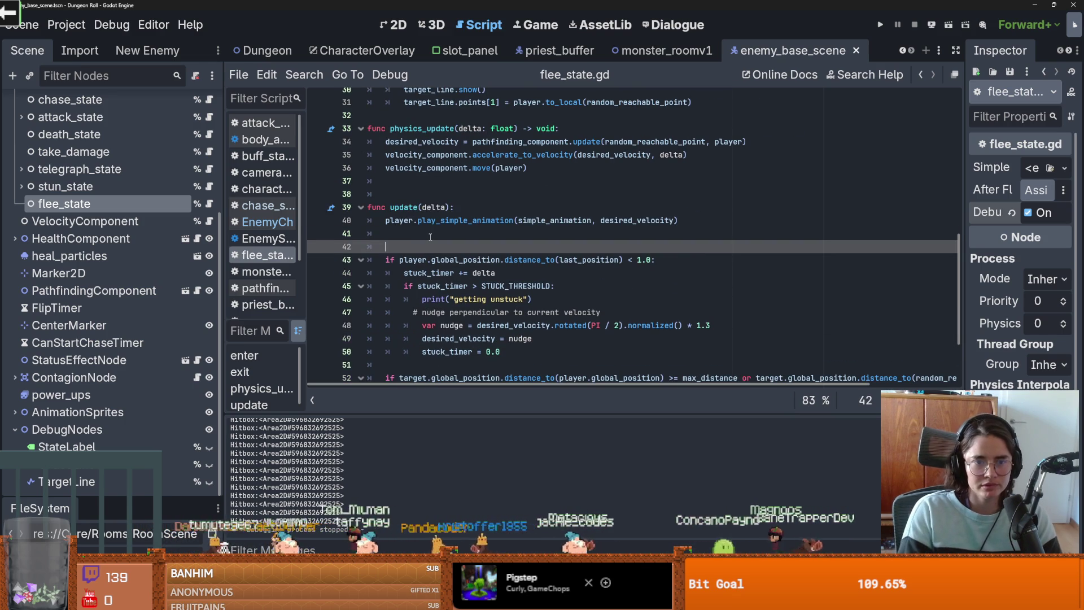
type("if debug:")
scroll(430, 237, "up", 3)
left_click_drag(692, 230, 418, 227)
left_click(418, 228)
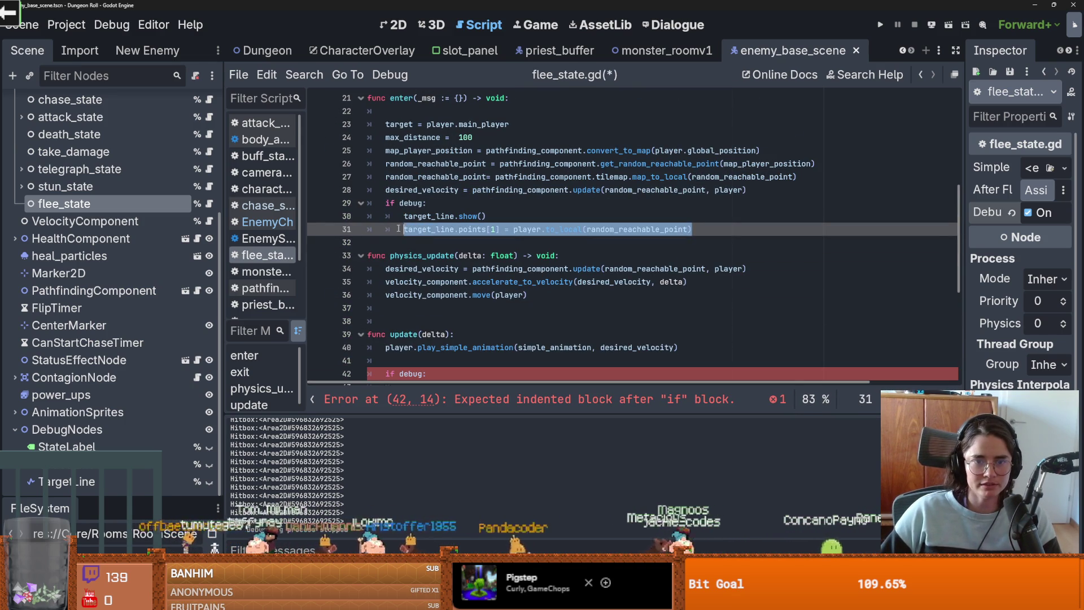
scroll(418, 227, "down", 4)
left_click(420, 231)
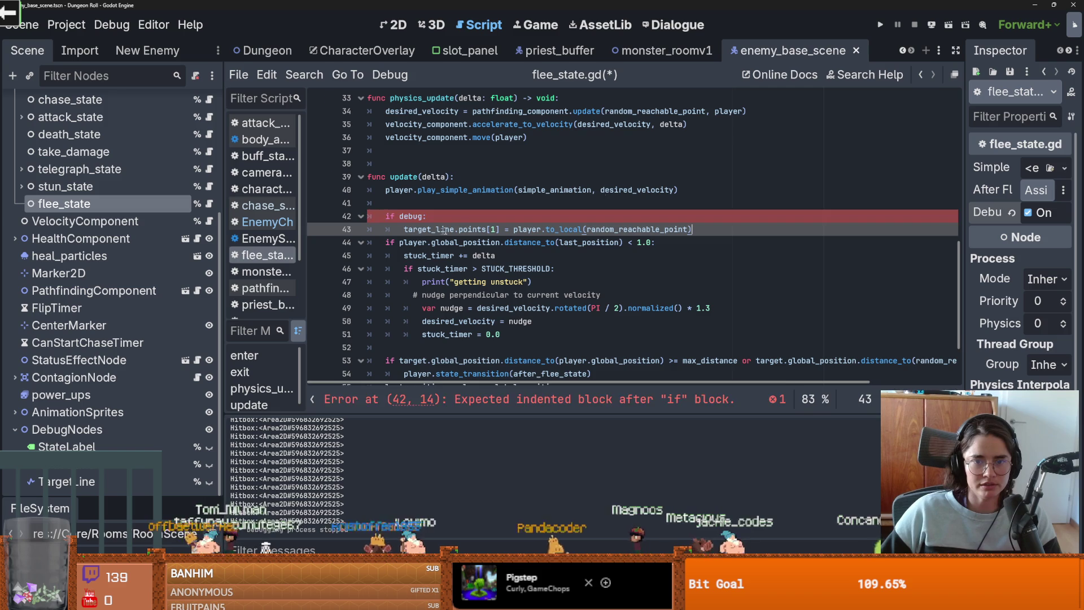
key("F5")
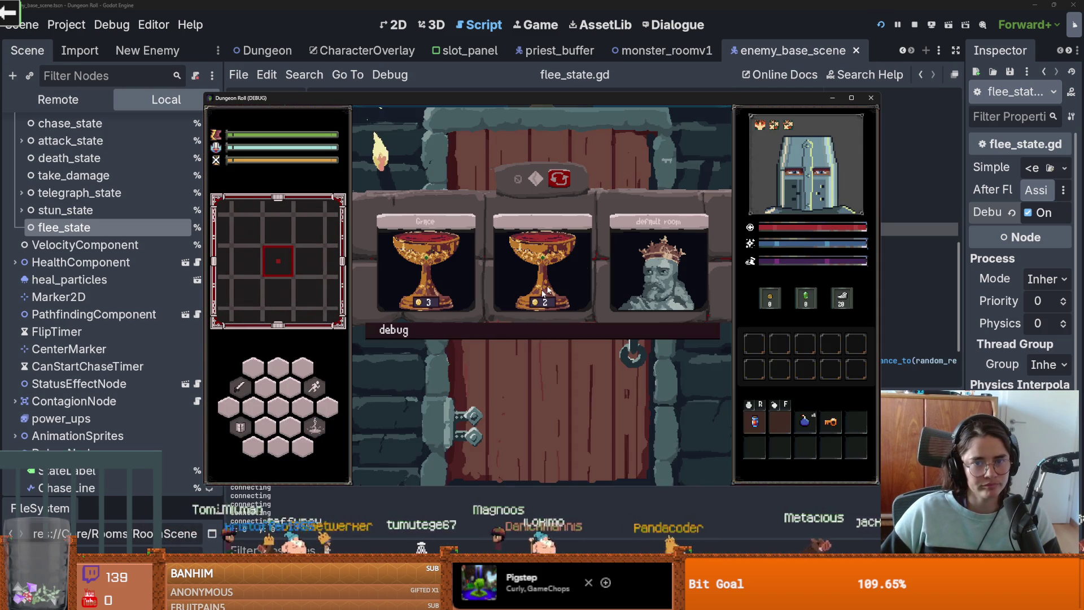
Step: Close the running game and toggle the visible collision shapes debug option
scroll(458, 428, "down", 3)
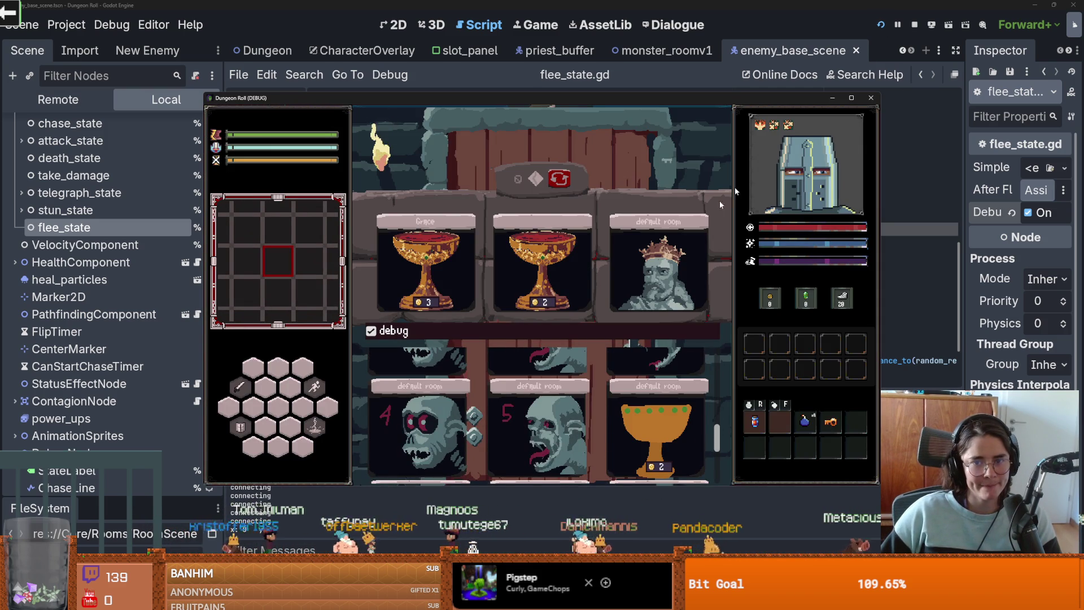
left_click(871, 97)
left_click(94, 24)
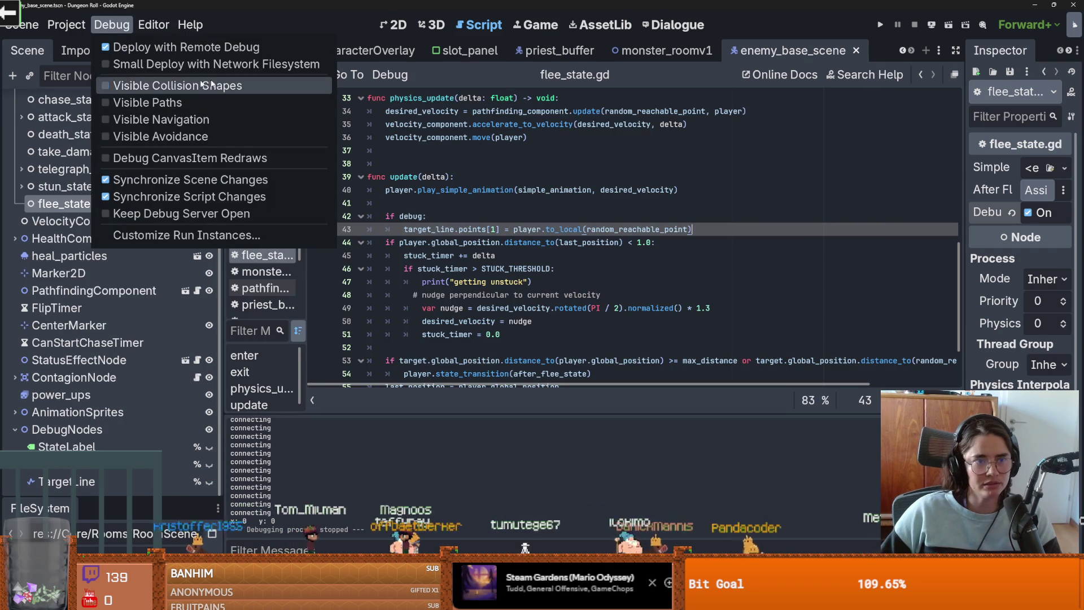
left_click(872, 30)
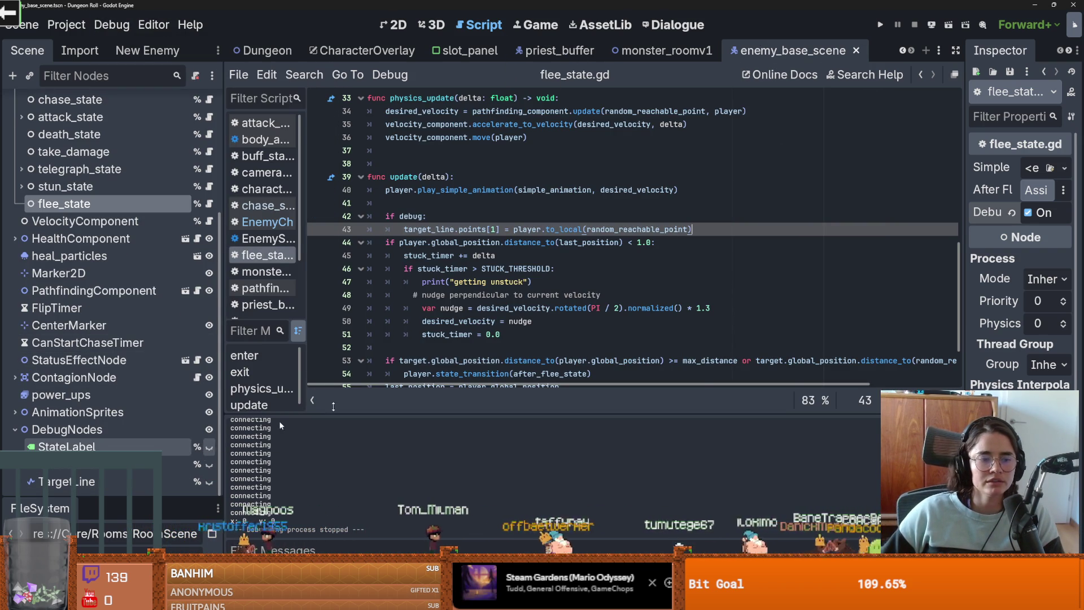
Step: Rerun the game, enter the next dungeon room to see the flee line, then stop the run
left_click(929, 24)
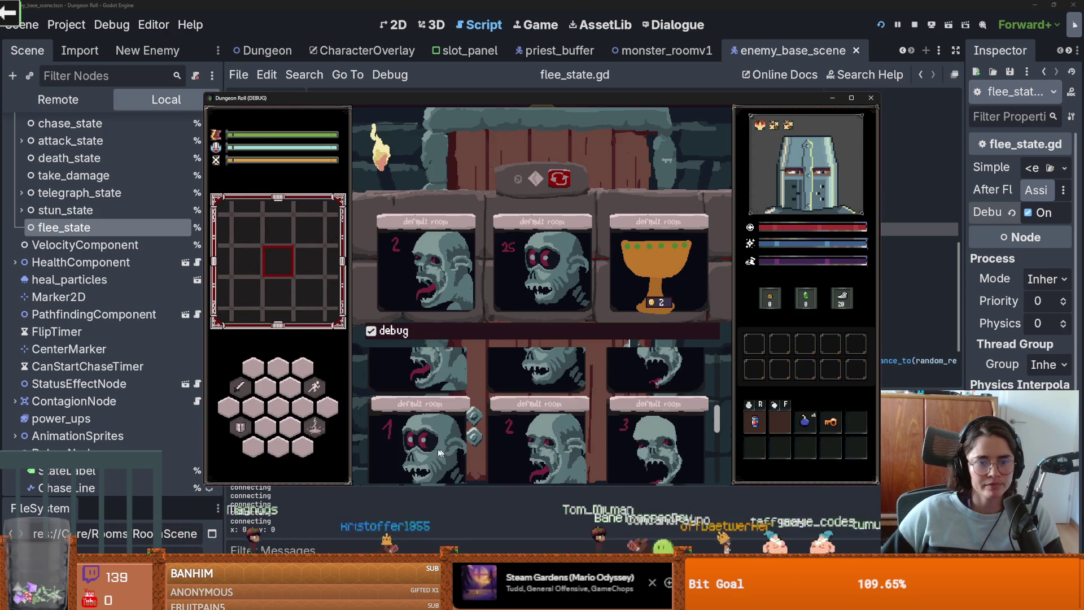
left_click(568, 308)
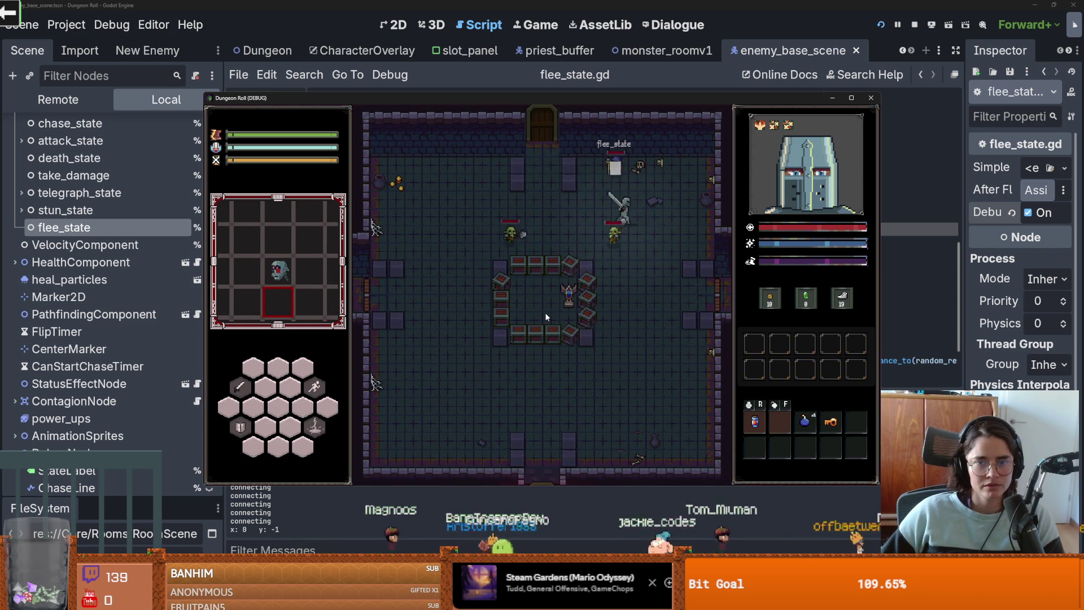
left_click(871, 98)
scroll(625, 307, "down", 2)
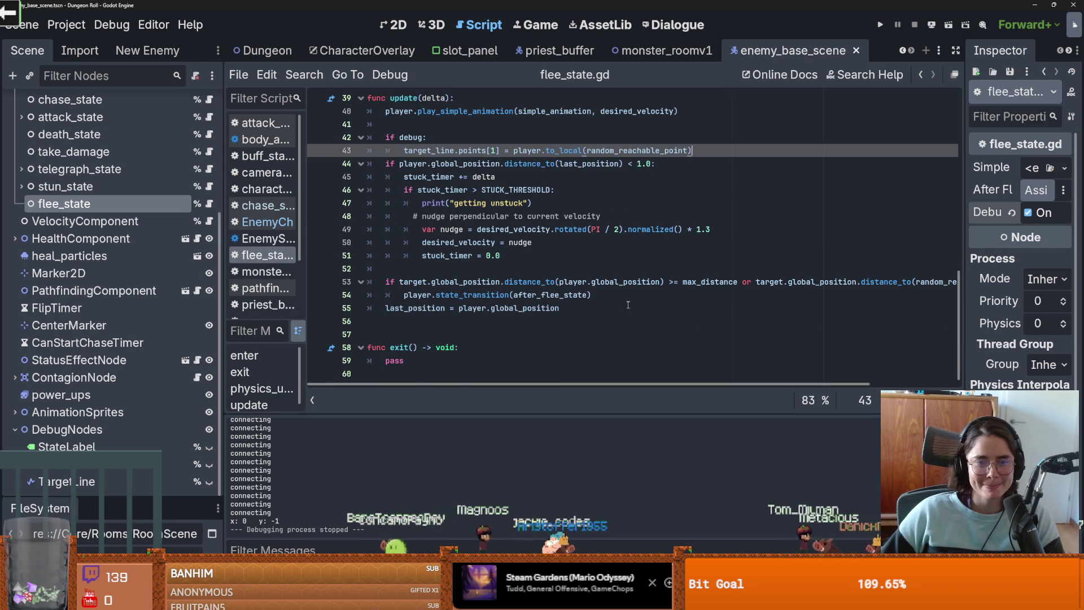
Step: Review the 13.0 distance check on line 53, save flee_state.gd, and go to priest_buffer
scroll(628, 305, "up", 1)
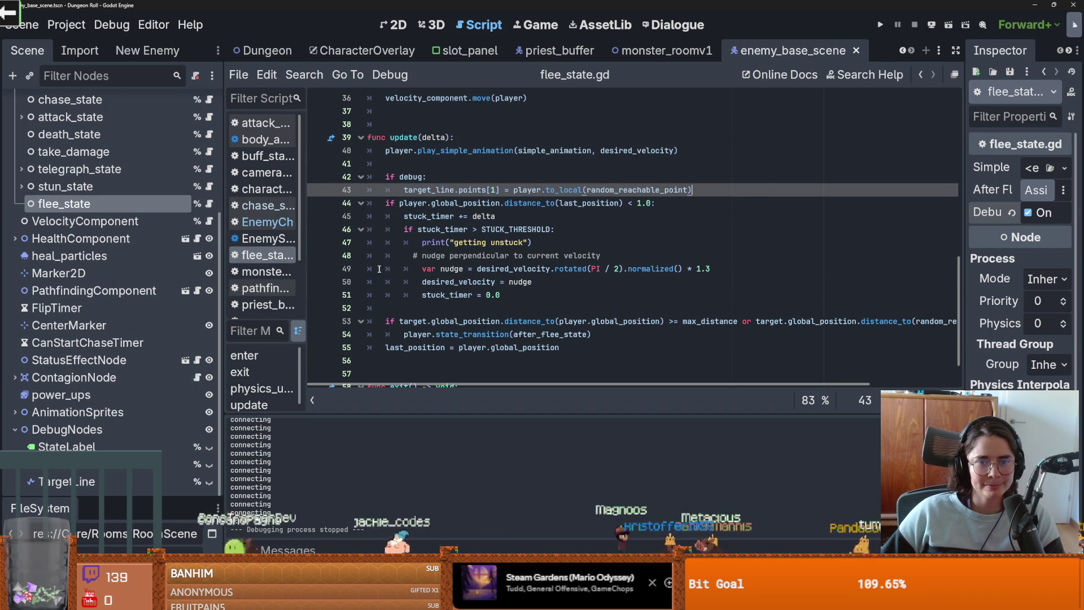
scroll(360, 260, "down", 1)
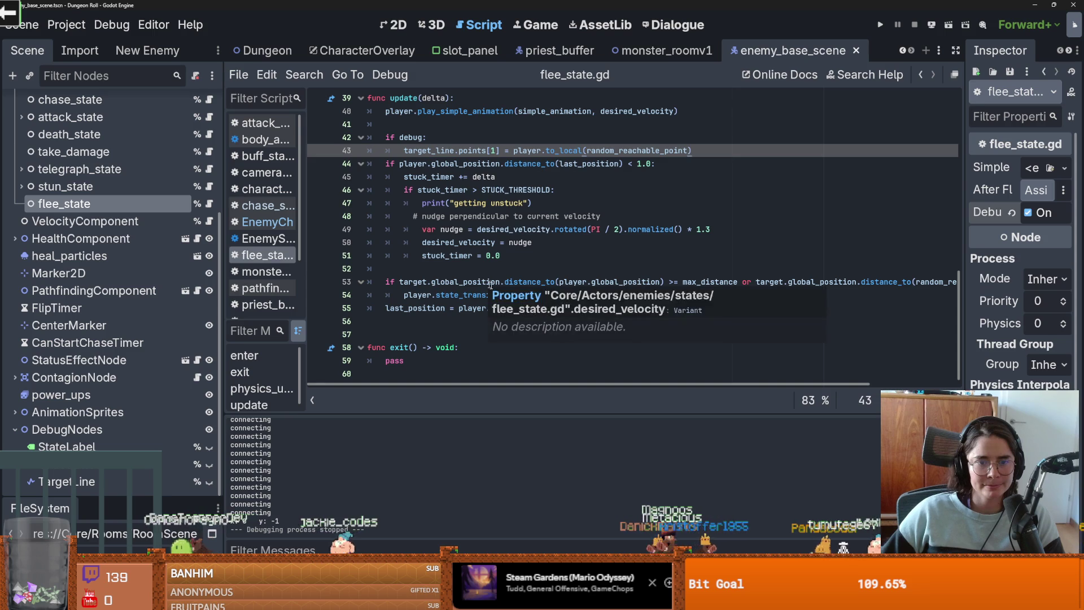
left_click(542, 283)
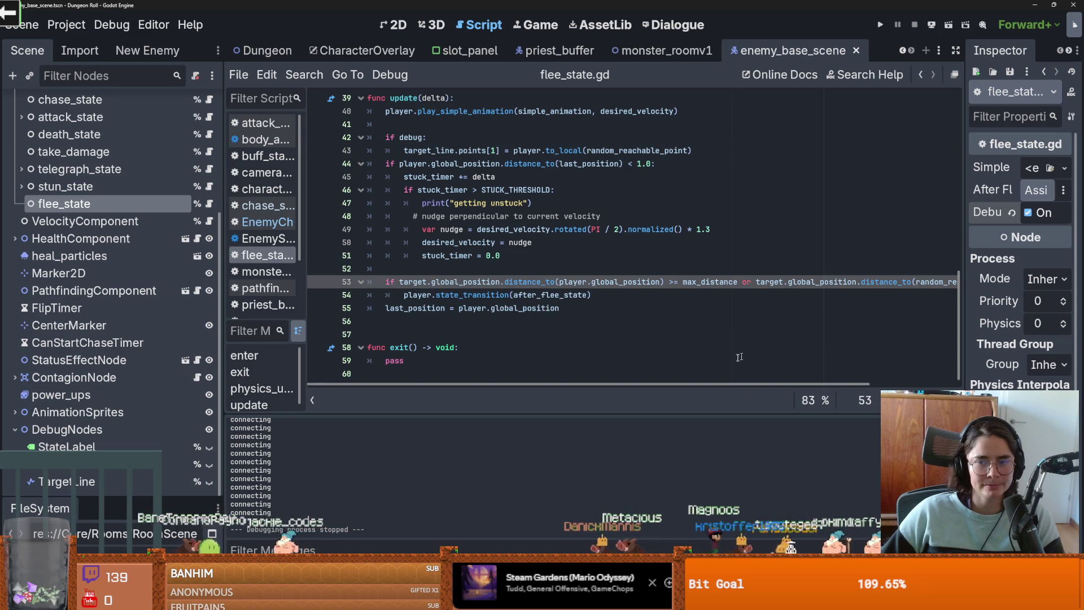
left_click_drag(723, 385, 808, 385)
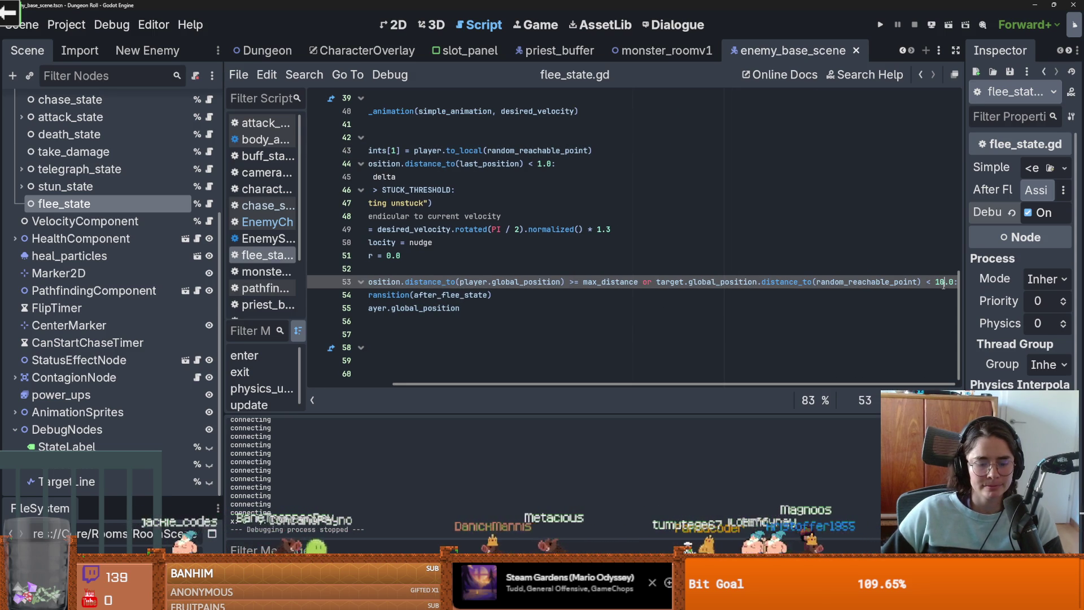
key("ctrl+s")
left_click(559, 50)
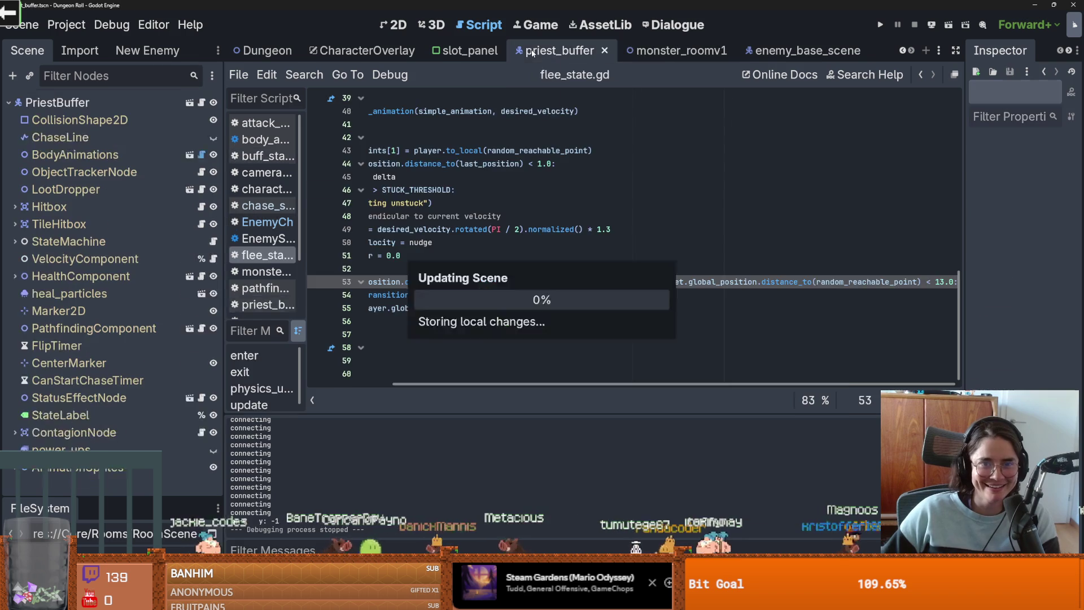
Step: In monster_roomv1, turn off smart and grid snapping and measure a distance with the ruler
left_click(644, 55)
scroll(395, 224, "up", 5)
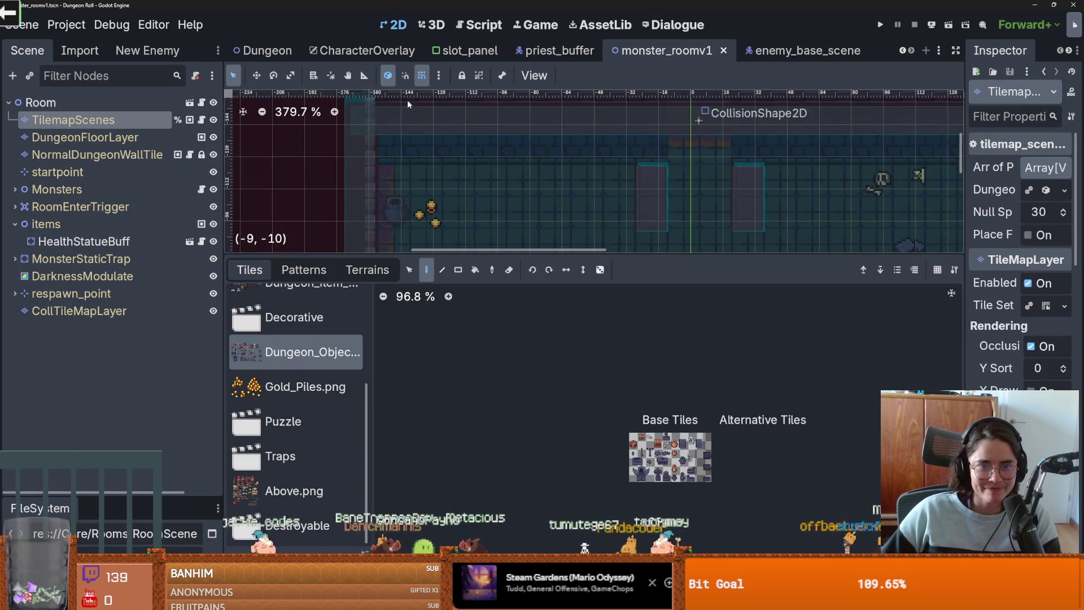
scroll(424, 186, "down", 2)
left_click(394, 76)
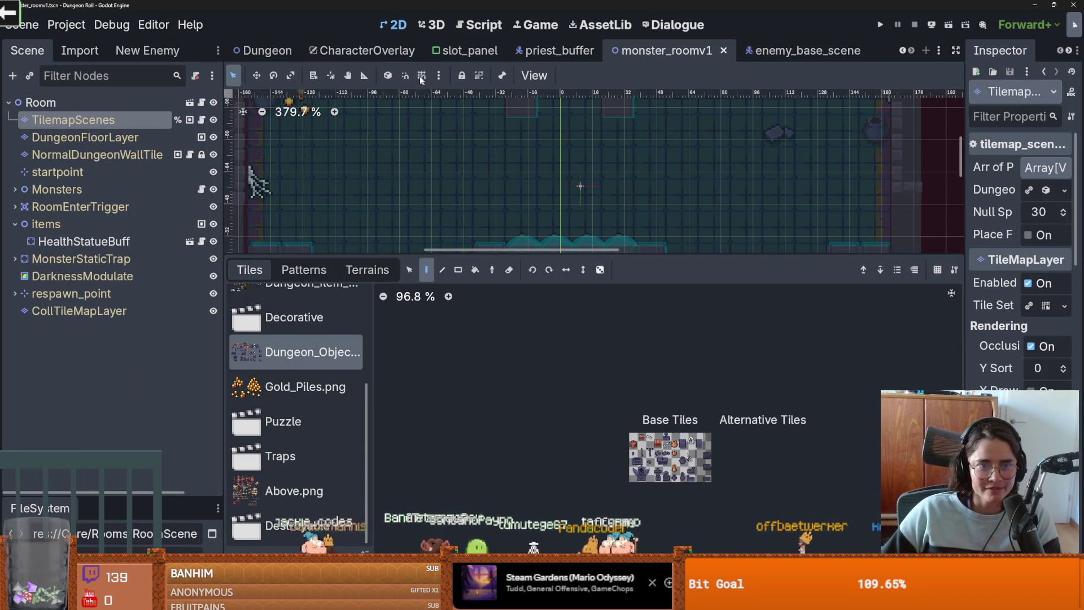
left_click(421, 76)
left_click(364, 75)
left_click_drag(441, 159, 442, 159)
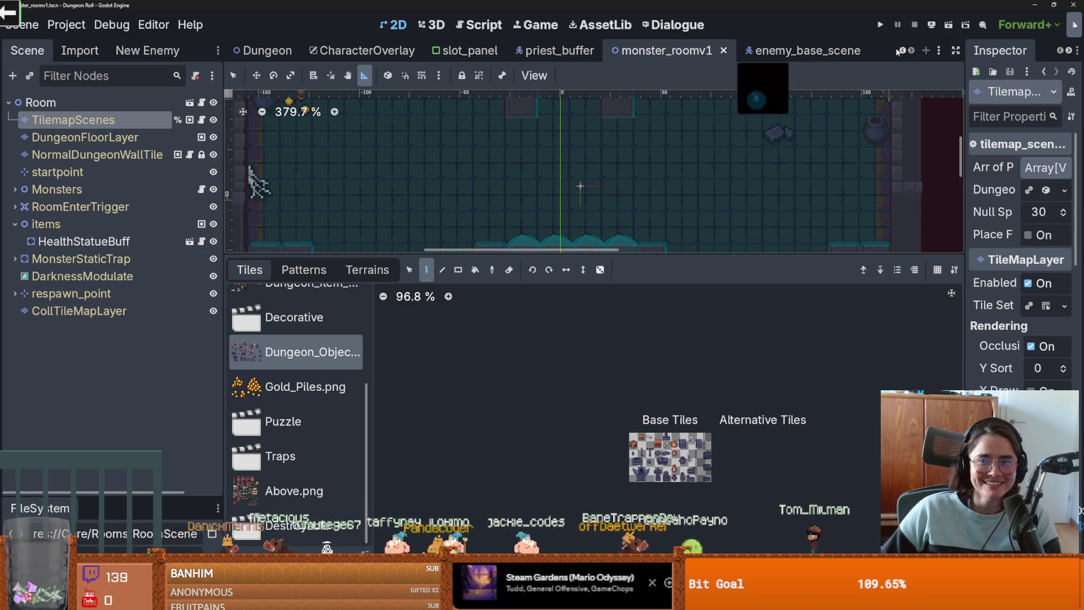
Step: Back in priest_buffer, expand StateMachine and reopen the flee_state script
left_click(556, 50)
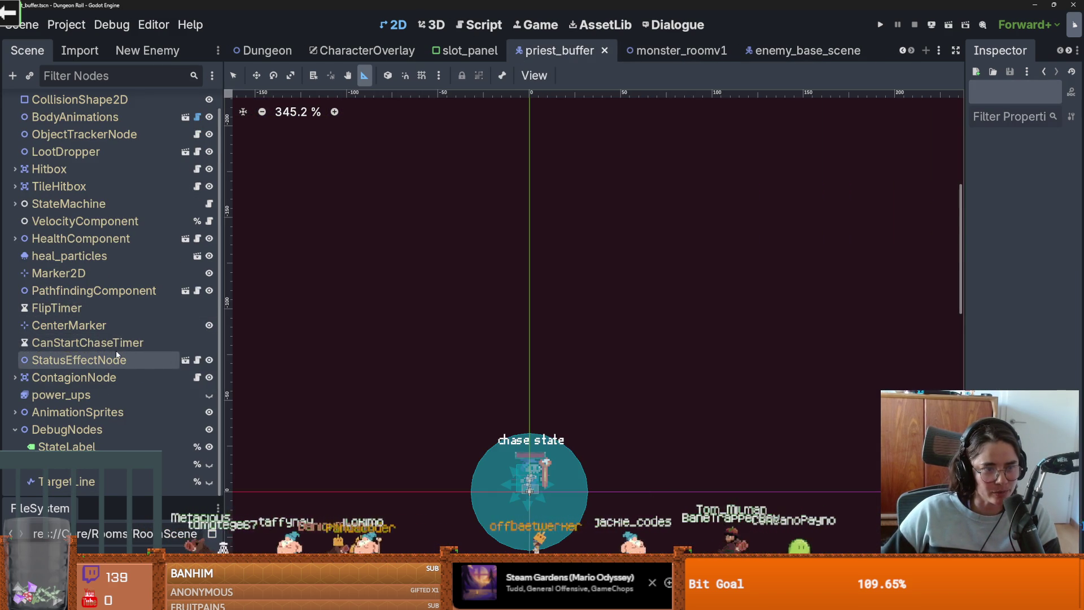
left_click(14, 204)
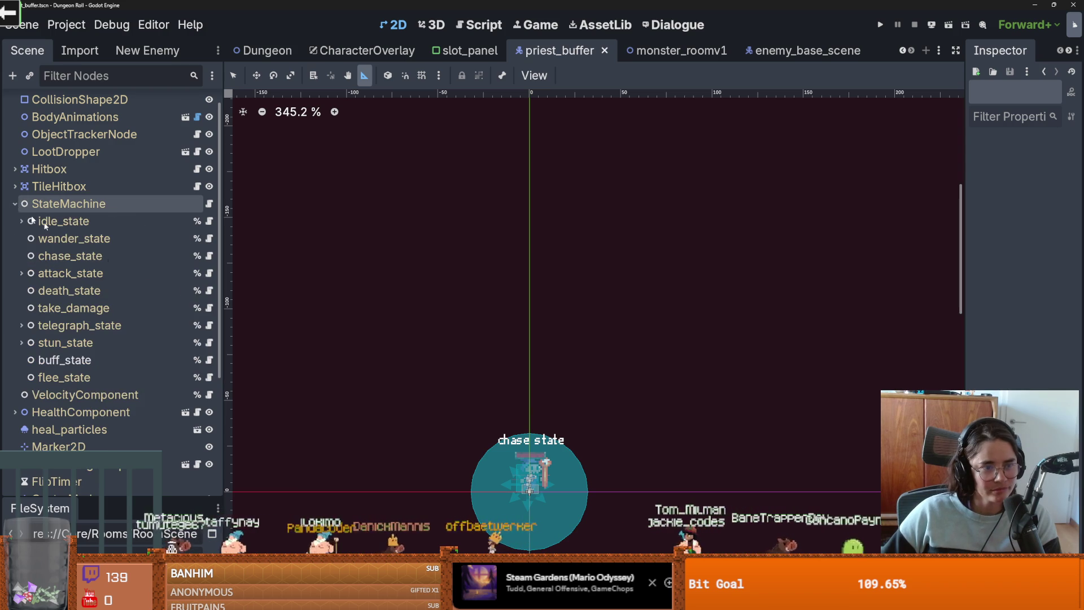
left_click(209, 377)
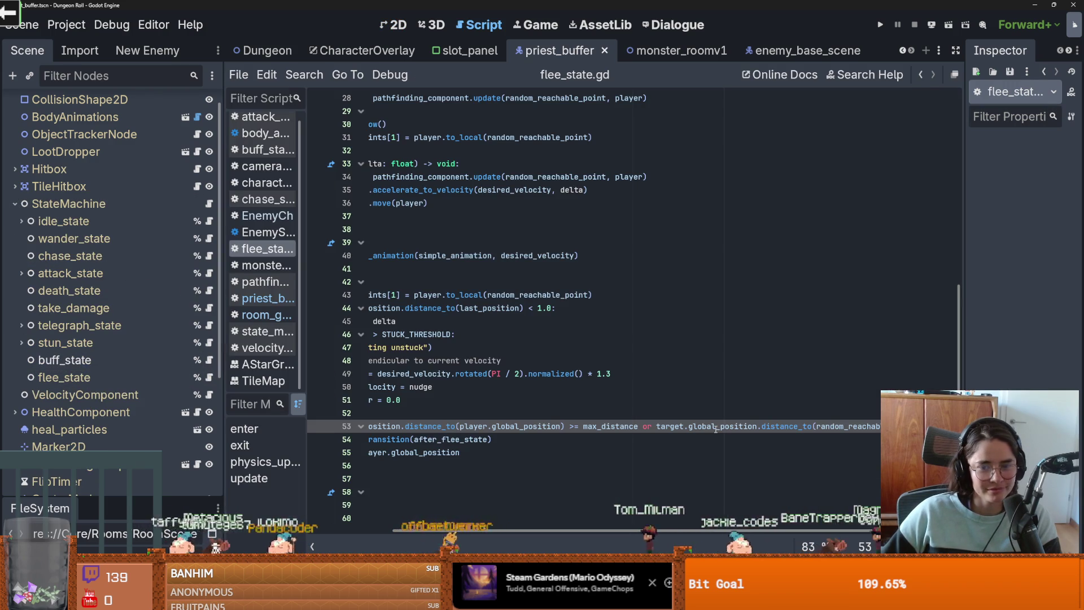
Step: Run the project with debug room options enabled and enter a room
key("F5")
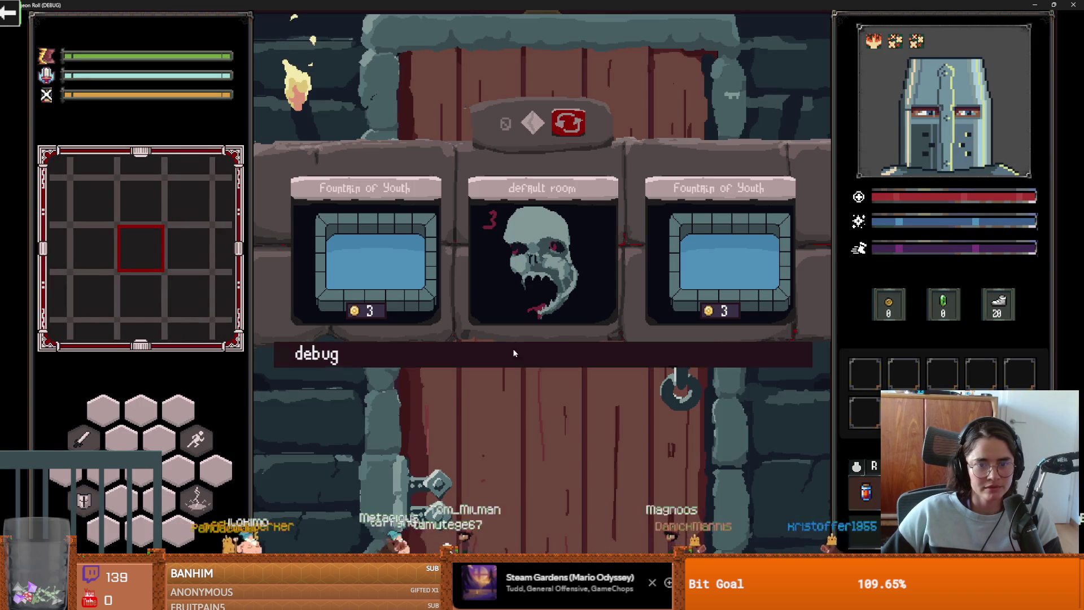
left_click(512, 353)
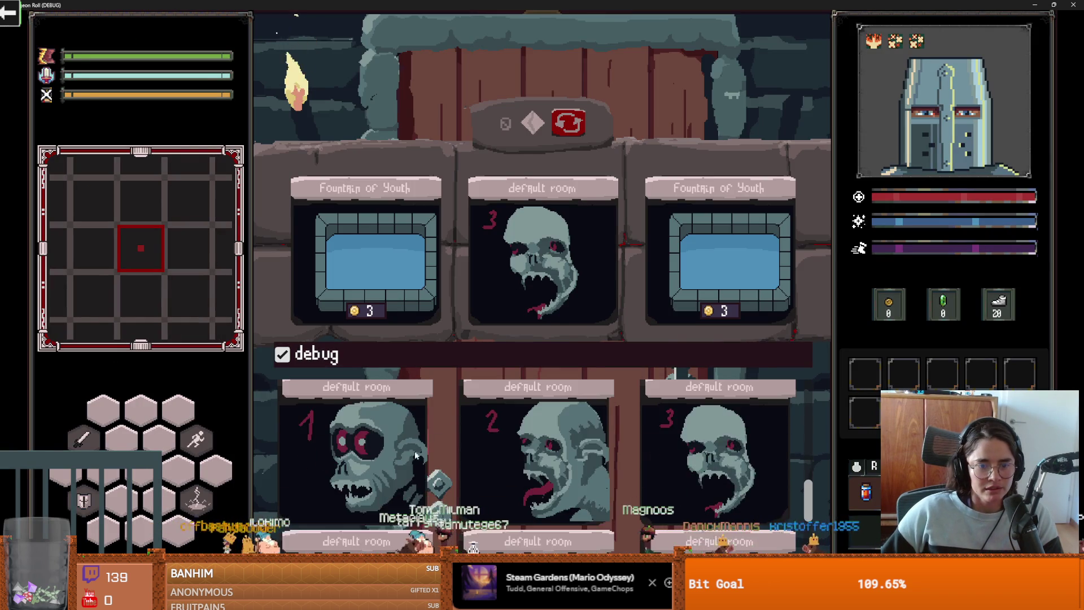
left_click(422, 450)
Step: Move the knight around the priest with WASD, attacking near it as it flees
key("d")
key("w")
key("a")
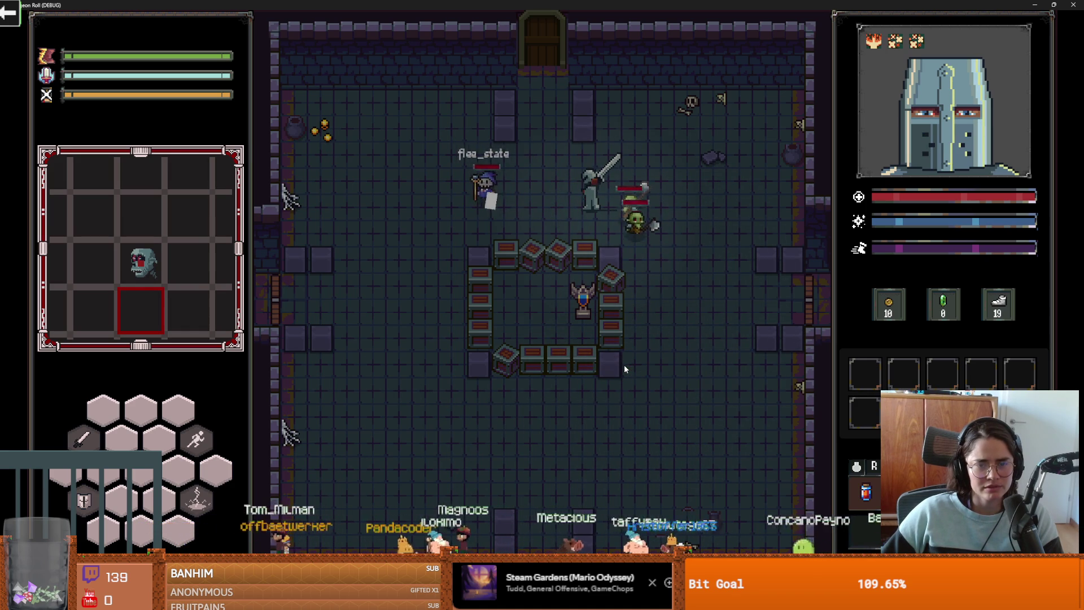
key("w")
key("d")
key("s")
key("a")
left_click(624, 364)
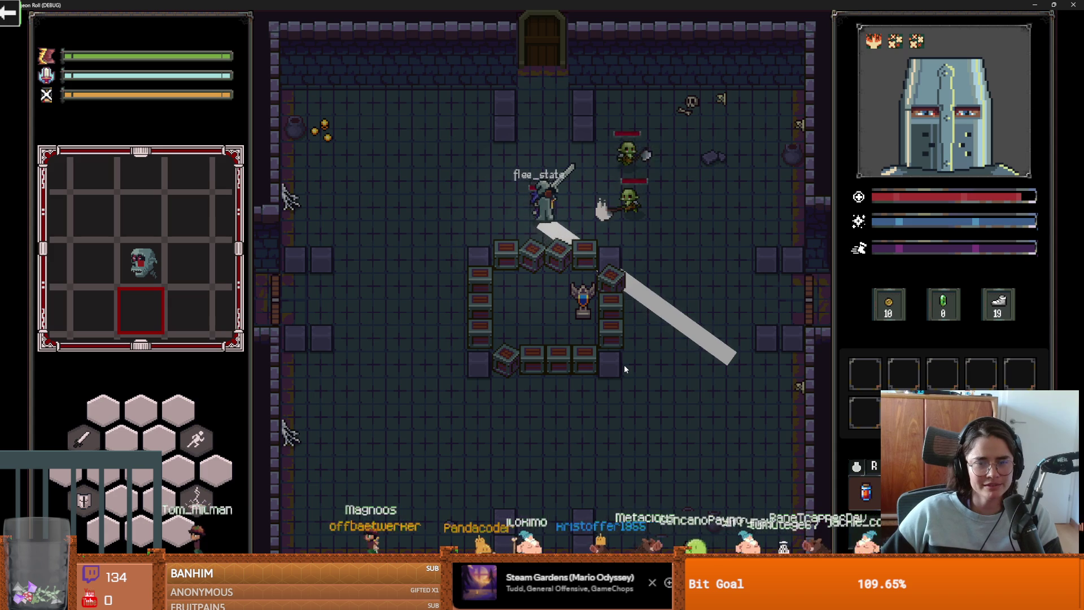
key("a")
key("w")
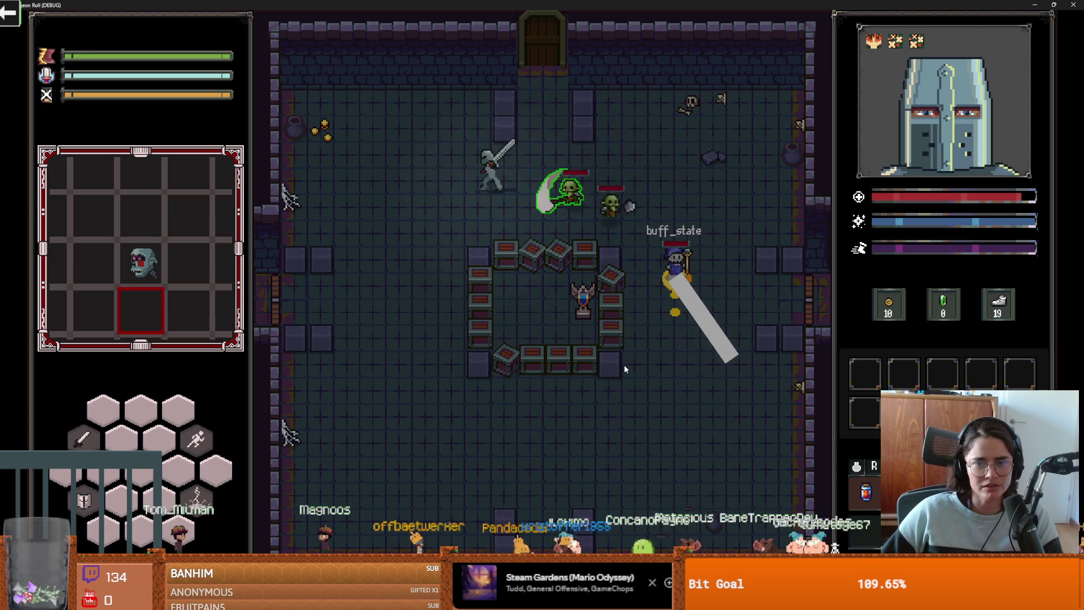
key("d")
key("s")
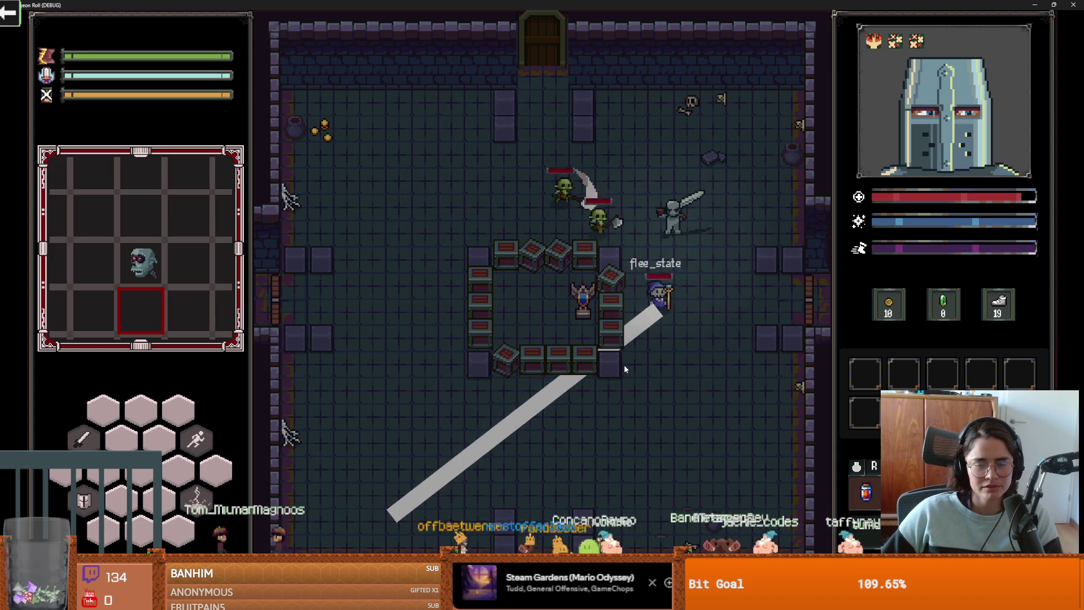
key("s")
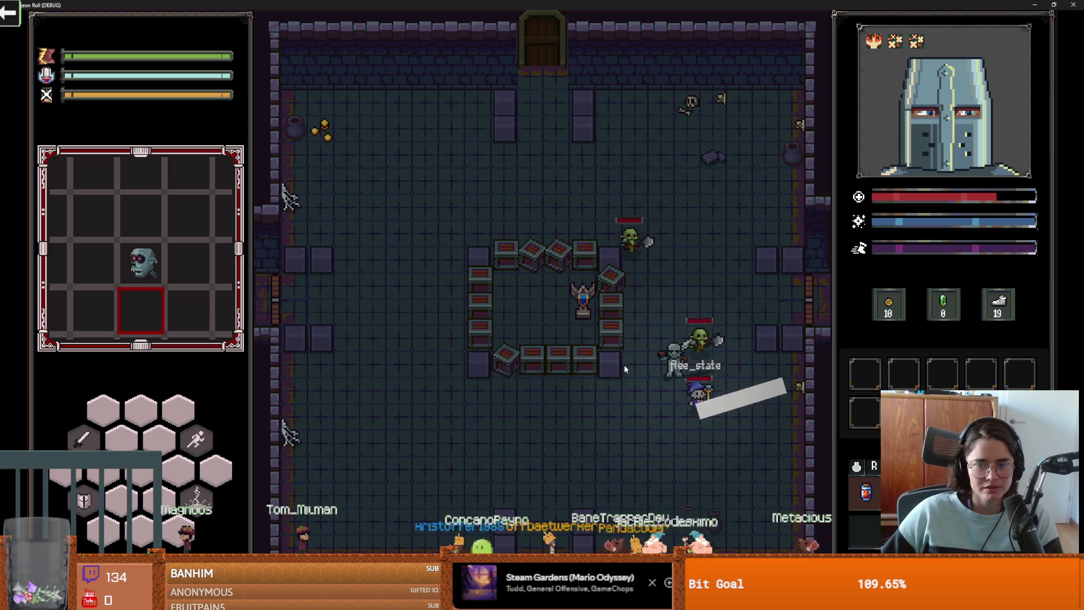
Step: Swing at the goblins, chase the fleeing priest upward, then stop the game
key("space")
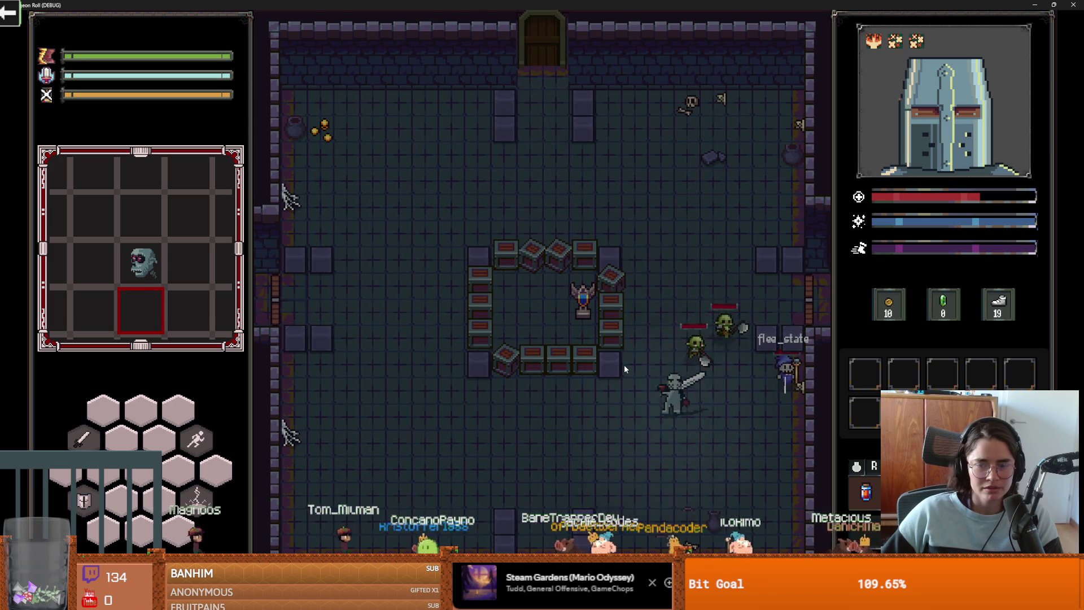
key("a")
key("s")
key("d")
key("d")
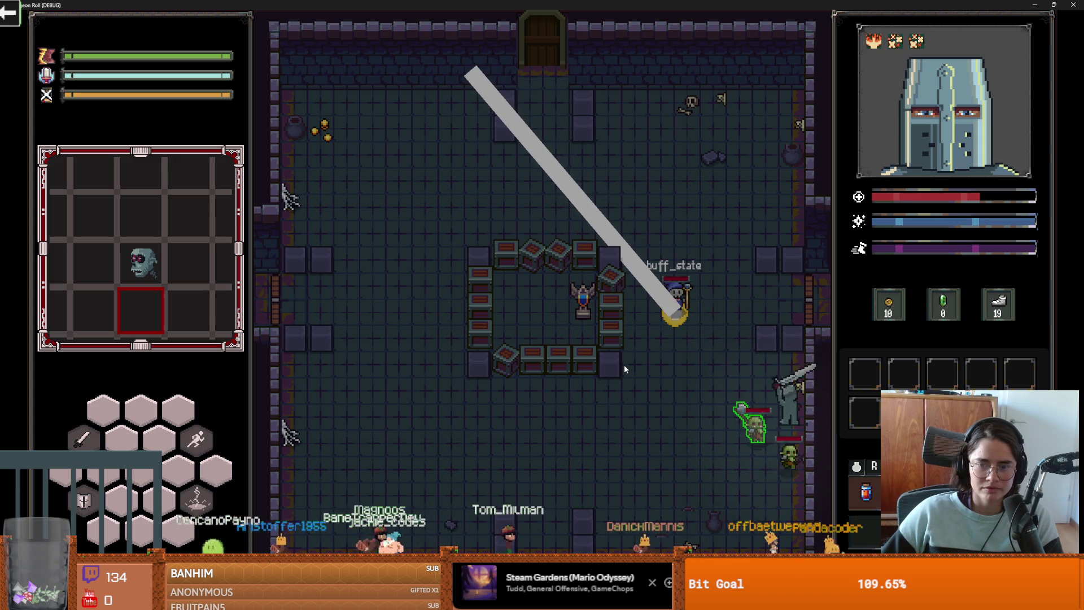
key("a")
key("w")
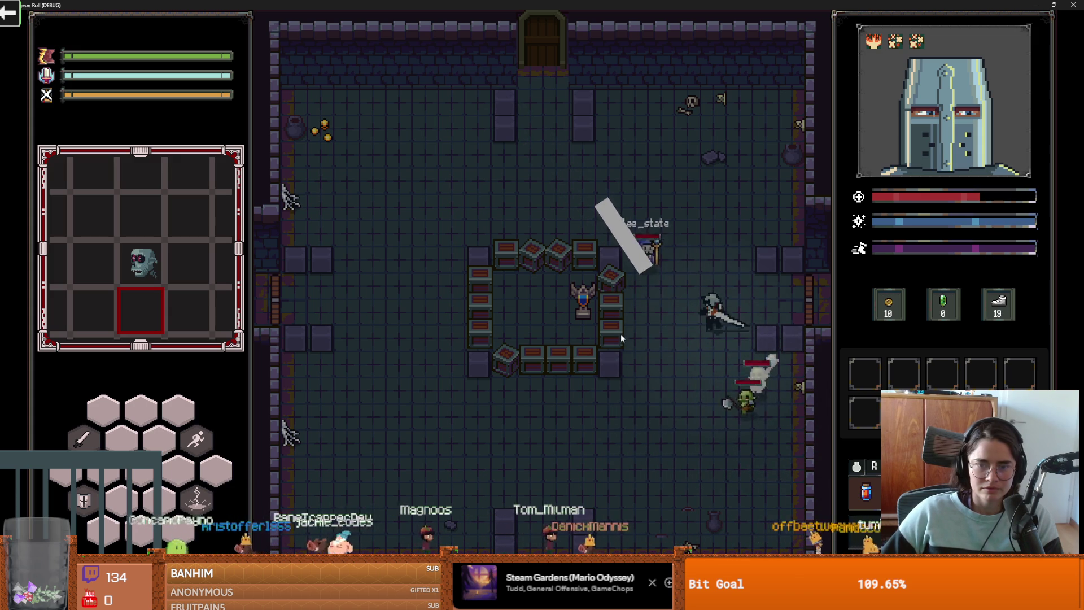
key("w")
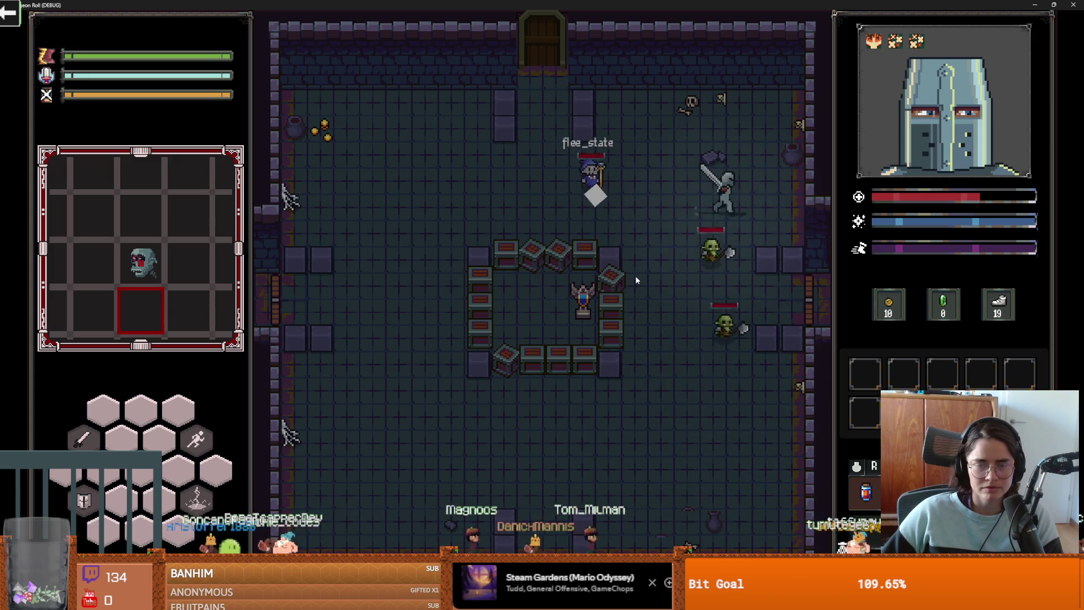
key("w")
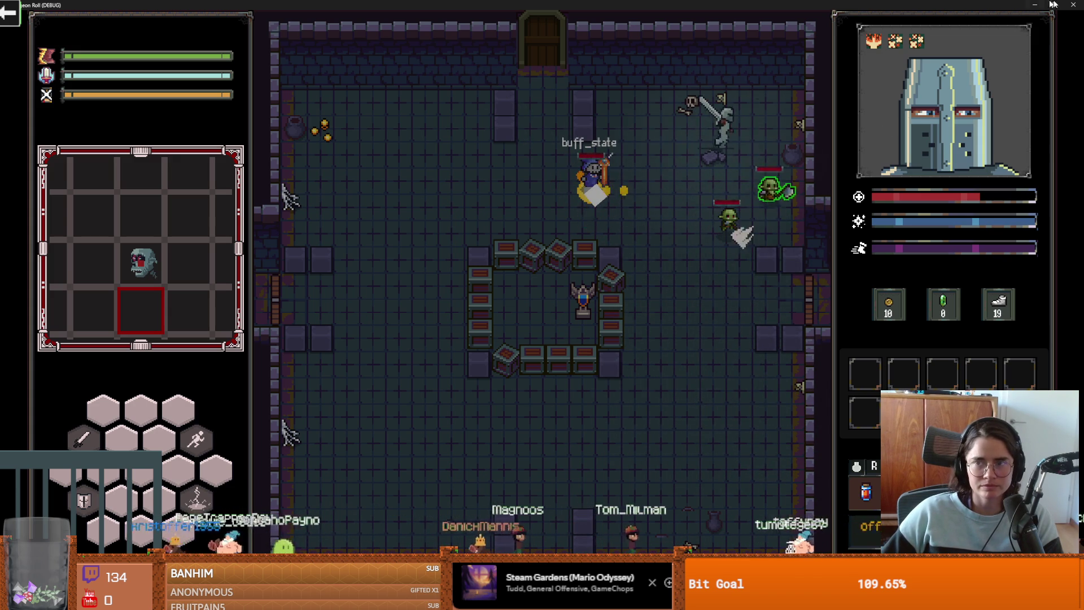
left_click(1038, 4)
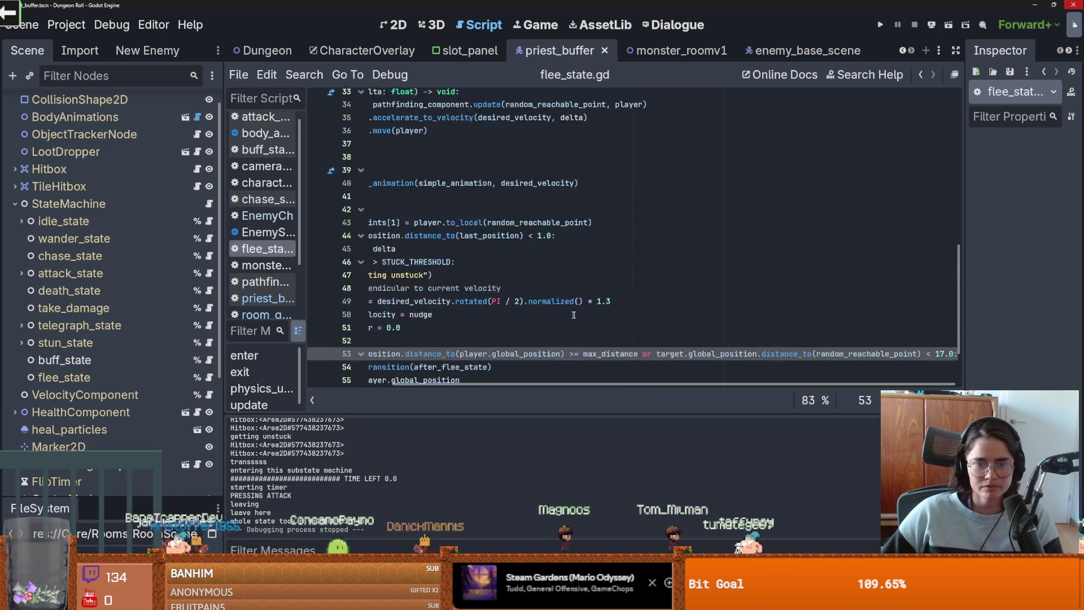
Step: Change the flee-exit distance on line 53 to 20 and save flee_state.gd
scroll(571, 314, "down", 3)
double_click(940, 282)
type("20")
key("ctrl+s")
key("Up")
key("Up")
key("Up")
key("ctrl+s")
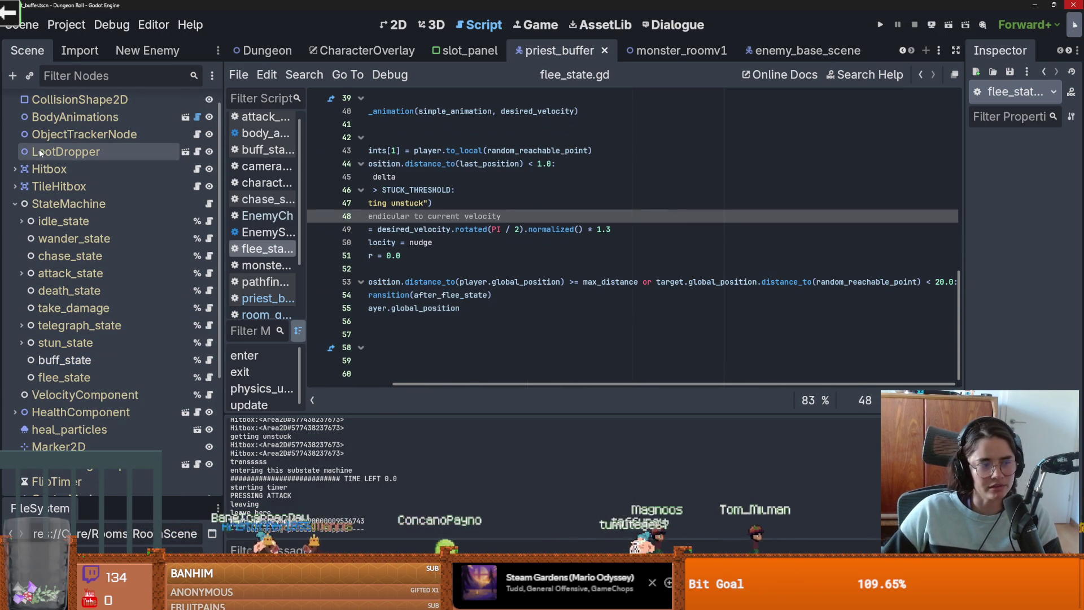
Step: Collapse and re-expand the StateMachine, select the flee_state node, and save the scene
left_click(73, 307)
left_click(15, 203)
key("ctrl+s")
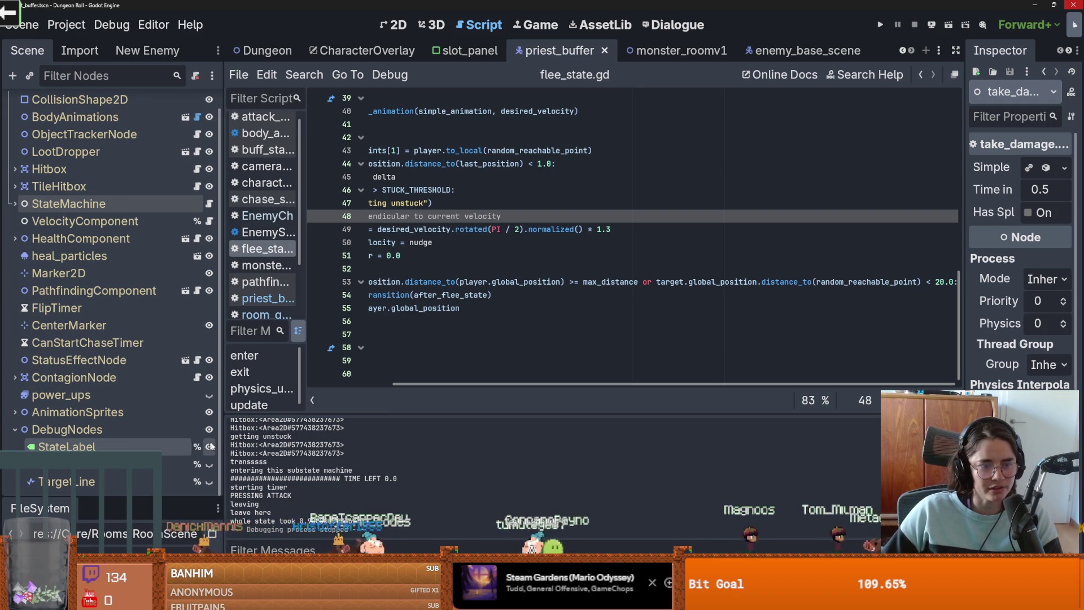
left_click(15, 203)
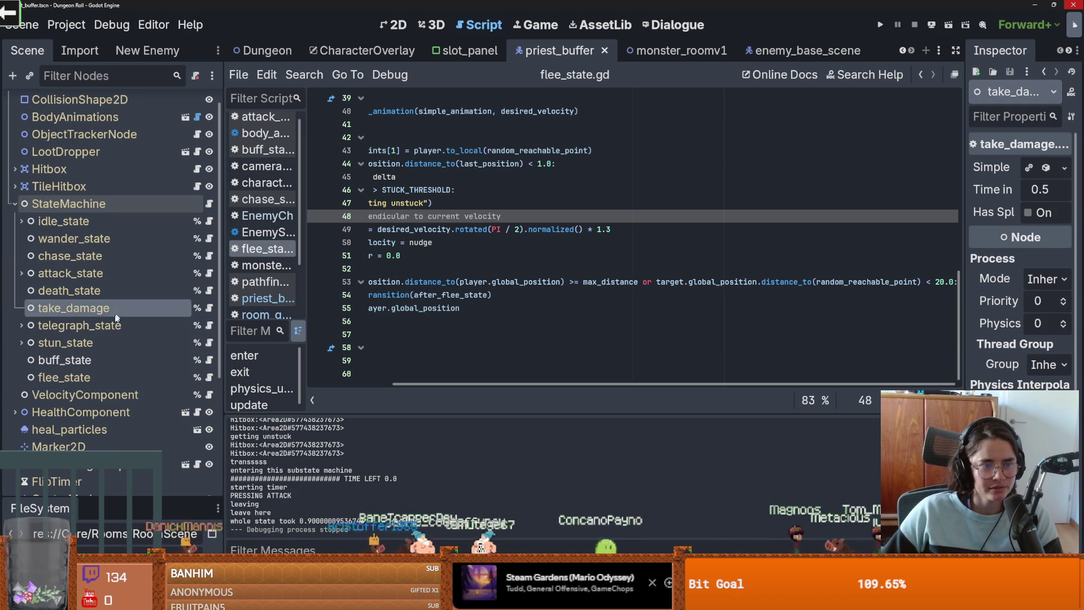
left_click(84, 378)
key("ctrl+s")
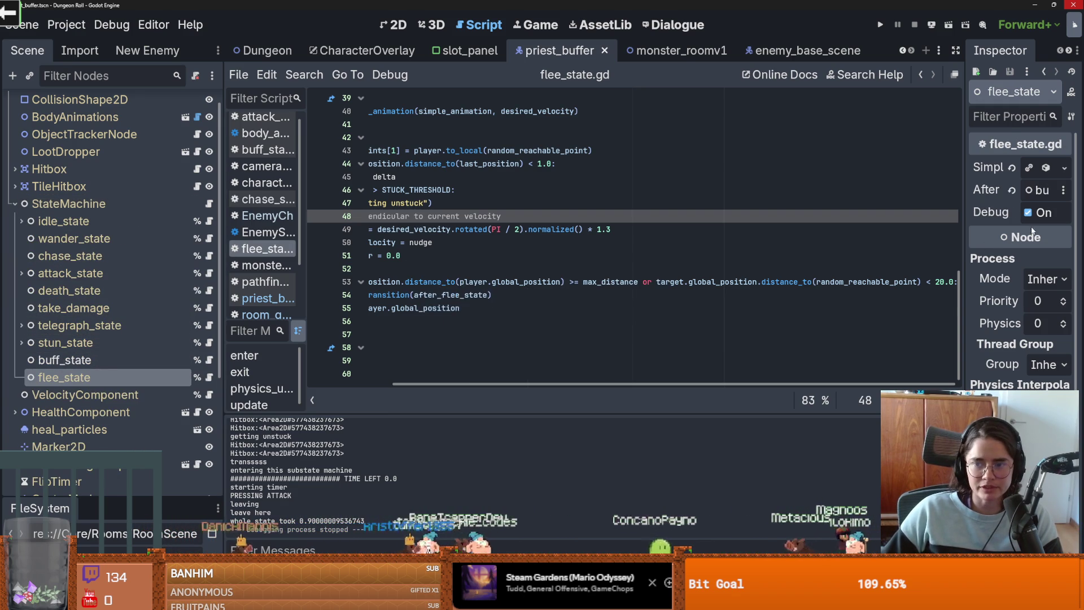
Step: Turn off flee_state's Debug option, save priest_buffer, and select the ChaseLine node
left_click(1028, 212)
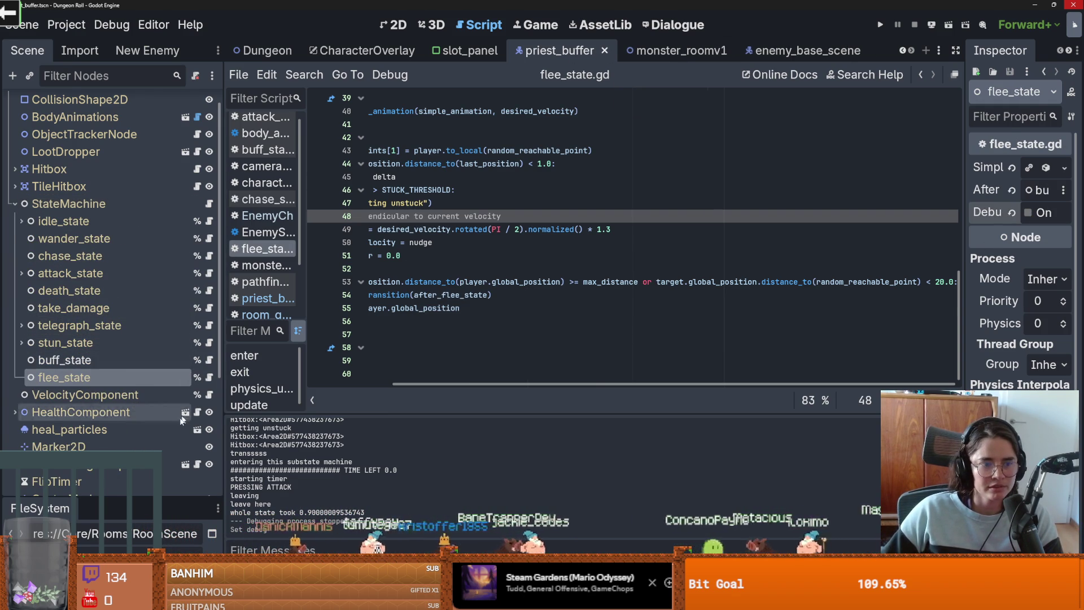
scroll(113, 282, "down", 3)
left_click(508, 266)
key("ctrl+s")
scroll(508, 262, "up", 4)
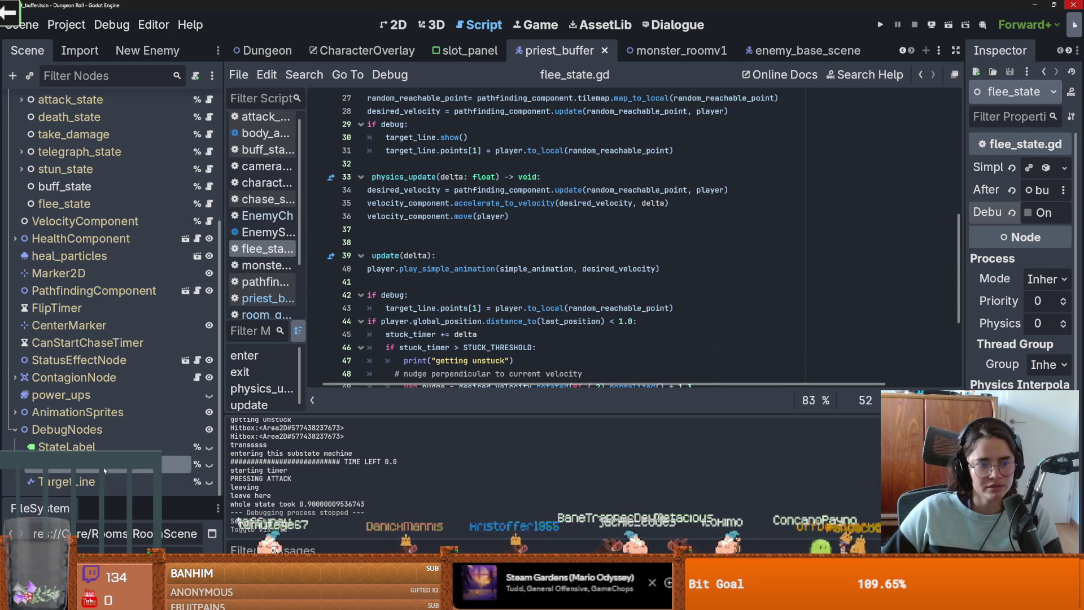
left_click(68, 464)
scroll(134, 215, "up", 4)
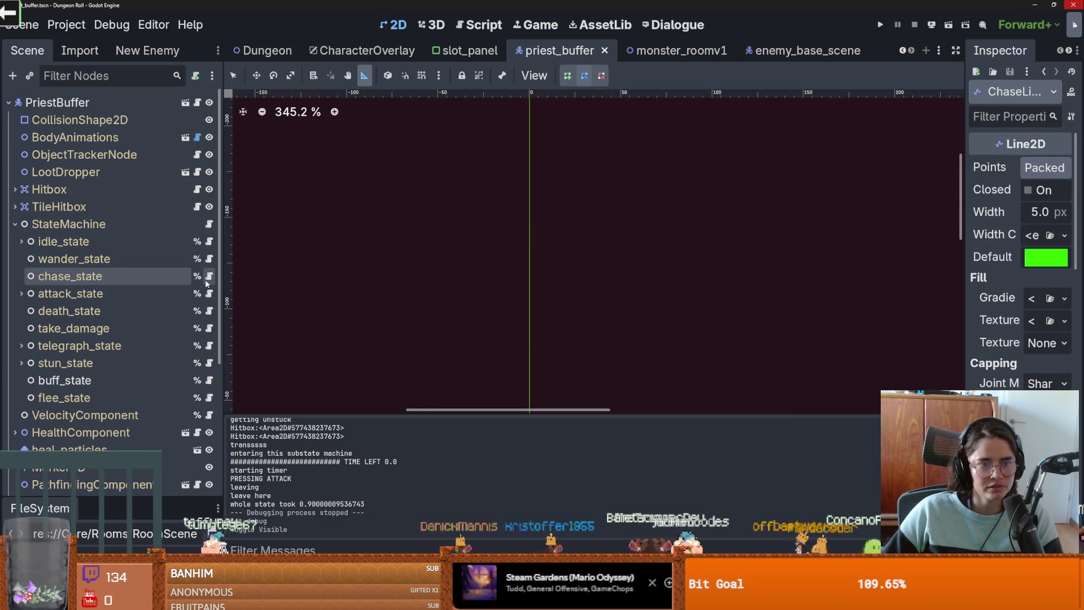
Step: In chase_state.gd, replace $"../../ChaseLine" on line 15 with %ChaseLine and save
left_click(209, 276)
scroll(528, 294, "up", 5)
scroll(529, 289, "up", 2)
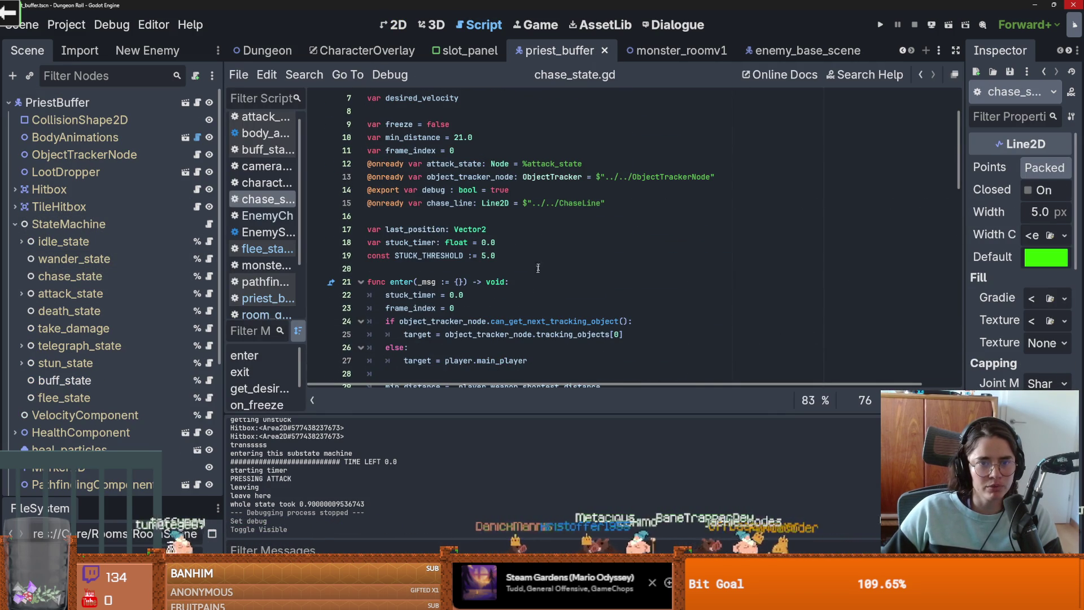
mouse_move(604, 203)
left_mouse_down()
mouse_move(497, 203)
mouse_move(517, 204)
left_mouse_up()
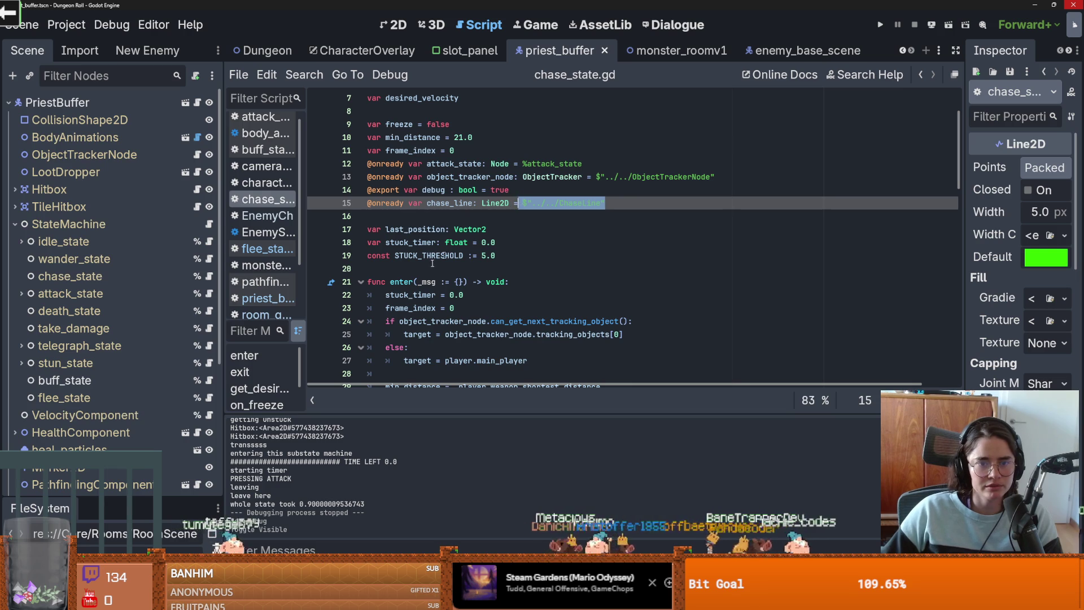
key("BackSpace")
scroll(113, 283, "down", 4)
type("%")
key("Return")
key("ctrl+s")
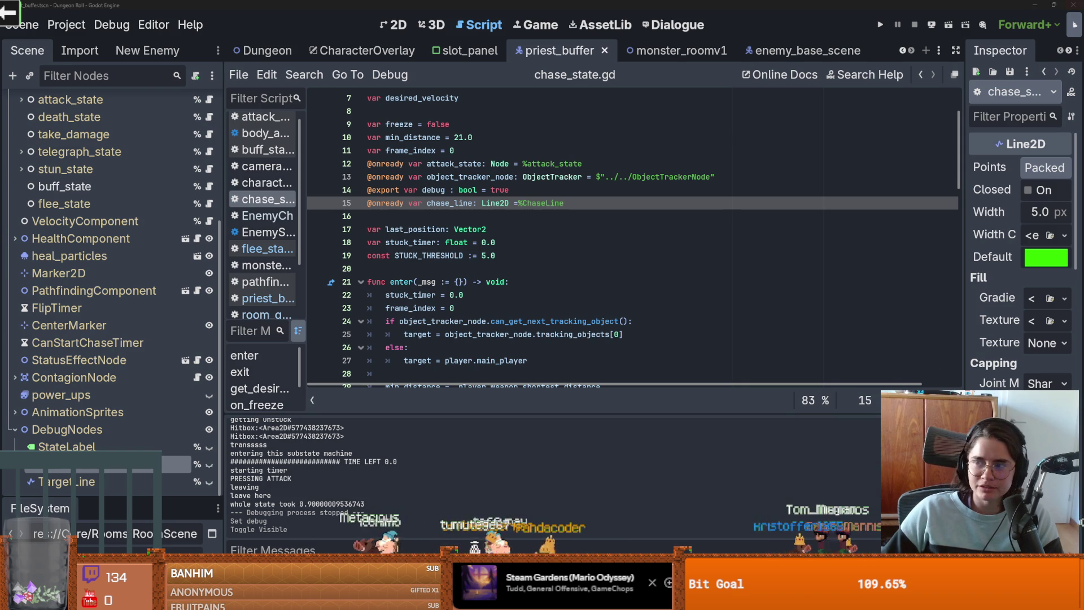
key("alt+Tab")
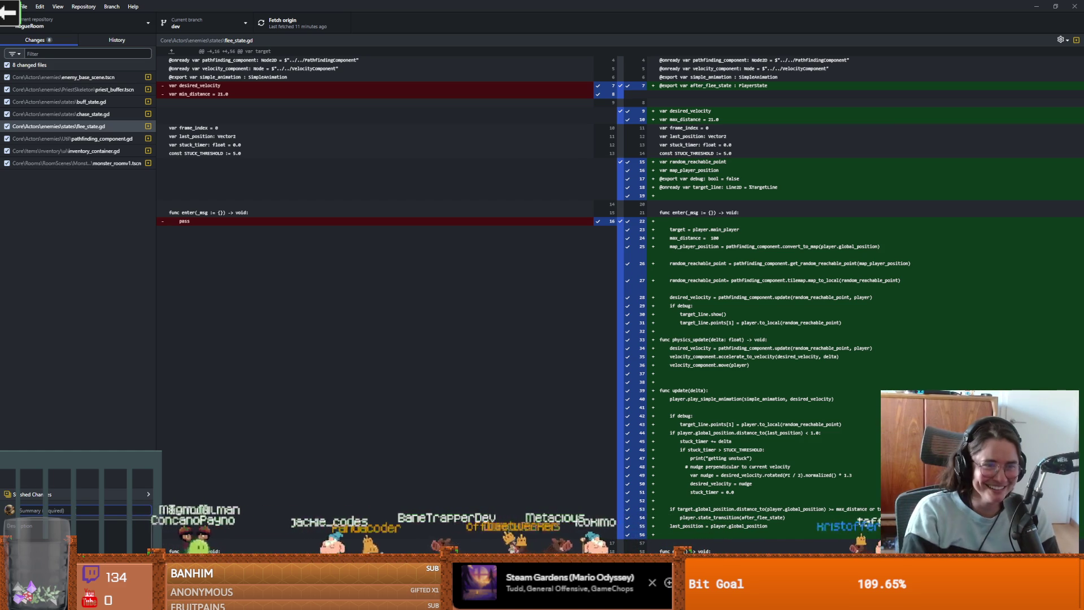
Step: Commit the eight changed files with a priest flee summary and push to origin
type("priest")
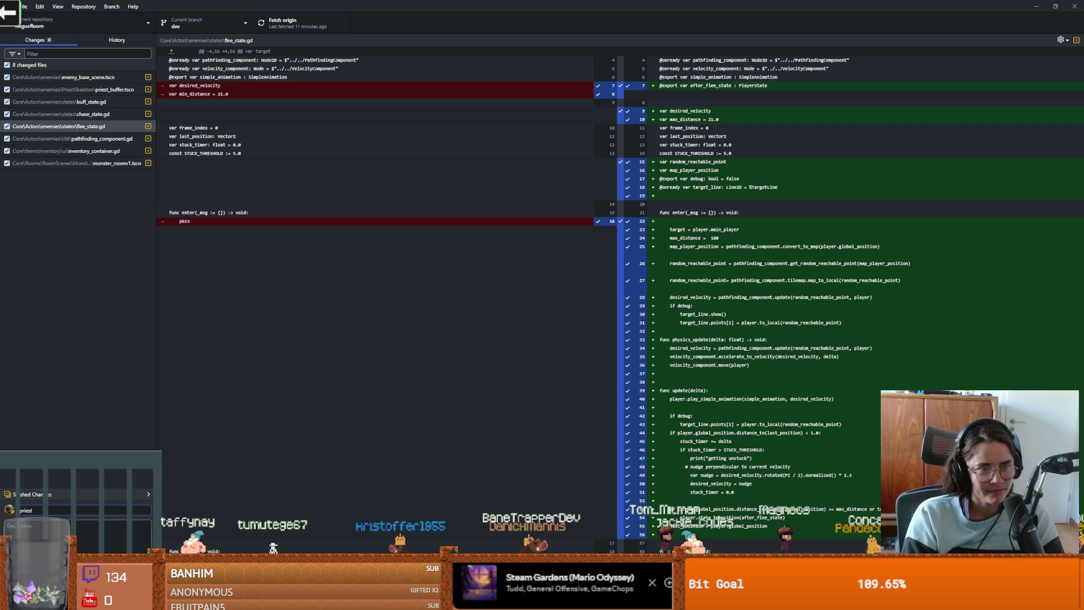
type(" flee state")
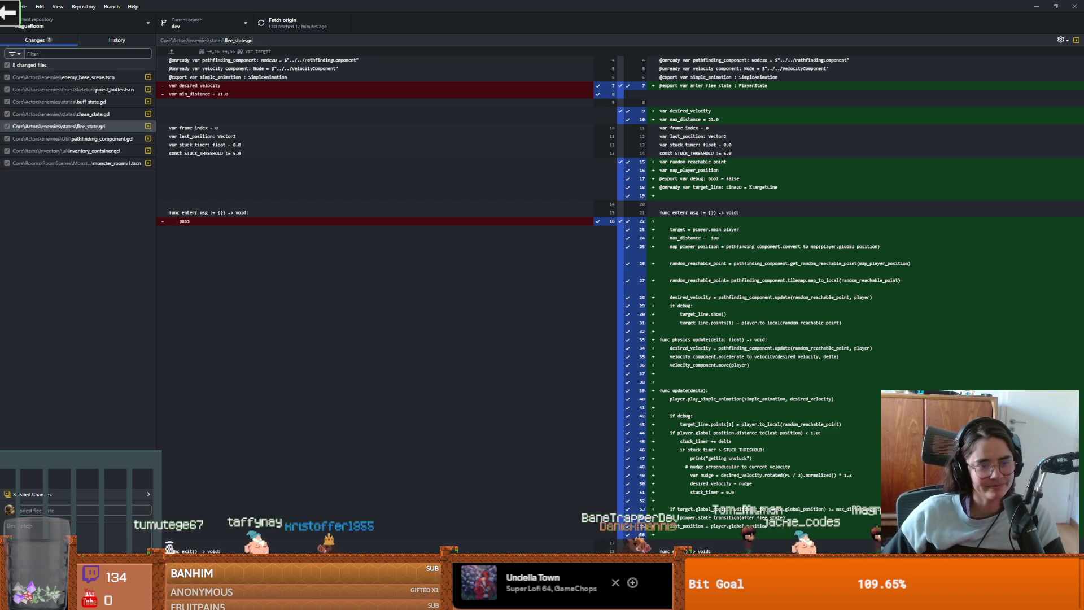
key("ctrl+Return")
key("ctrl+p")
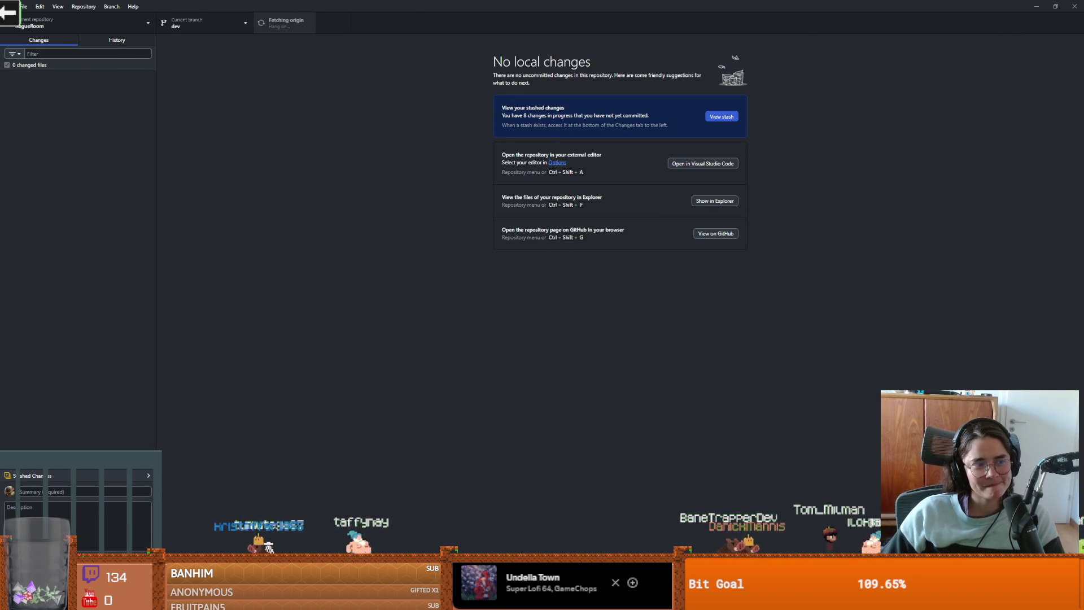
key("alt+Tab")
left_click(524, 244)
left_click(485, 220)
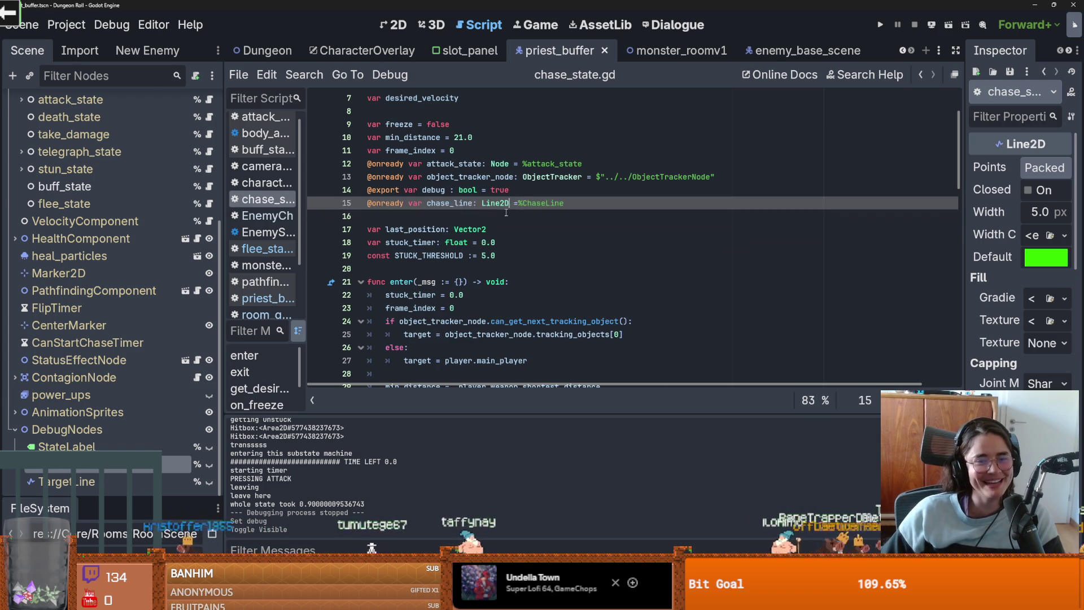
key("ctrl+s")
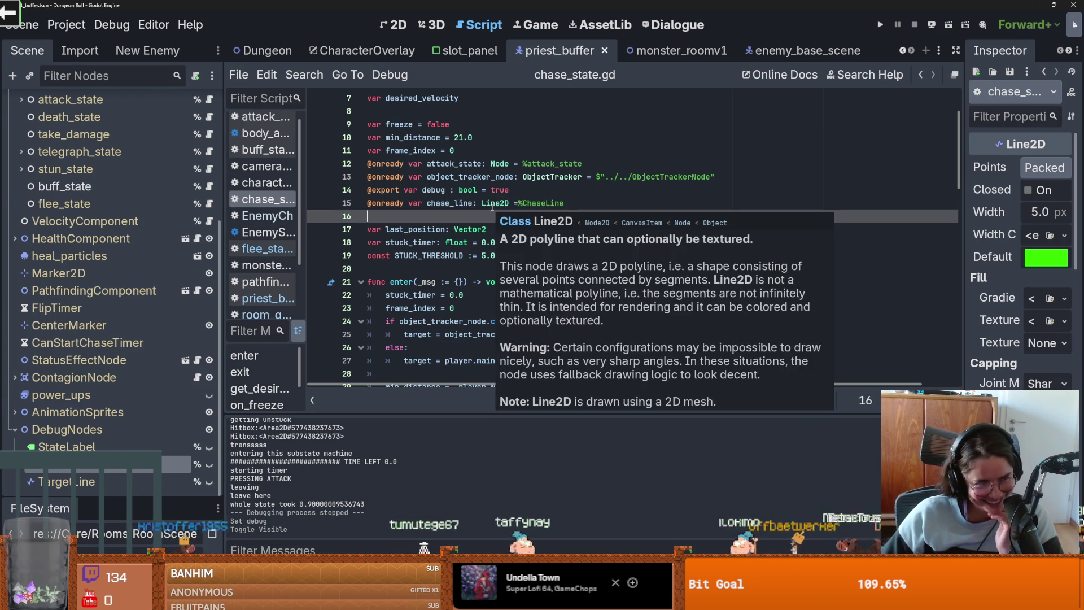
mouse_move(492, 204)
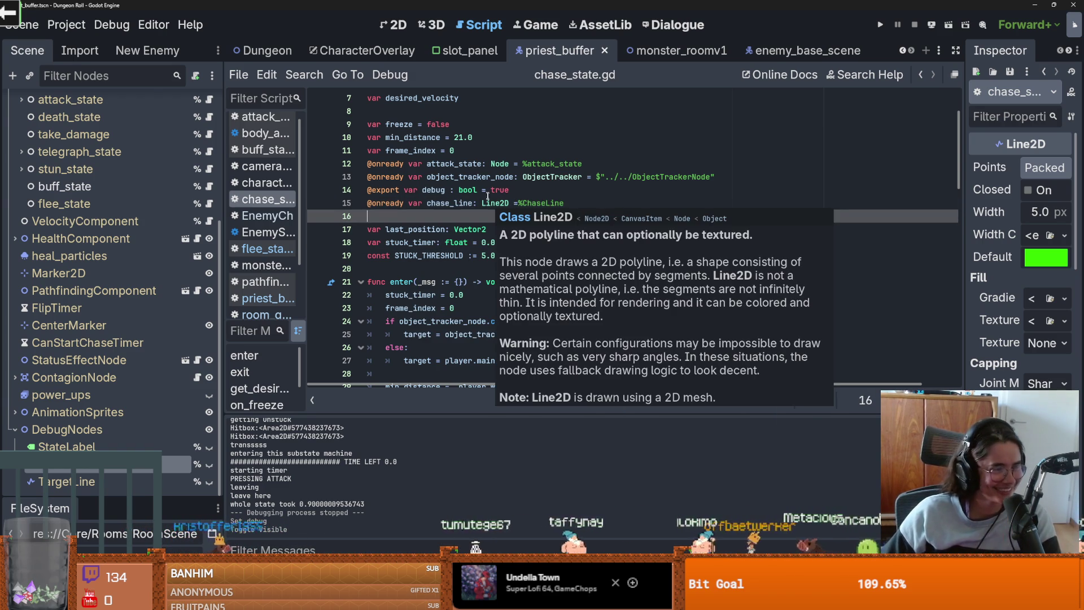
left_click(450, 163)
key("ctrl+s")
scroll(442, 310, "up", 2)
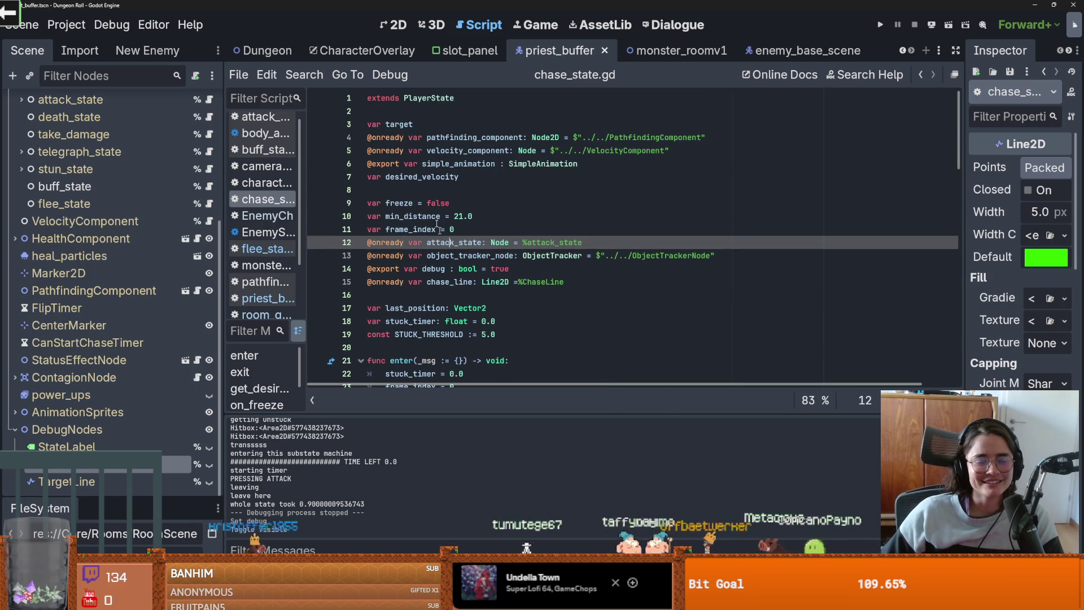
left_click(395, 190)
key("ctrl+s")
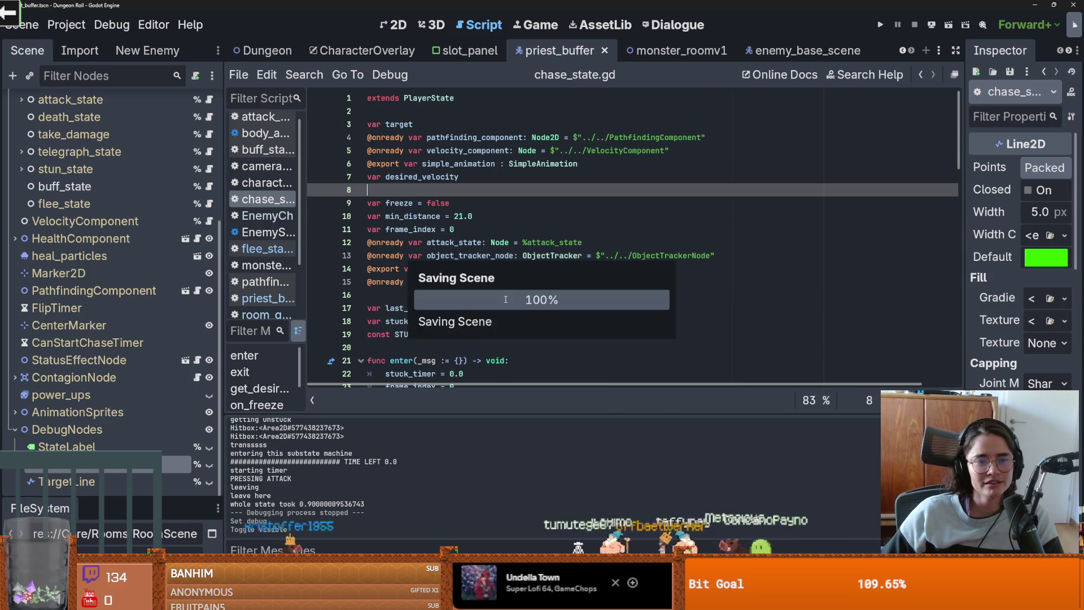
left_click(446, 283)
left_click(446, 297)
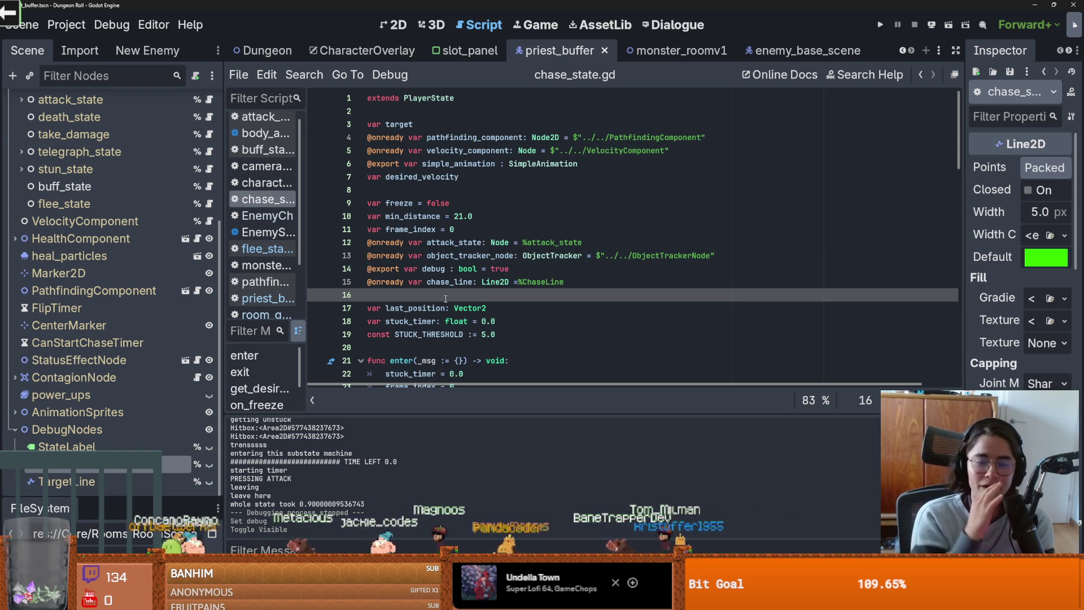
scroll(177, 366, "up", 2)
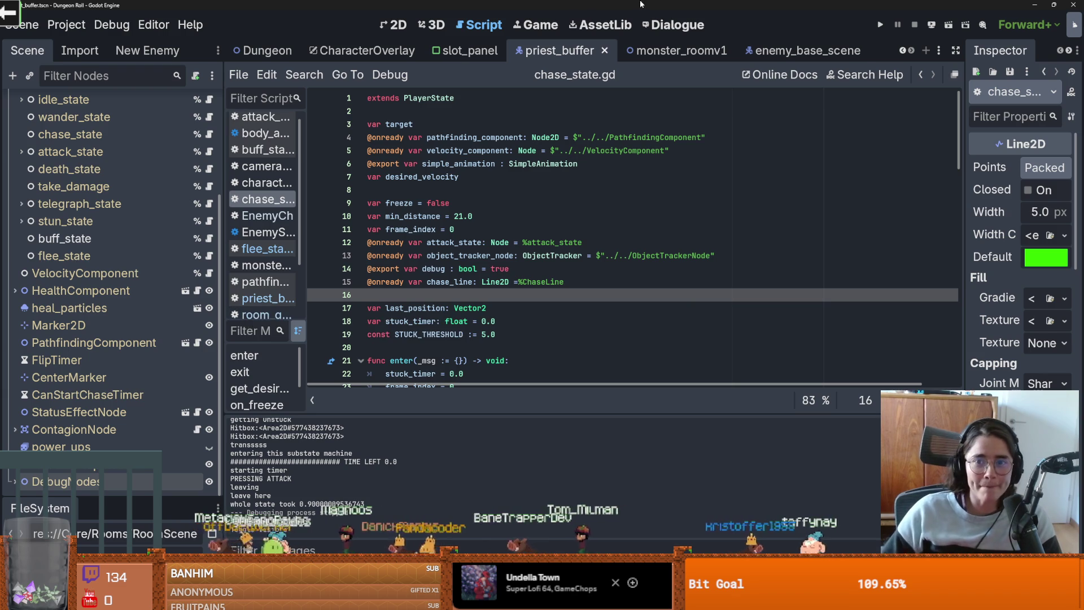
left_click(672, 50)
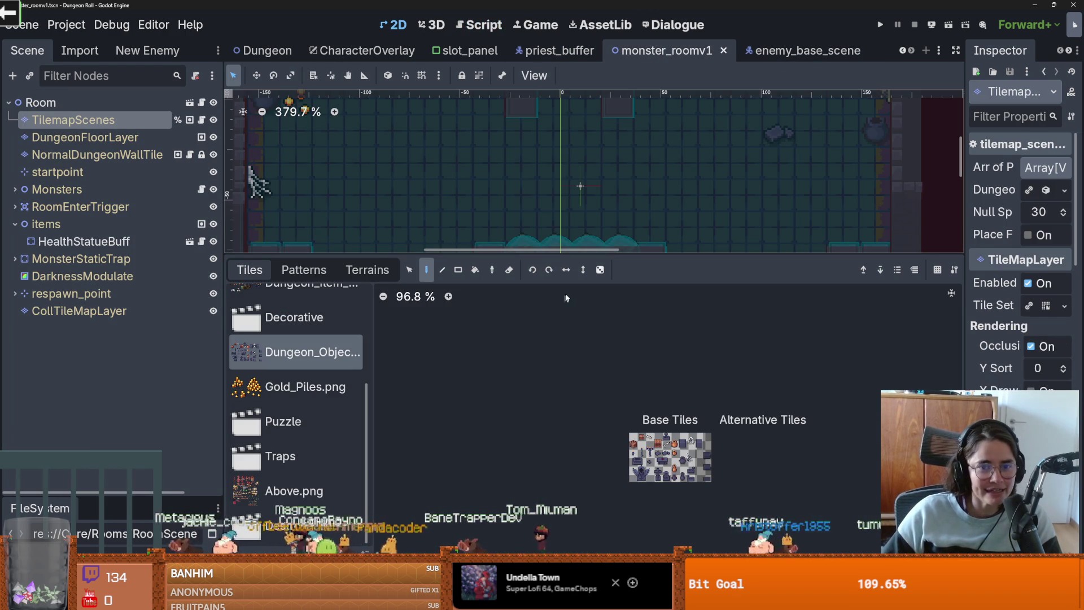
Step: Enlarge the room view and add a NavigationRegion2D child under the Room node
left_click_drag(563, 257, 562, 452)
scroll(524, 385, "down", 6)
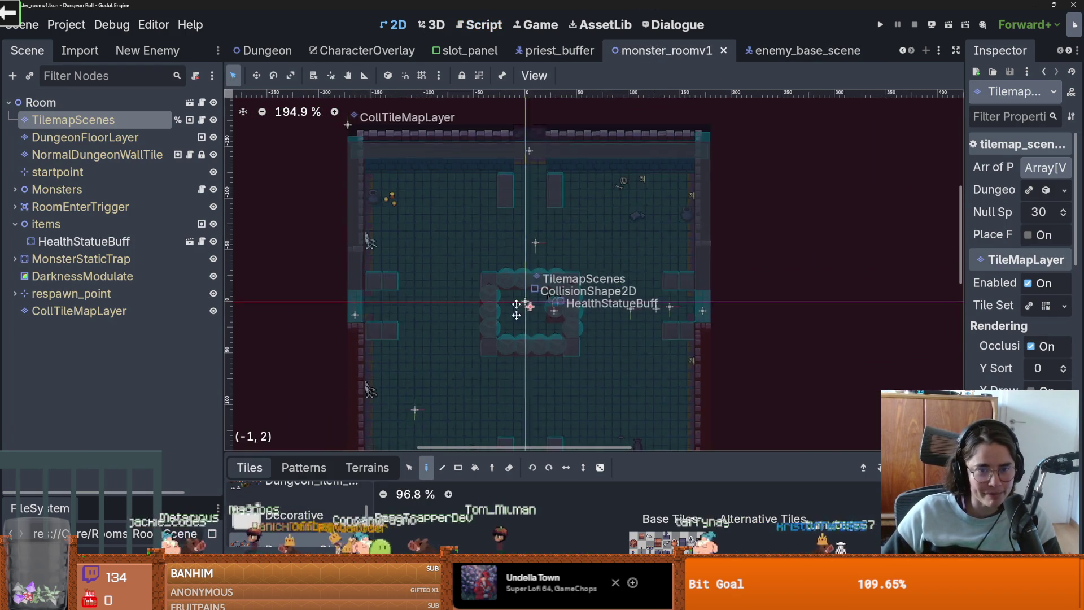
scroll(517, 335, "down", 4)
right_click(78, 105)
left_click(128, 137)
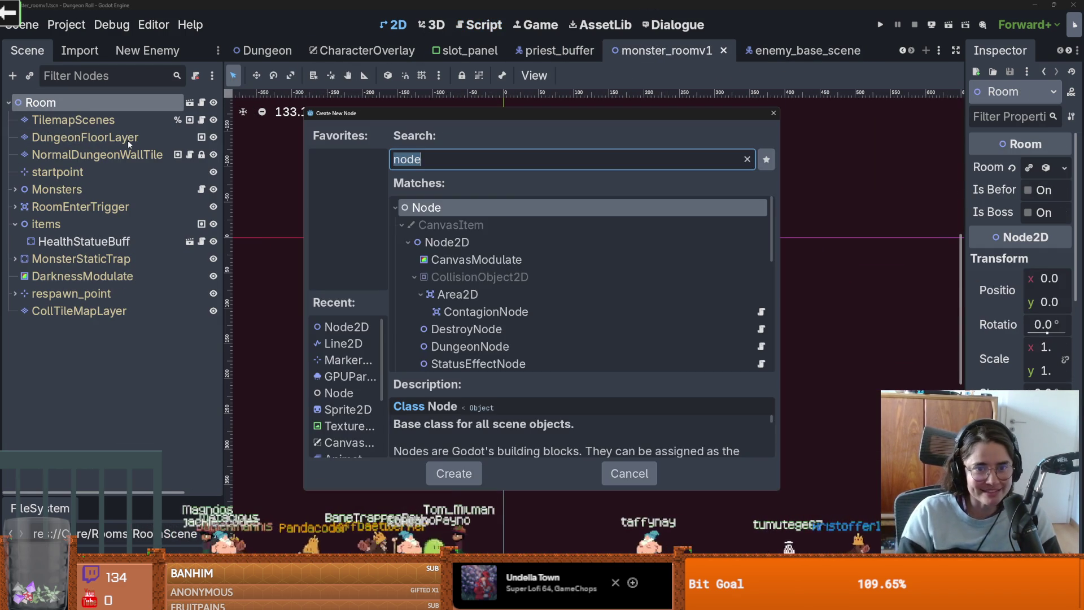
type("navi")
key("Down")
key("Down")
key("Return")
scroll(489, 294, "down", 1)
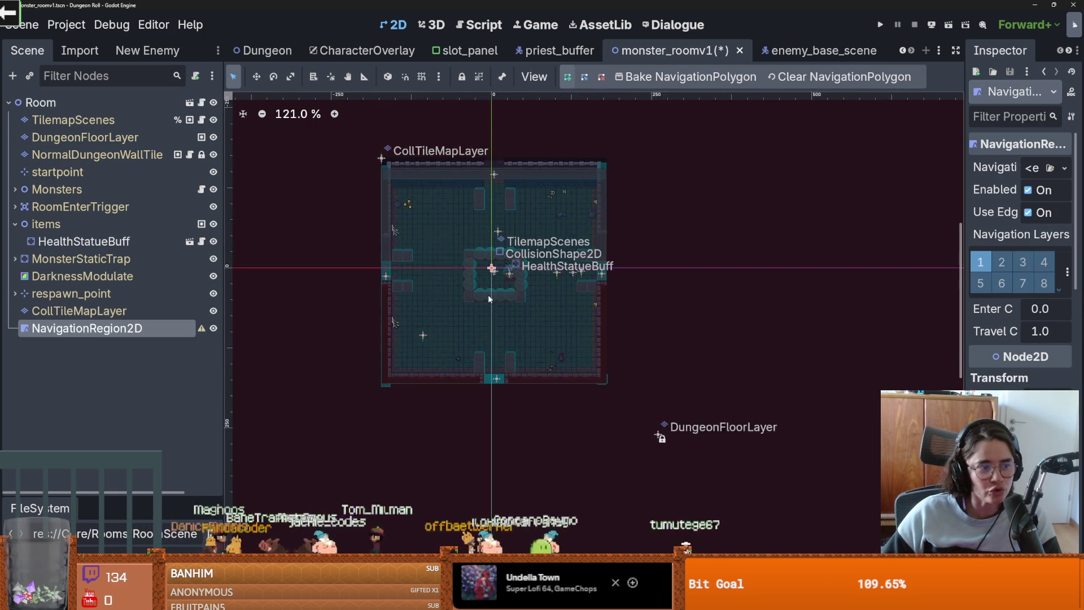
scroll(489, 298, "up", 2)
Step: Create a new NavigationPolygon and outline the room with five points, closing the shape
left_click(567, 79)
left_click(377, 359)
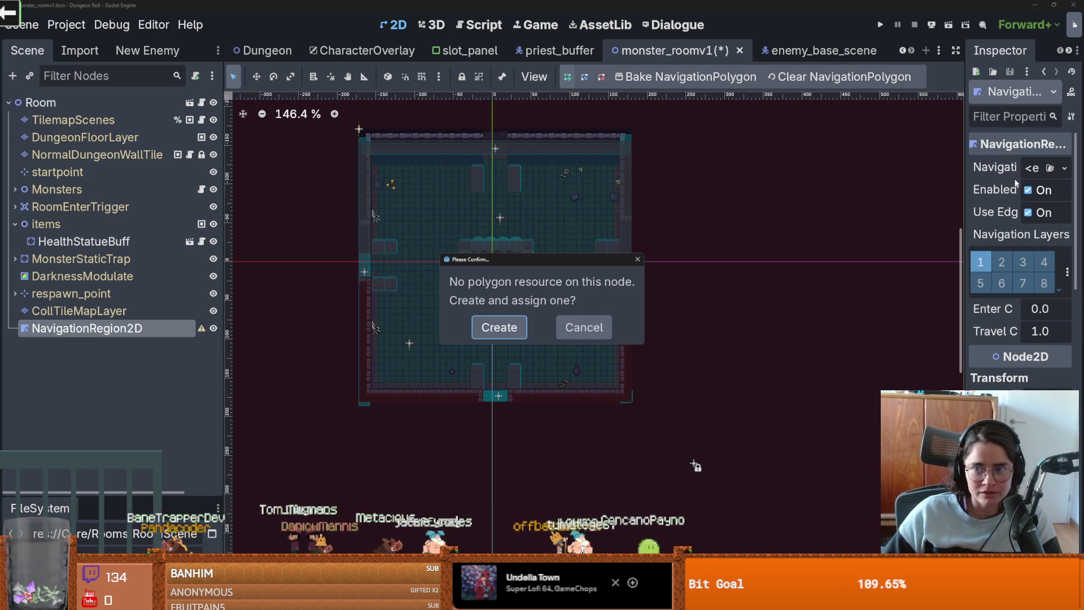
left_click(584, 327)
left_click_drag(964, 189, 864, 188)
left_click(1028, 168)
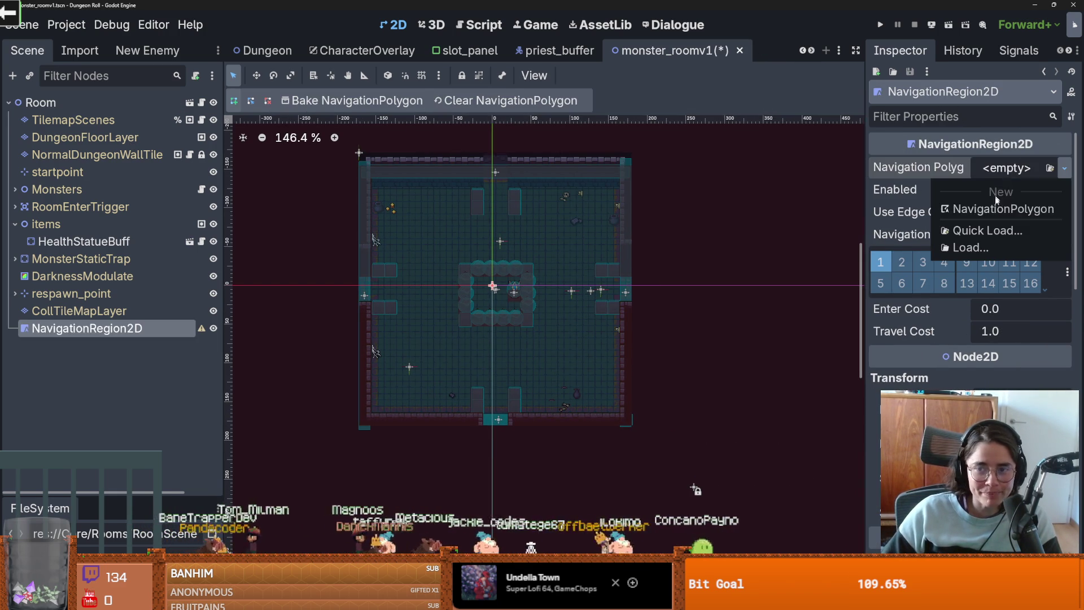
left_click(965, 208)
left_click(339, 159)
left_click(348, 450)
left_click(621, 443)
left_click(658, 238)
left_click(638, 157)
left_click(339, 159)
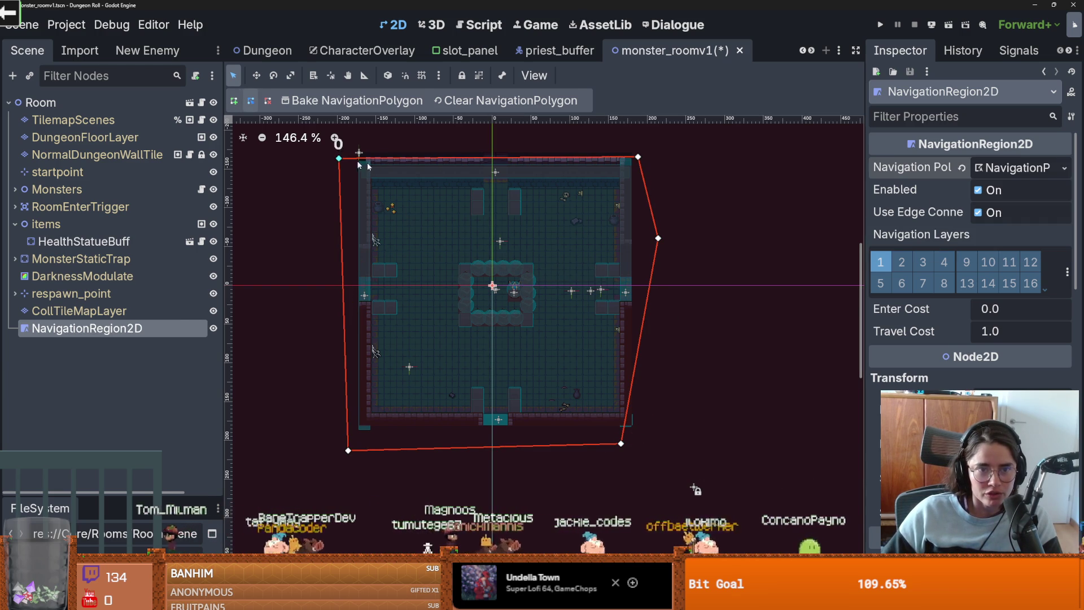
Step: Set source geometry to a group with children named 'navigaition' and bake the navigation mesh
left_click(1016, 168)
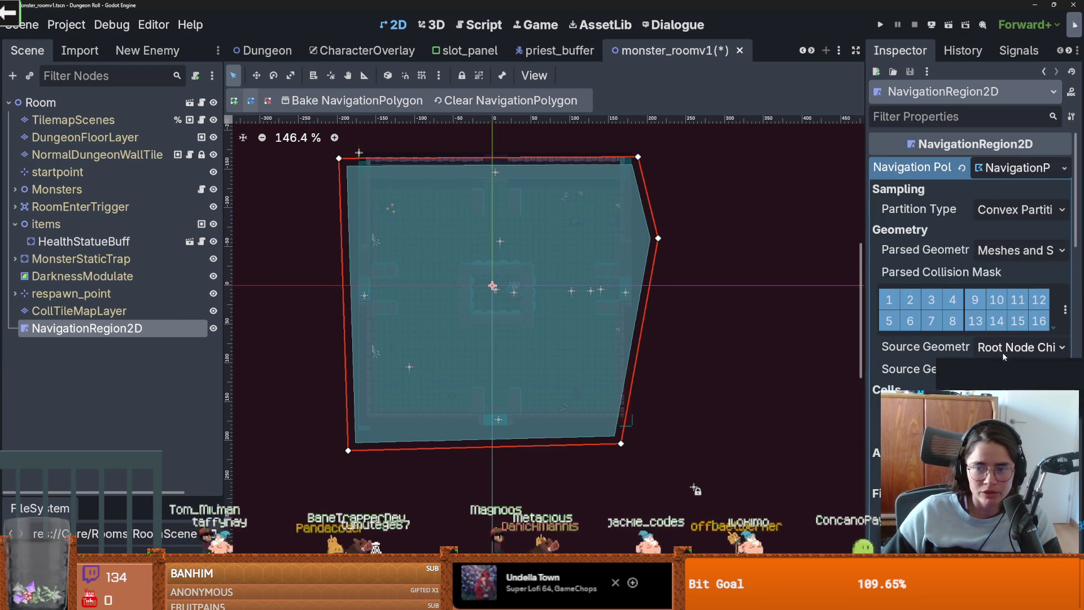
left_click(1016, 347)
left_click(1010, 385)
left_click(993, 370)
type("navigai")
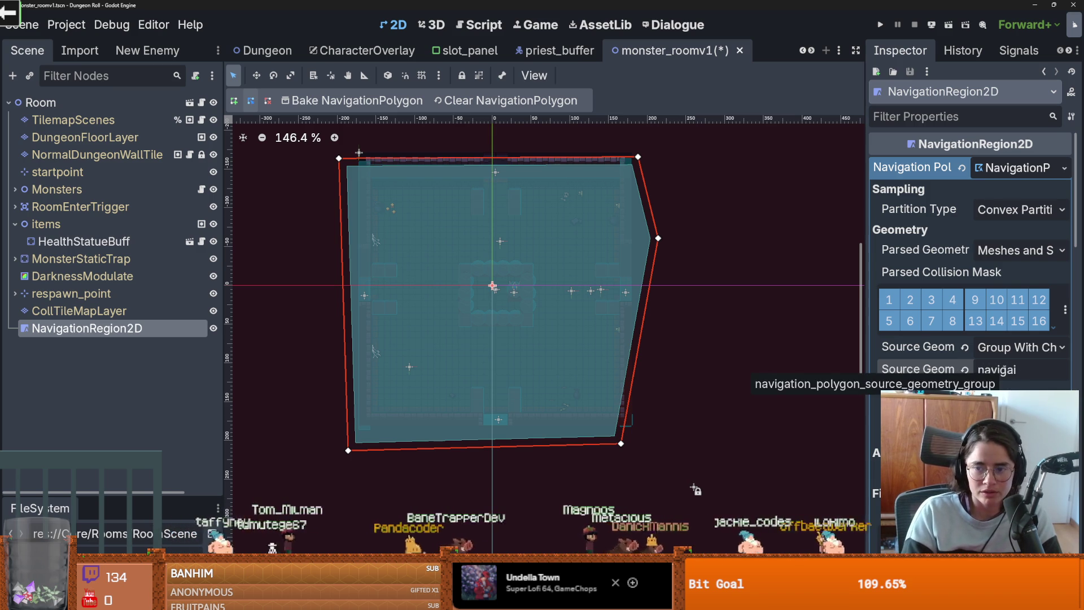
type("tion")
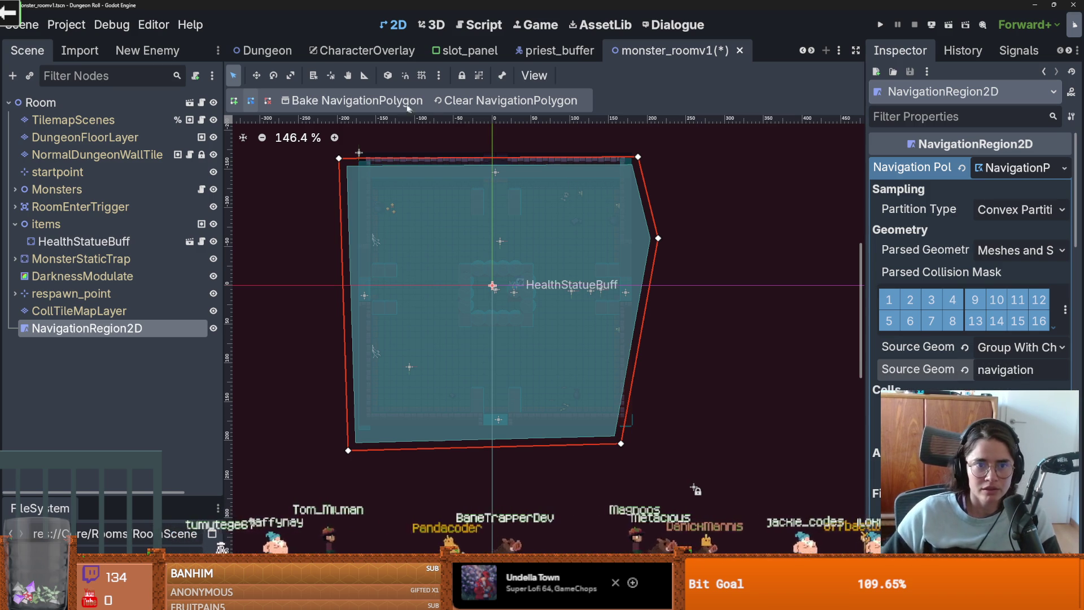
left_click(377, 100)
Step: Inspect the baked mesh, then choose Delete on the NavigationRegion2D node
scroll(536, 351, "up", 2)
scroll(525, 347, "down", 1)
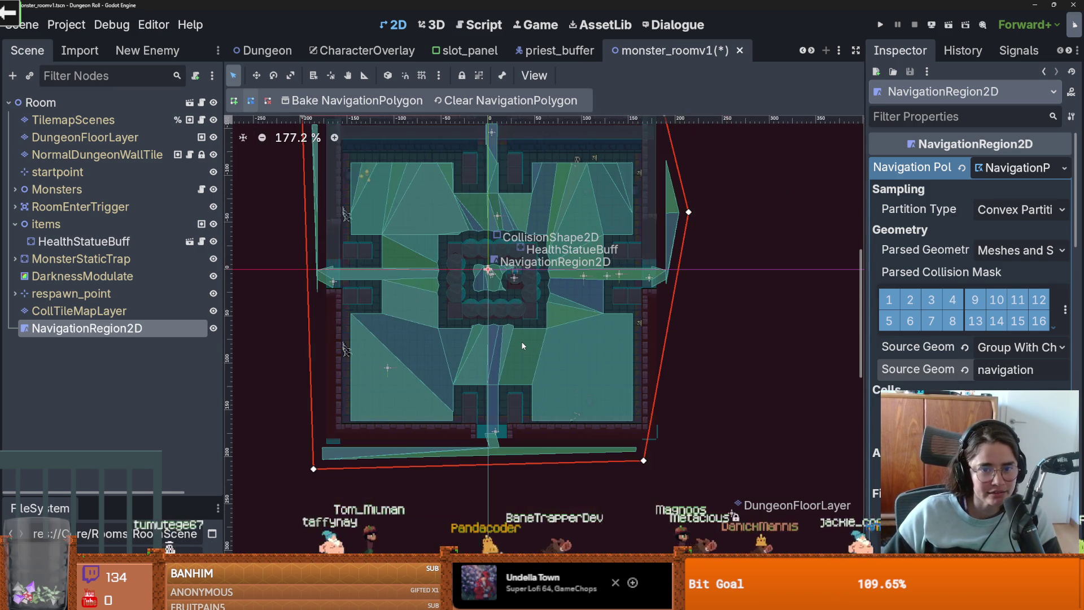
scroll(523, 347, "up", 3)
scroll(522, 367, "down", 1)
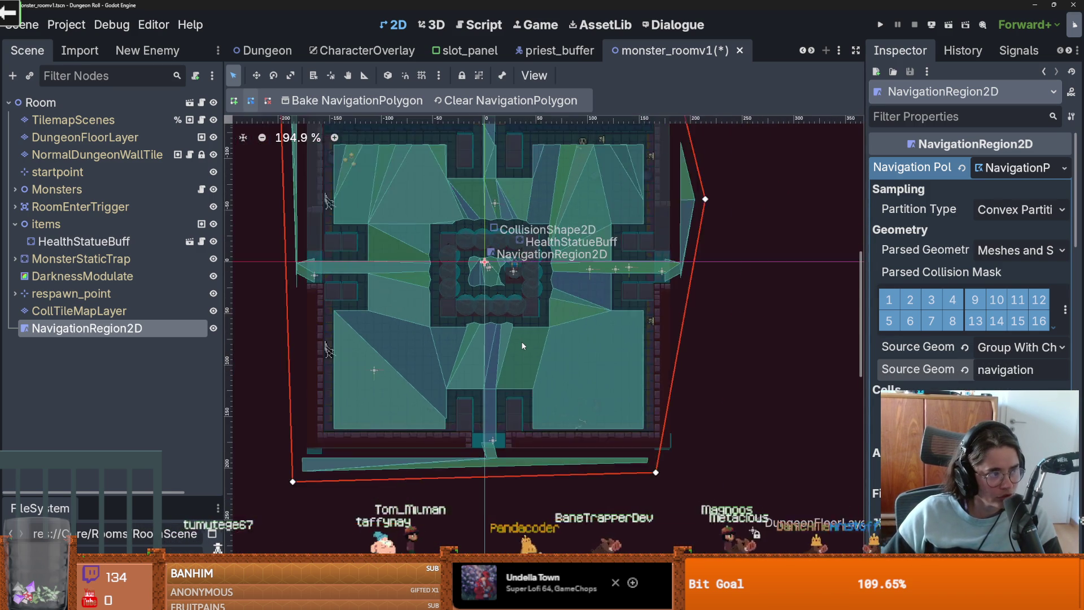
scroll(523, 386, "up", 2)
scroll(527, 400, "down", 1)
left_click_drag(527, 399, 655, 377)
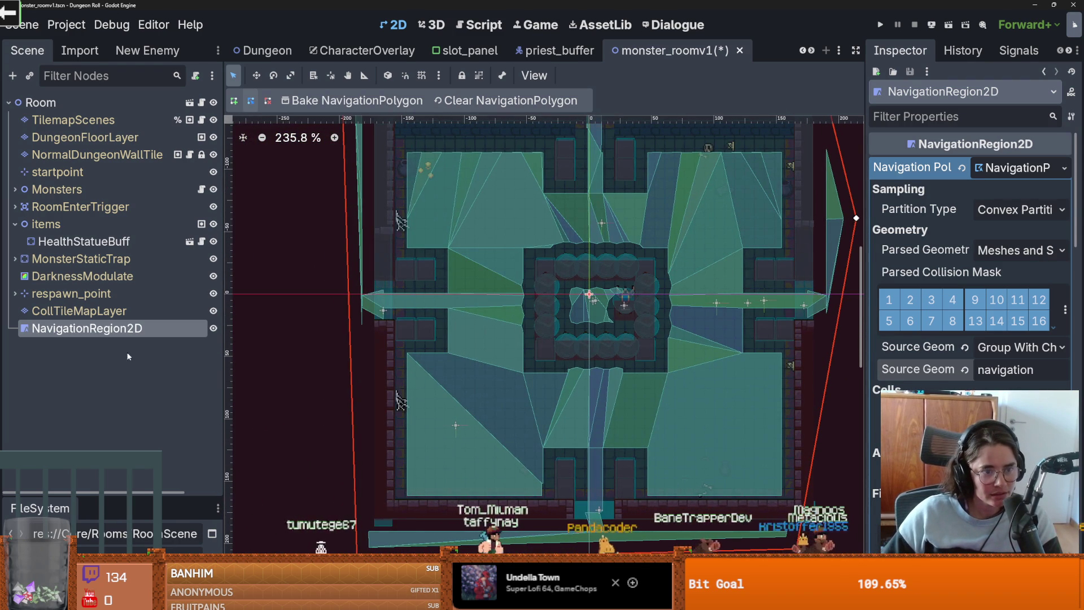
right_click(110, 335)
left_click(169, 572)
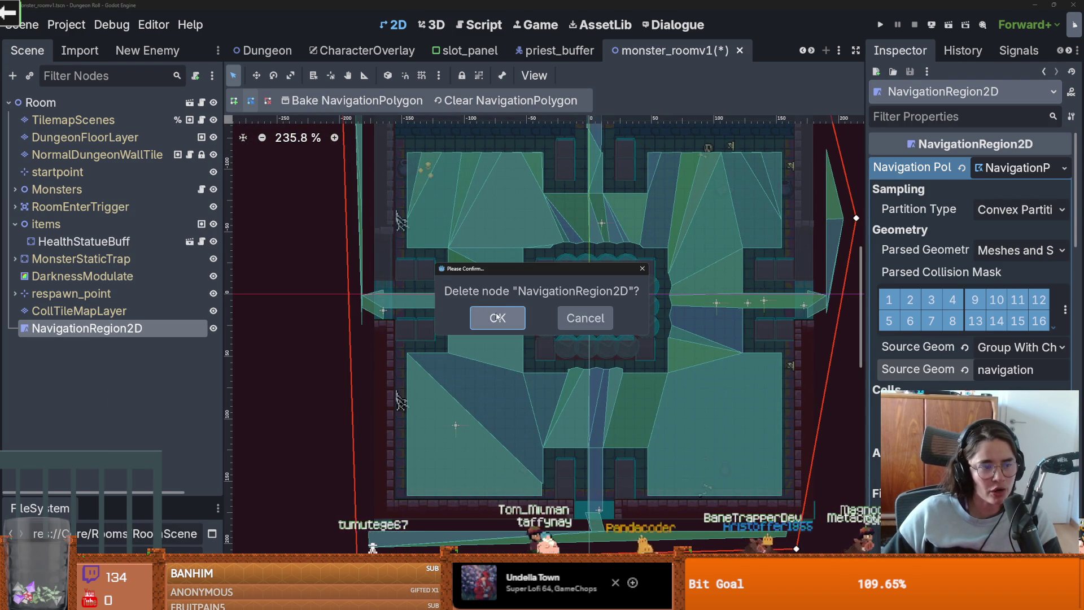
Step: Confirm deleting the NavigationRegion2D node and save monster_roomv1
left_click(494, 317)
key("ctrl+s")
scroll(508, 350, "down", 6)
scroll(537, 336, "up", 4)
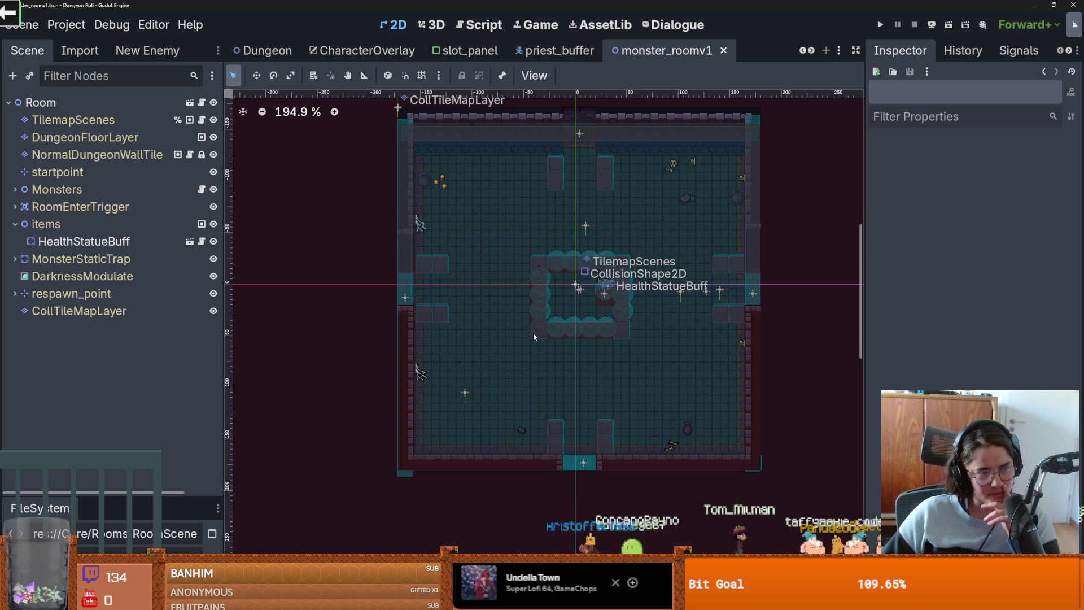
Step: Show the Debugger panel's Errors (10) list
scroll(530, 339, "down", 1)
scroll(474, 424, "right", 3)
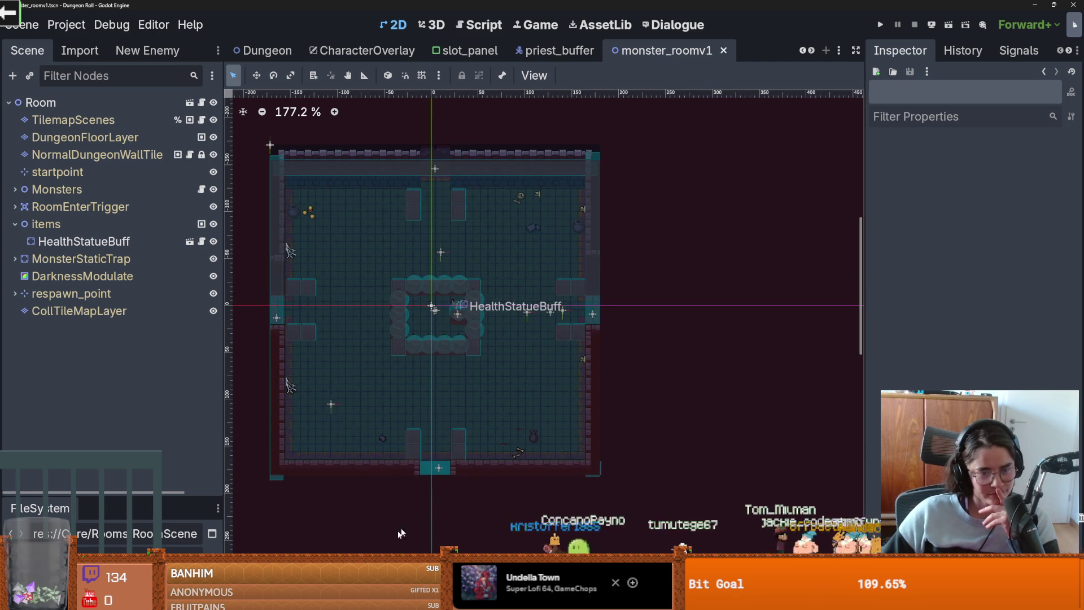
left_click(317, 598)
left_click(347, 338)
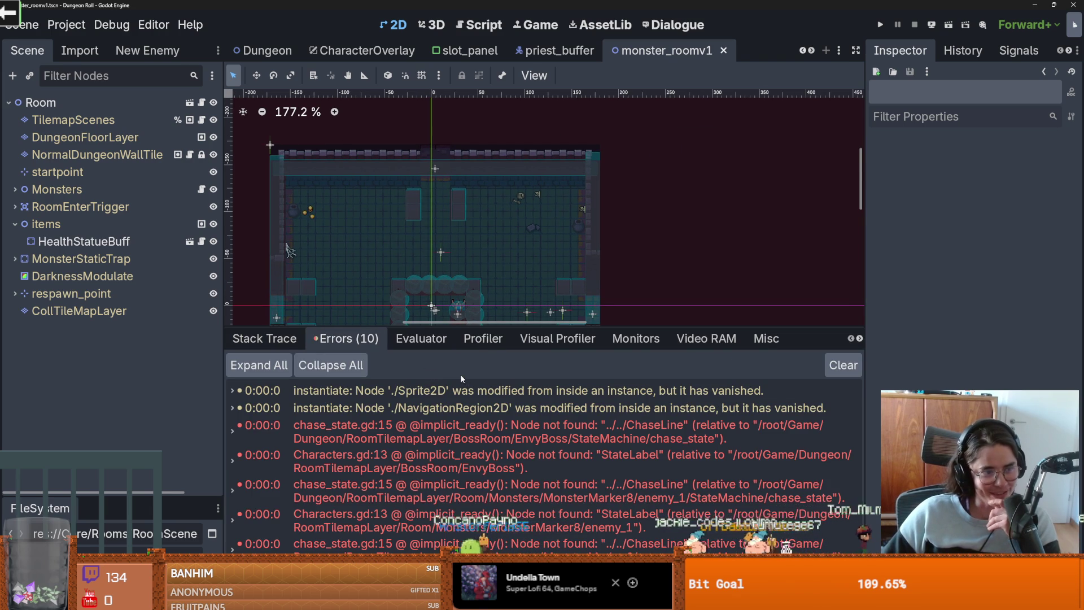
Step: Jump to the chase_state.gd:15 error, clear the error list, and enlarge the code view
double_click(458, 438)
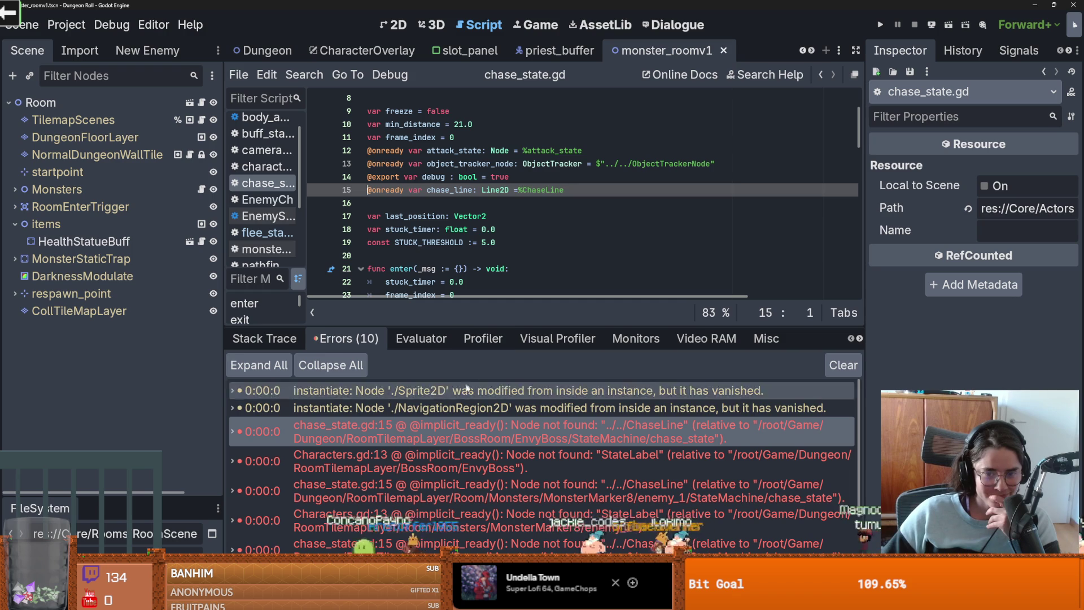
left_click(839, 370)
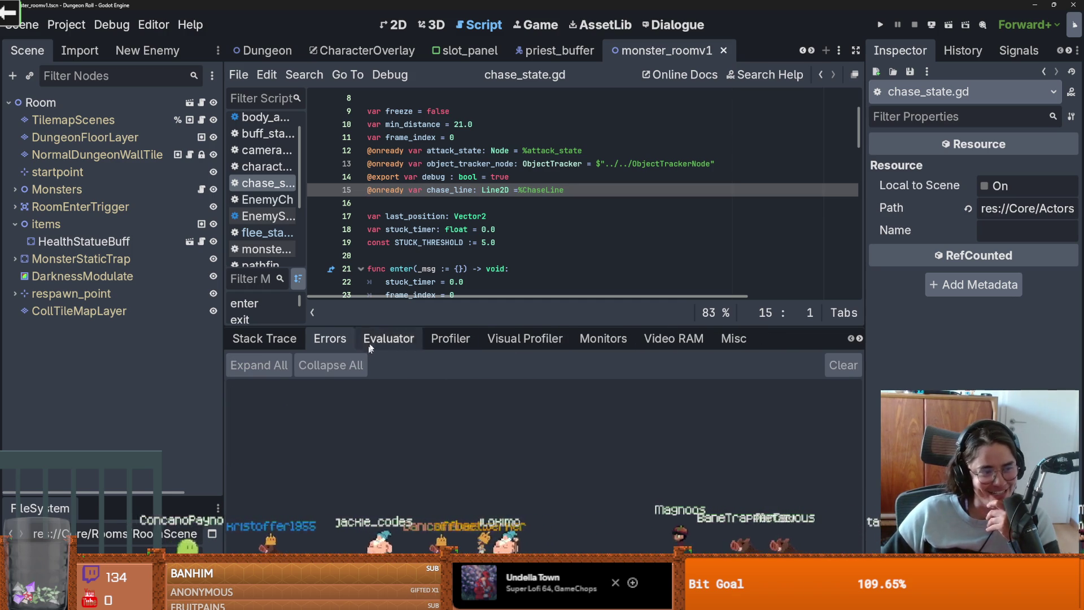
left_click_drag(544, 326, 543, 430)
left_click(569, 331)
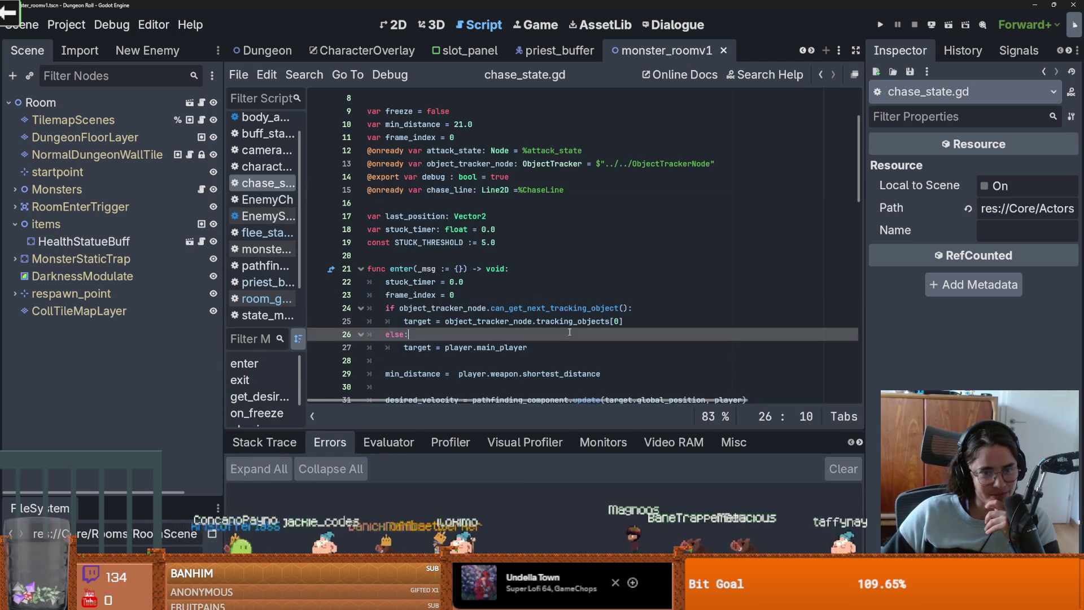
Step: Collapse items and MonsterStaticTrap in the Scene dock and narrow it to widen the script
left_click(14, 226)
left_click(13, 243)
left_click(13, 243)
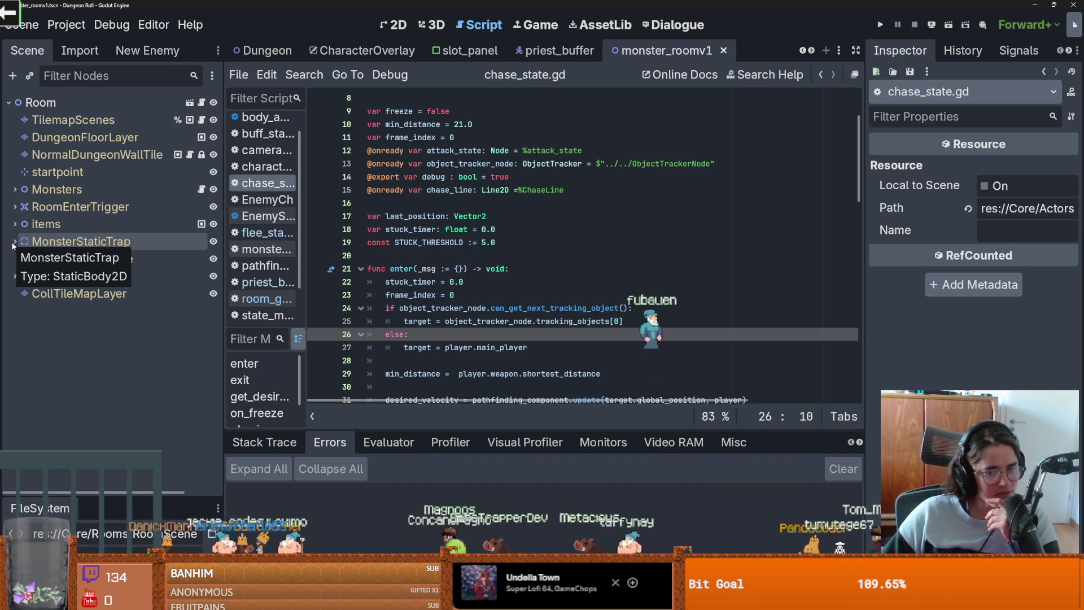
mouse_move(226, 329)
left_mouse_down()
mouse_move(201, 324)
mouse_move(241, 323)
left_mouse_up()
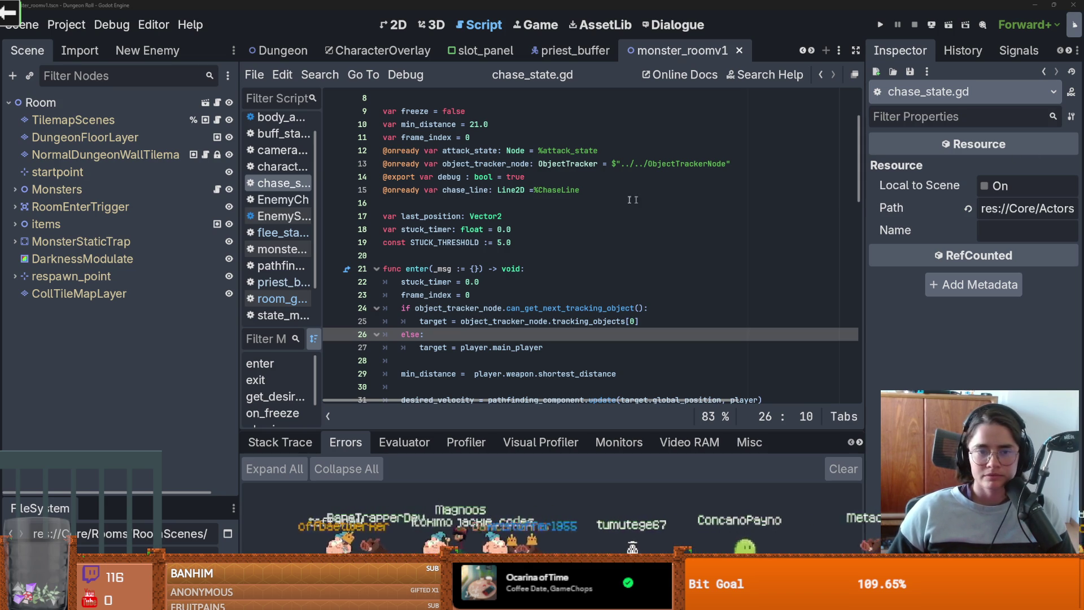
Step: Check lines 16–22 of chase_state.gd without edits and save it twice with Ctrl+S
left_click(678, 203)
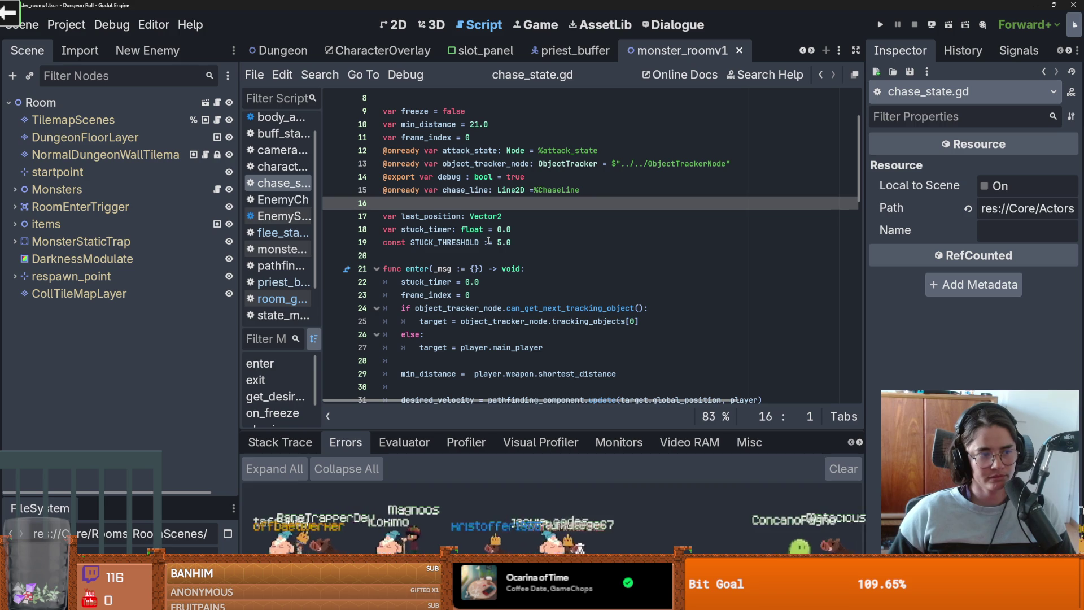
left_click(463, 229)
key("ctrl+s")
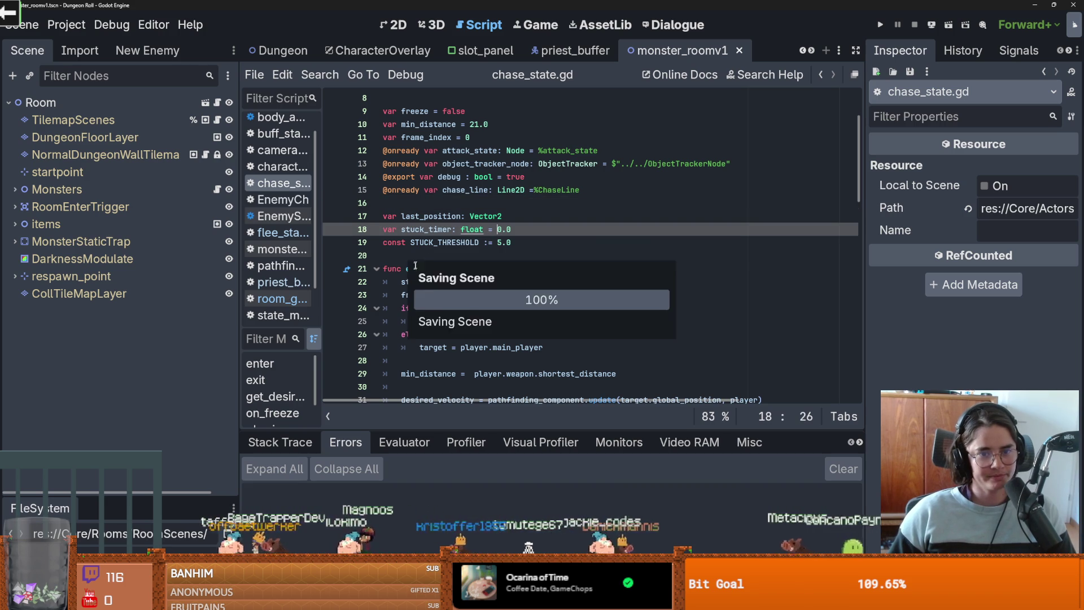
left_click(417, 256)
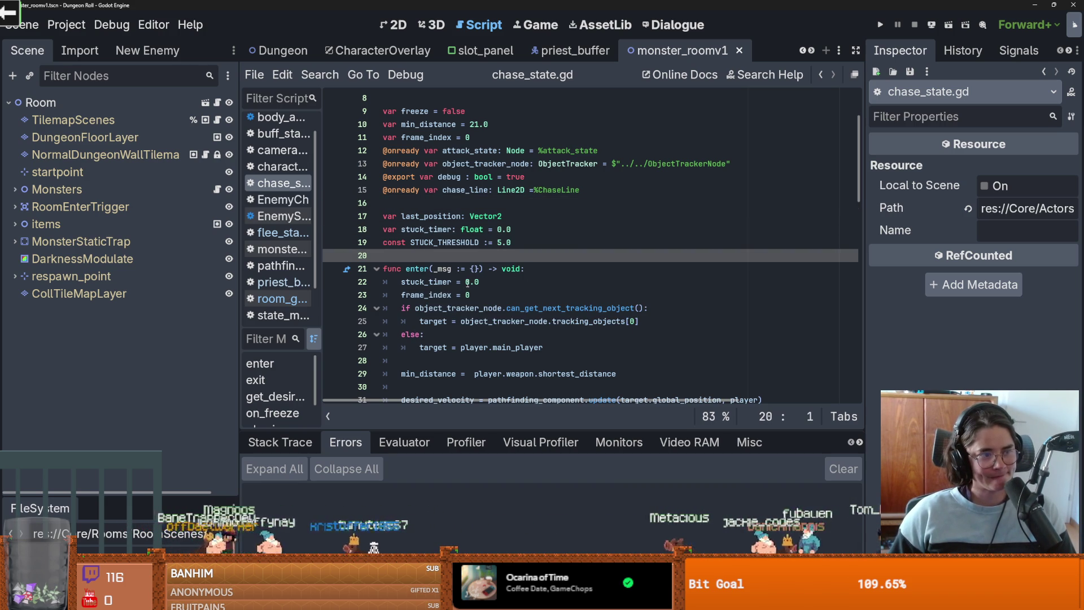
double_click(467, 282)
key("ctrl+s")
left_click(467, 261)
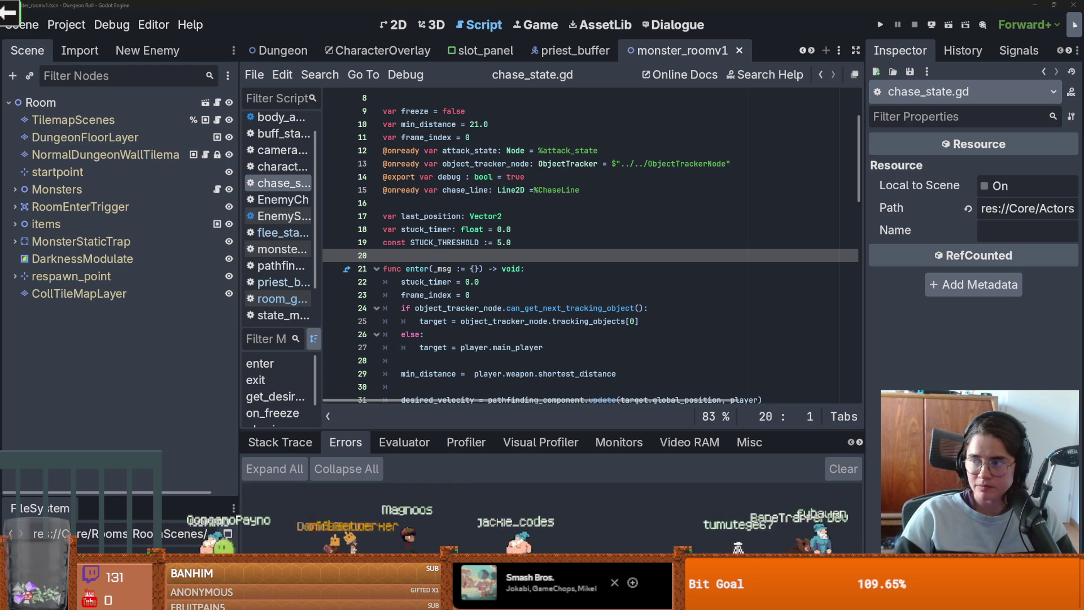
Step: Switch from Godot to the browser showing the AdamCYounis YouTube channel
key("alt+Tab")
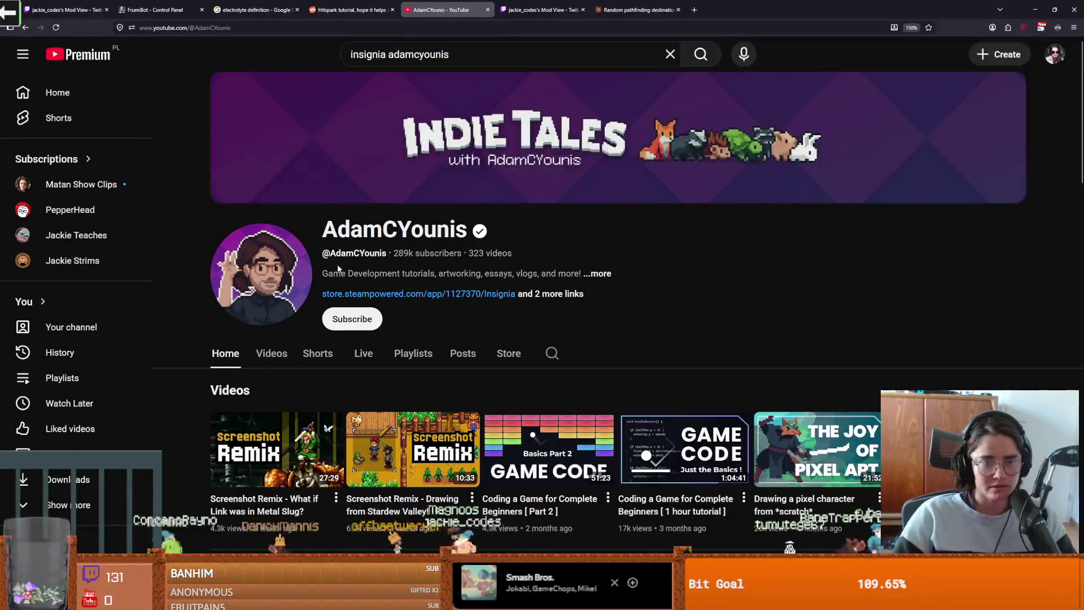
Step: Show the channel's Videos list and scroll through the video grid
left_click(276, 361)
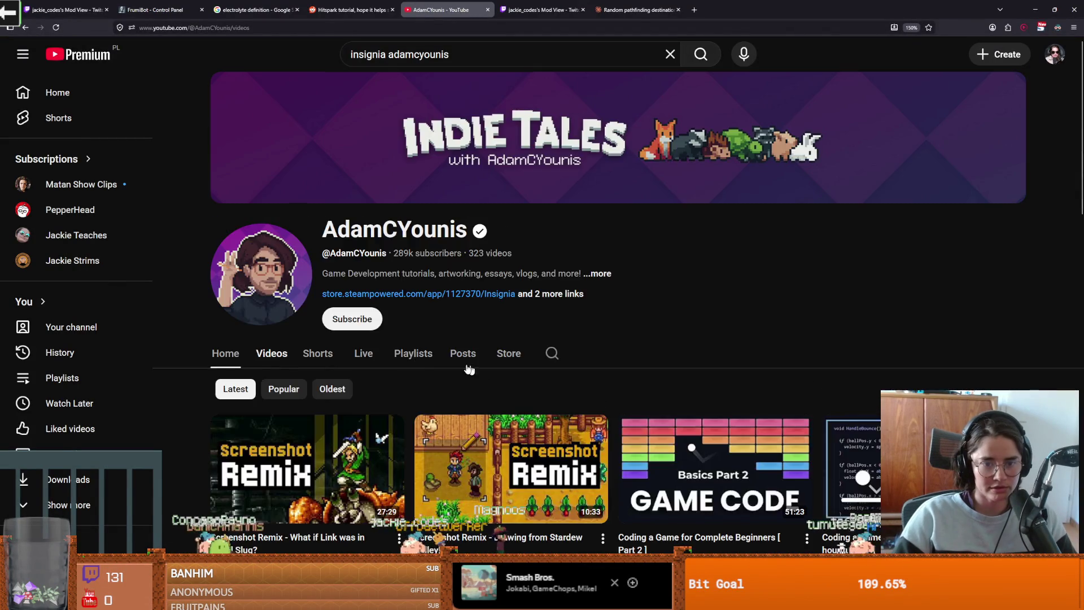
scroll(466, 463, "down", 3)
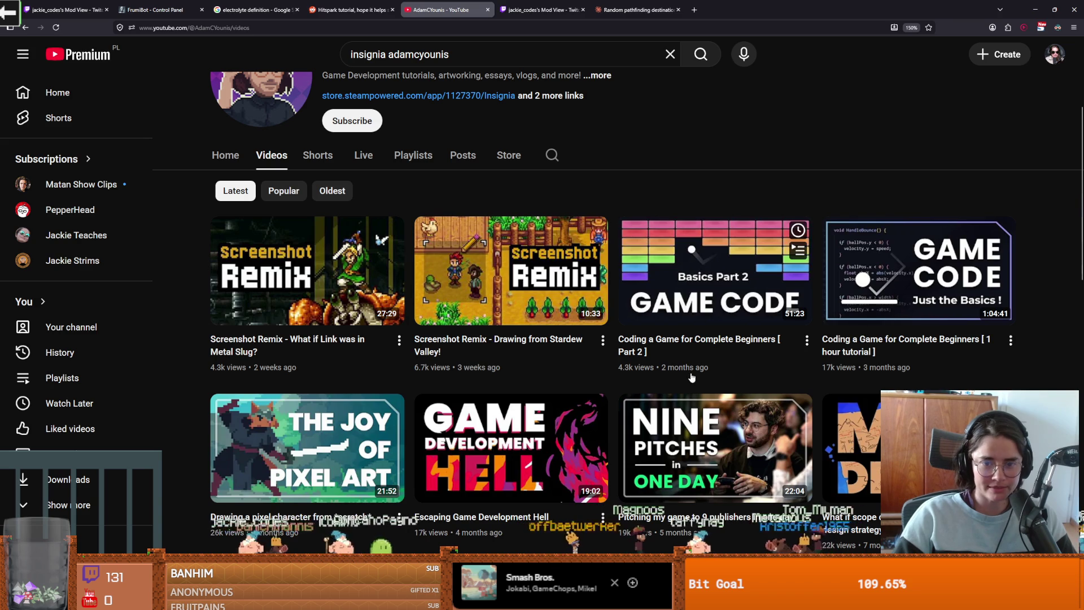
scroll(700, 417, "down", 1)
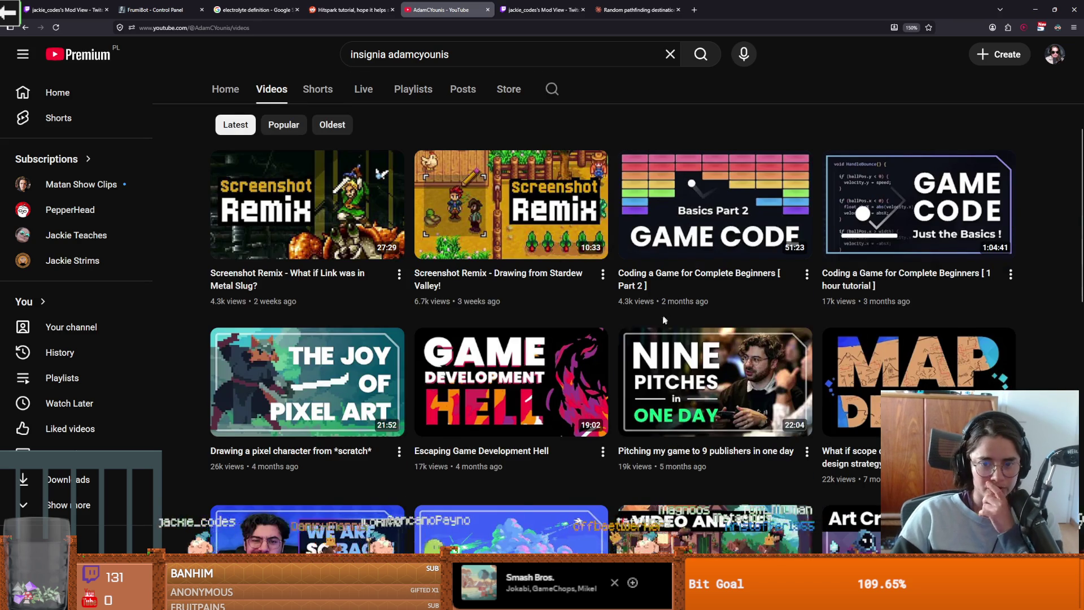
scroll(636, 351, "down", 2)
scroll(490, 374, "up", 2)
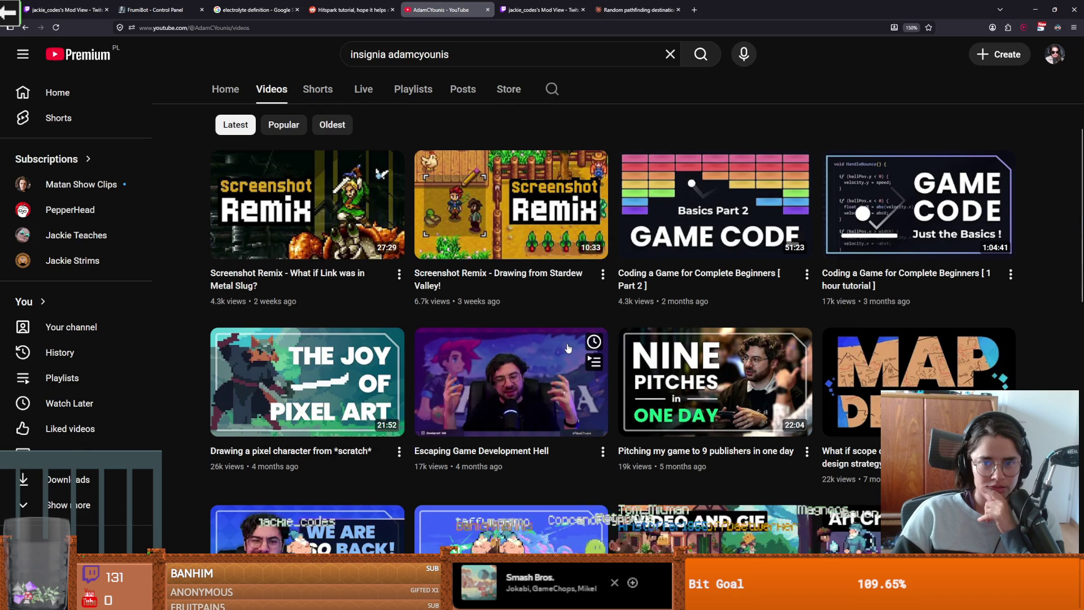
scroll(569, 350, "down", 3)
scroll(542, 372, "up", 2)
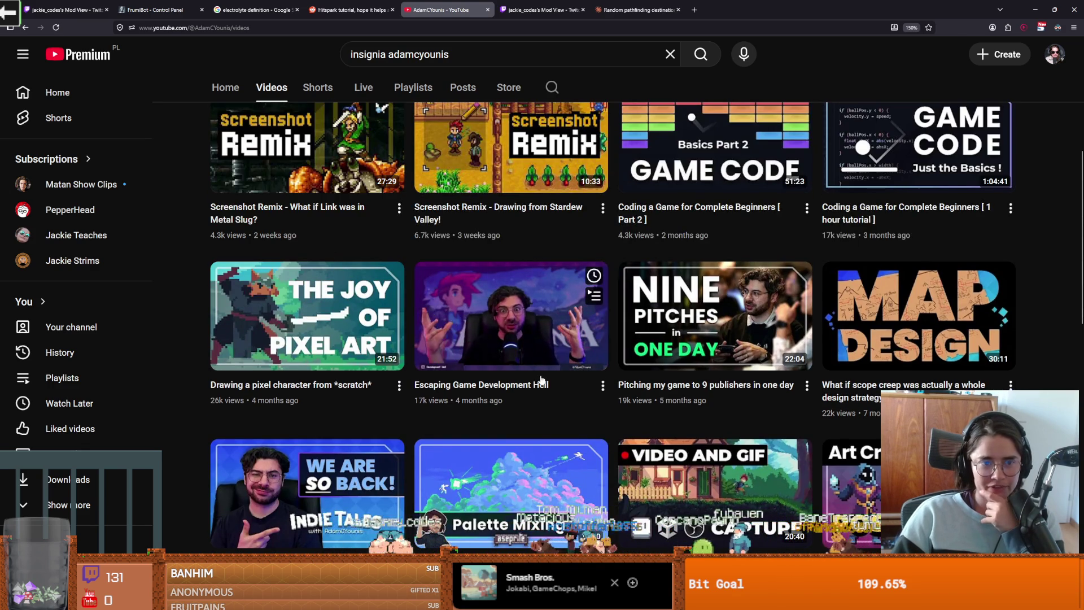
scroll(541, 380, "down", 3)
scroll(540, 380, "down", 3)
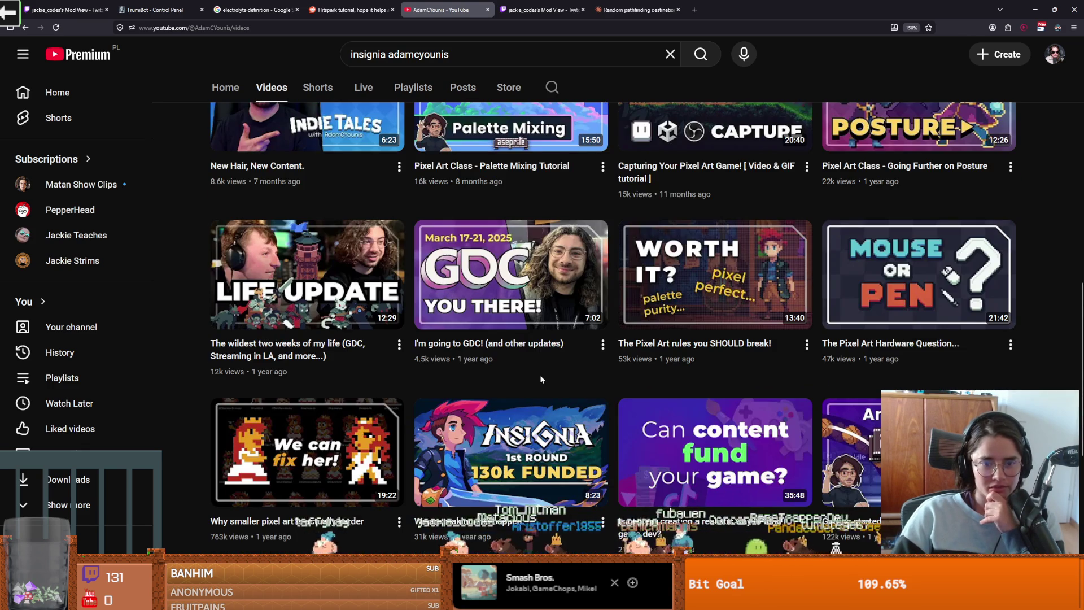
scroll(541, 379, "down", 3)
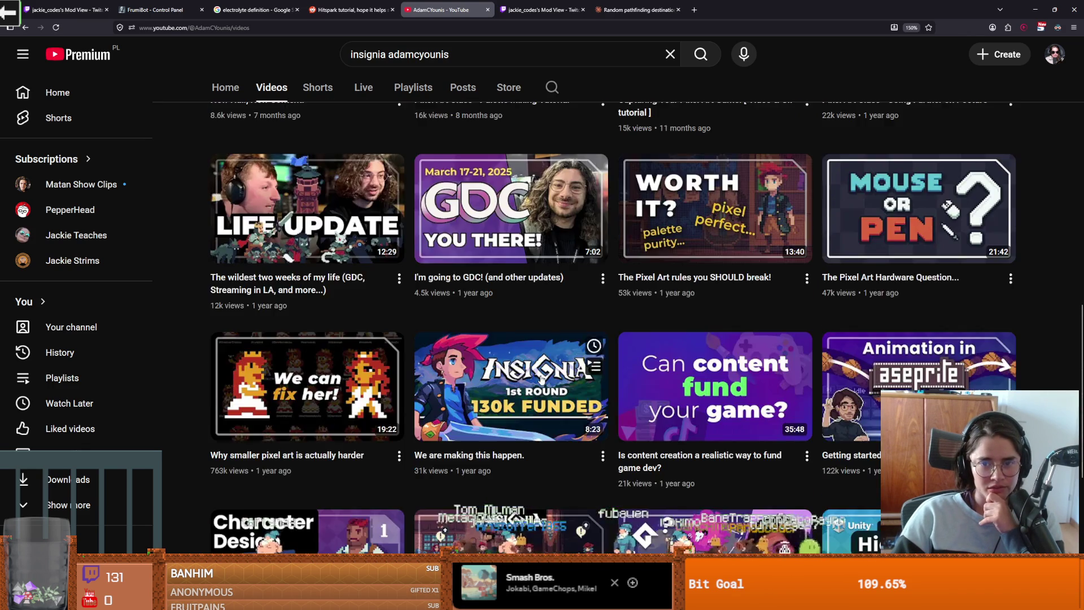
scroll(540, 379, "down", 2)
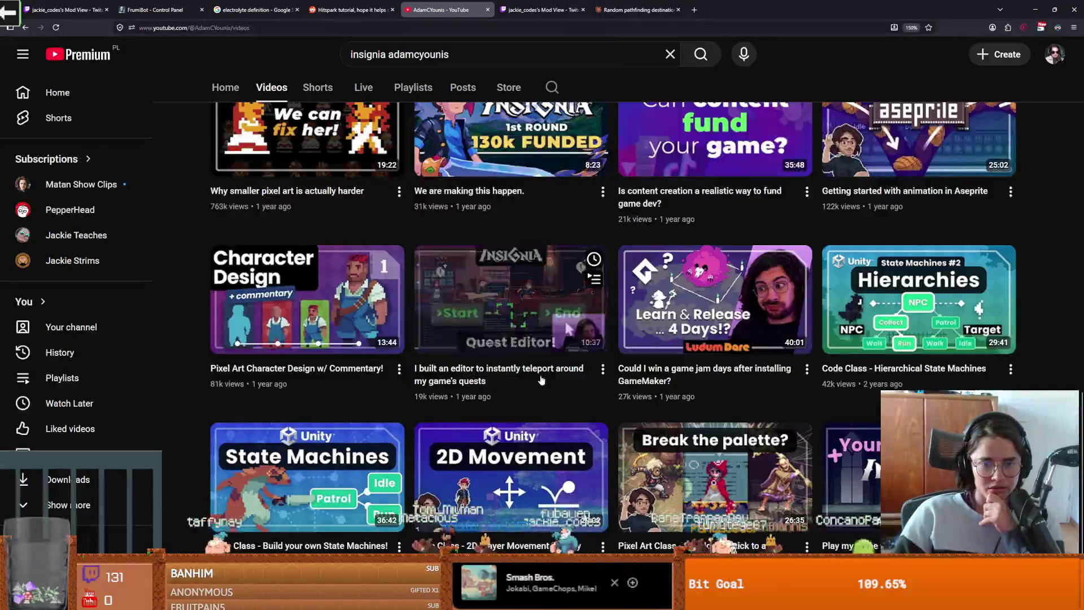
scroll(541, 380, "up", 2)
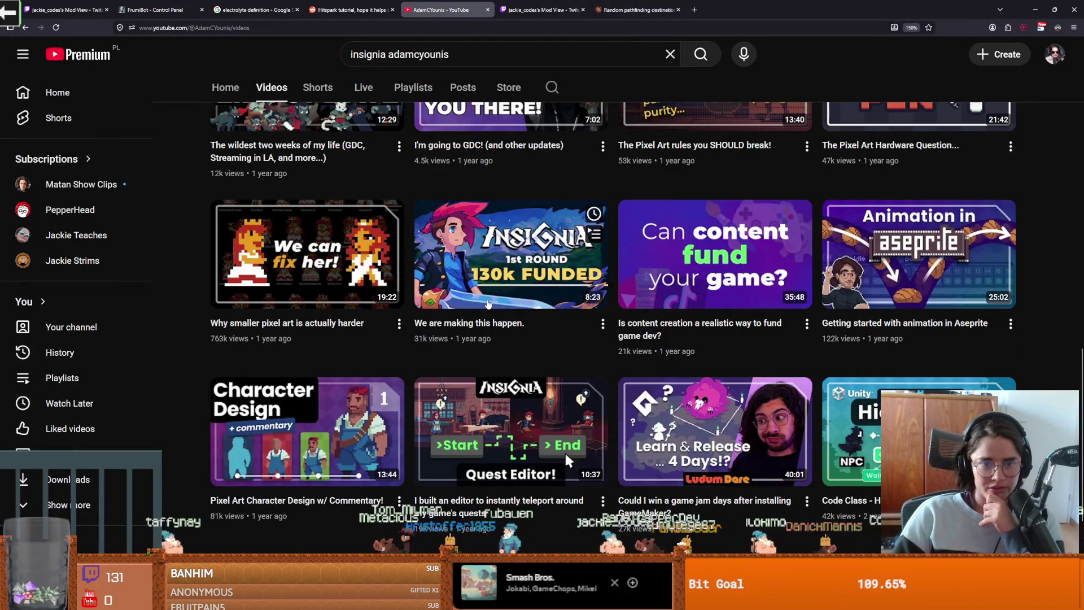
scroll(566, 456, "up", 2)
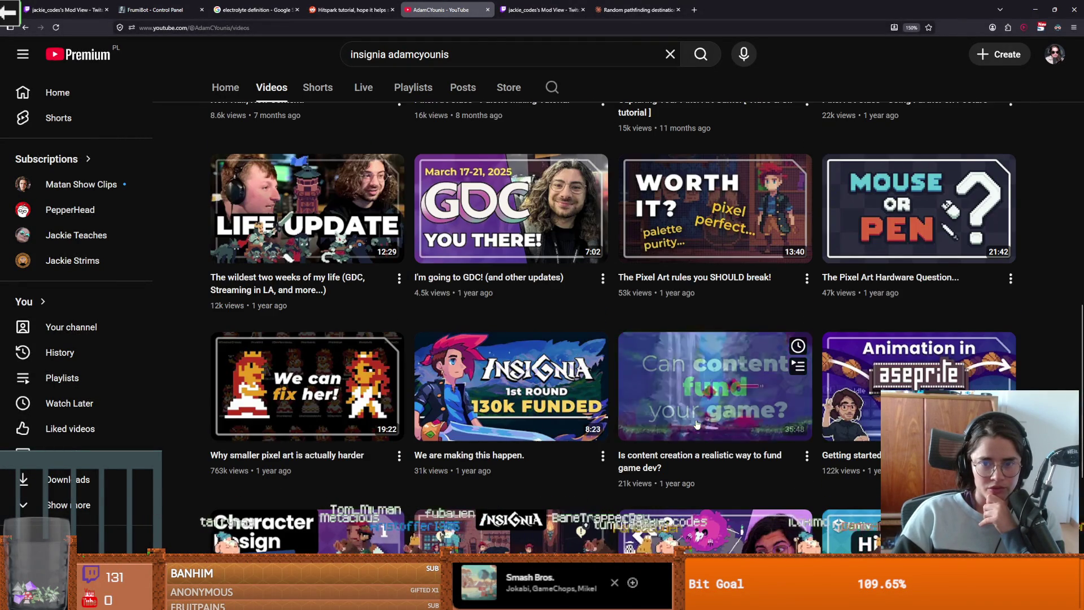
scroll(806, 474, "down", 5)
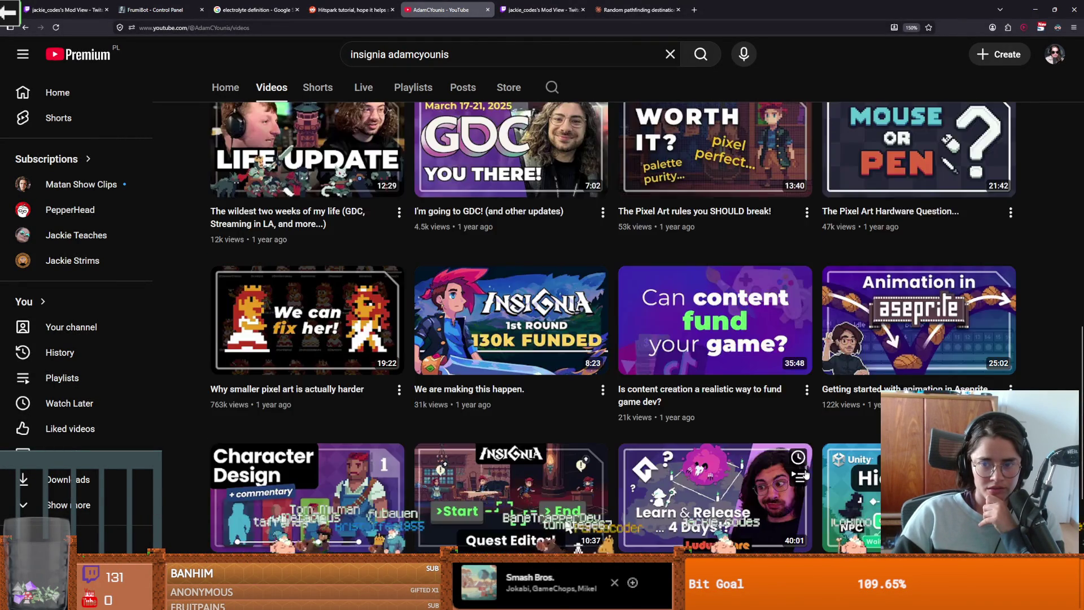
scroll(567, 270, "up", 15)
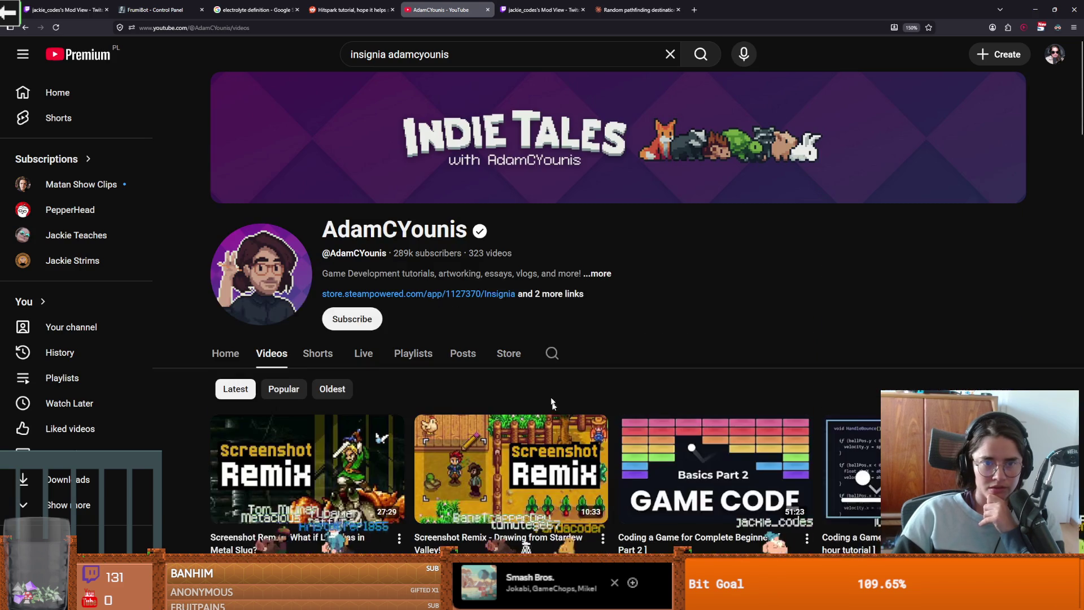
Step: Open the Insignia Steam store page and view its gameplay preview full screen
left_click(449, 293)
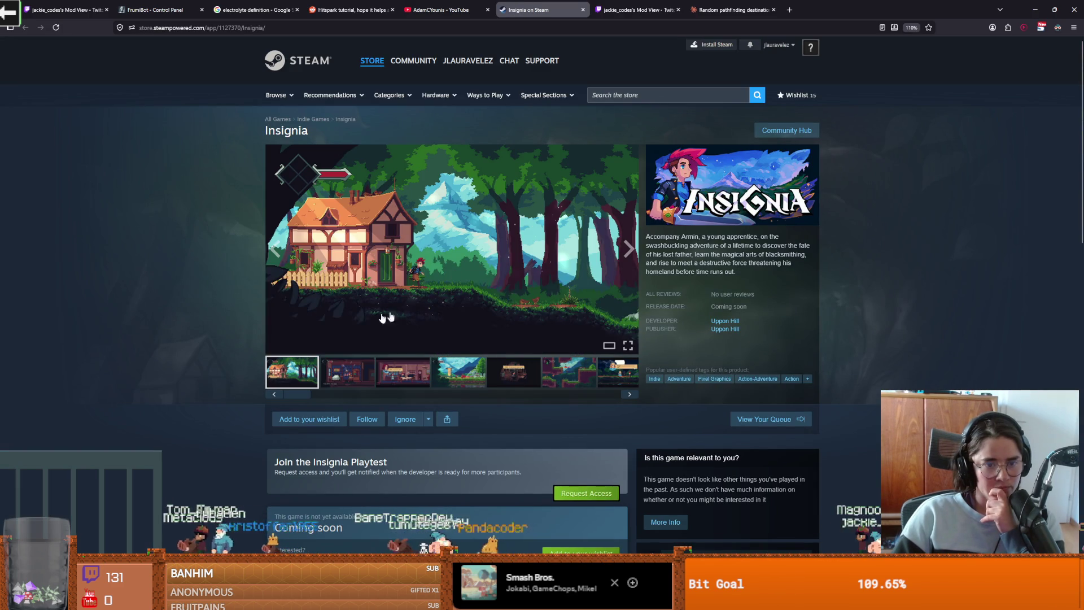
mouse_move(294, 395)
left_mouse_down()
mouse_move(590, 420)
mouse_move(239, 387)
left_mouse_up()
left_click(627, 346)
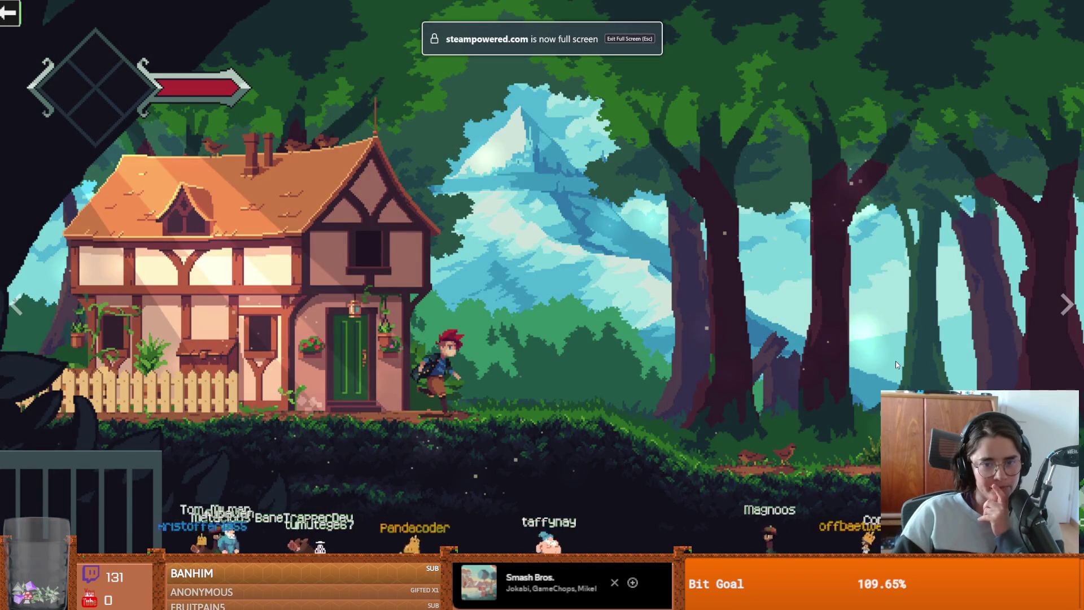